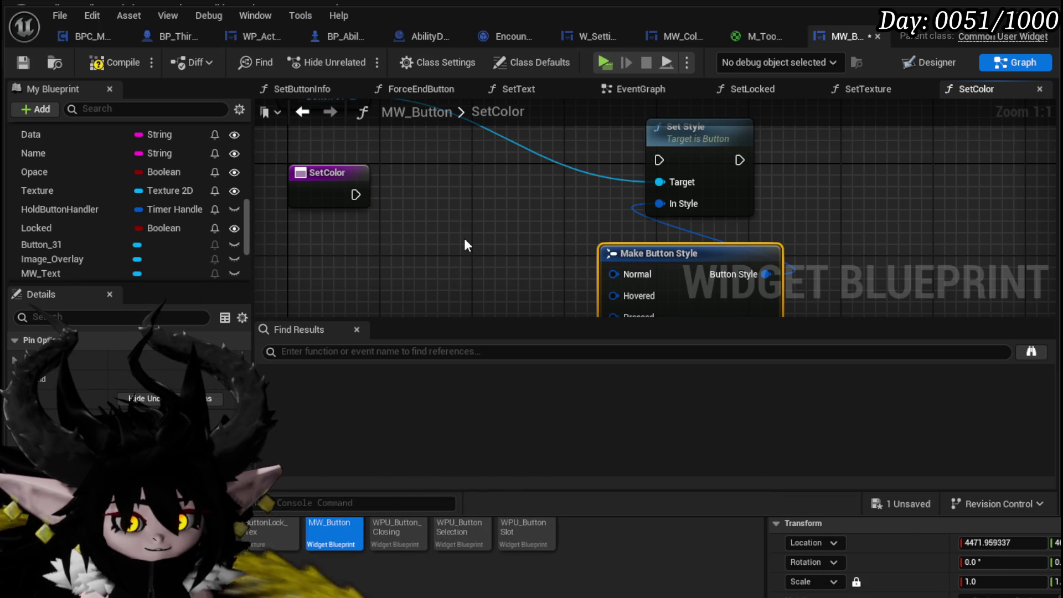
Nudge the SetColor entry node upward, then compile and save MW_Button.
scroll(465, 245, "down", 2)
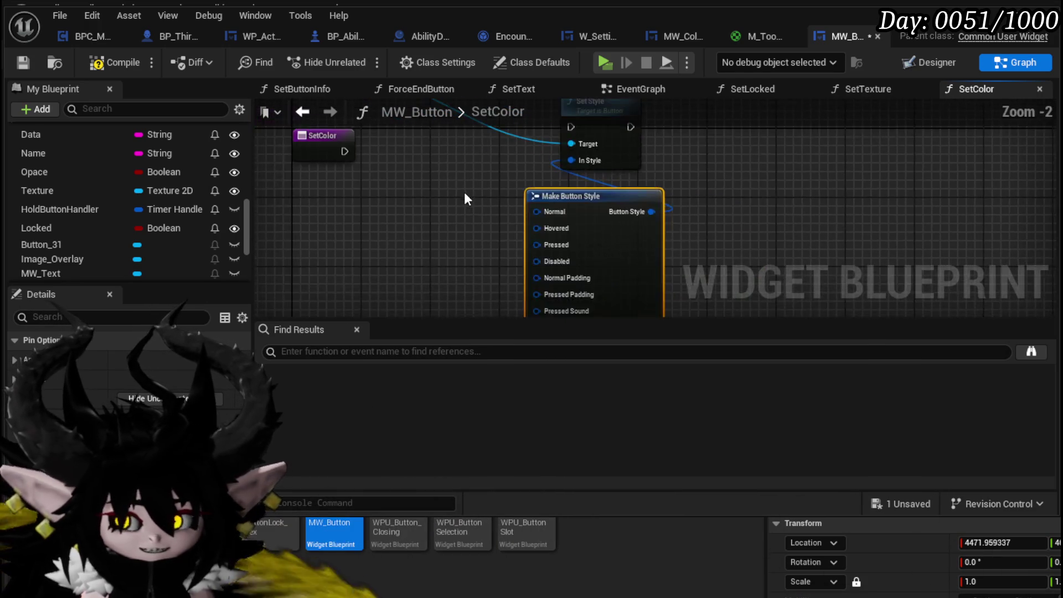
left_click_drag(384, 198, 384, 172)
mouse_move(487, 198)
left_mouse_down()
mouse_move(547, 224)
mouse_move(467, 233)
mouse_move(375, 168)
mouse_move(409, 195)
left_mouse_up()
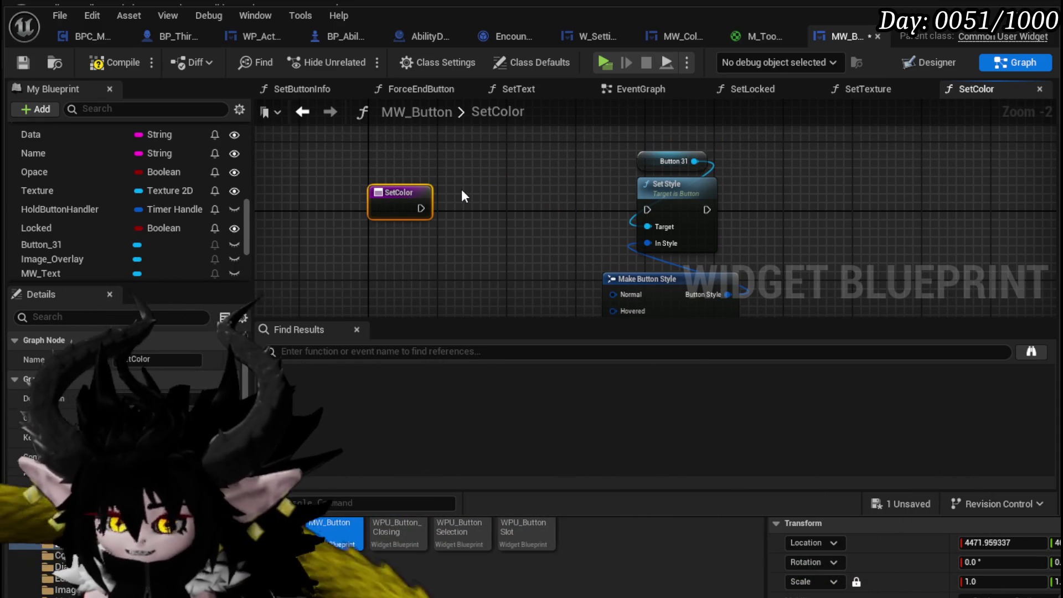
left_click(102, 69)
left_click(21, 62)
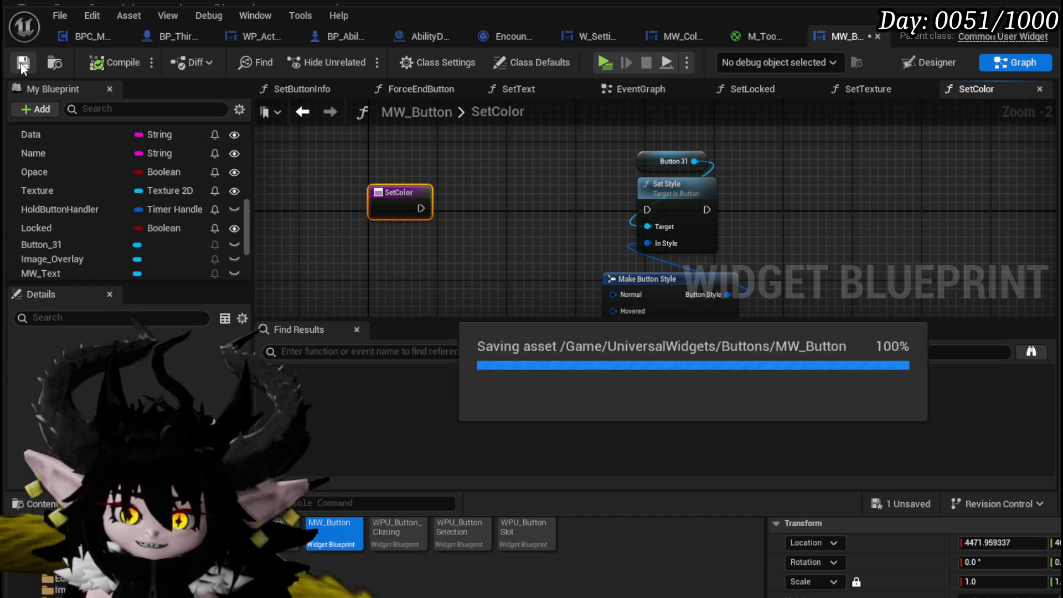
Move the SetColor entry beside the Set Style node and centre Make Button Style in view.
mouse_move(509, 239)
left_mouse_down()
mouse_move(475, 192)
mouse_move(608, 192)
mouse_move(535, 180)
left_mouse_up()
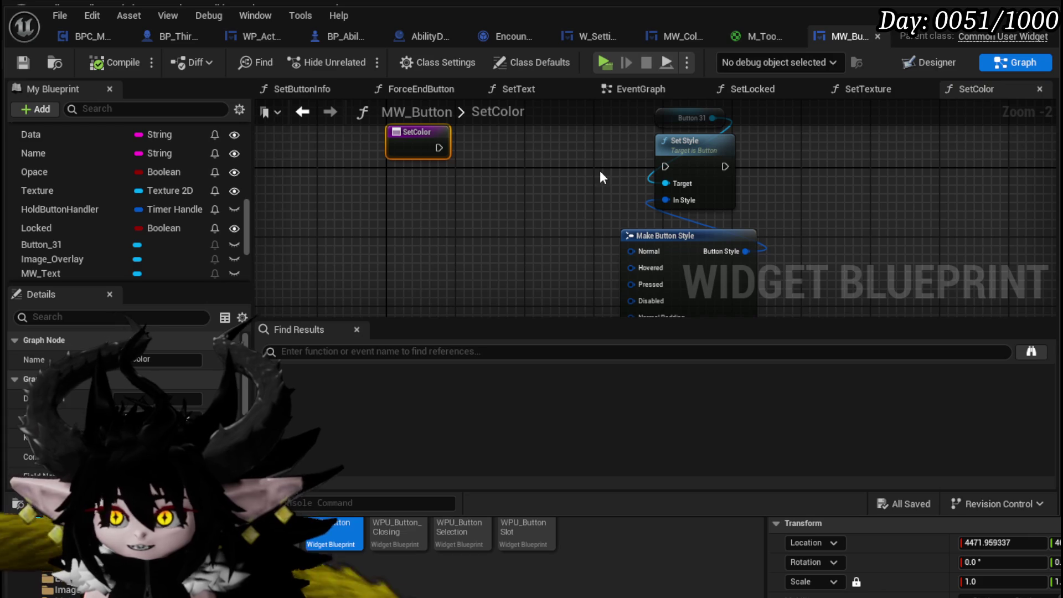
mouse_move(503, 170)
left_mouse_down()
mouse_move(493, 201)
mouse_move(557, 179)
left_mouse_up()
mouse_move(430, 170)
left_mouse_down()
mouse_move(404, 178)
mouse_move(460, 190)
mouse_move(686, 194)
left_mouse_up()
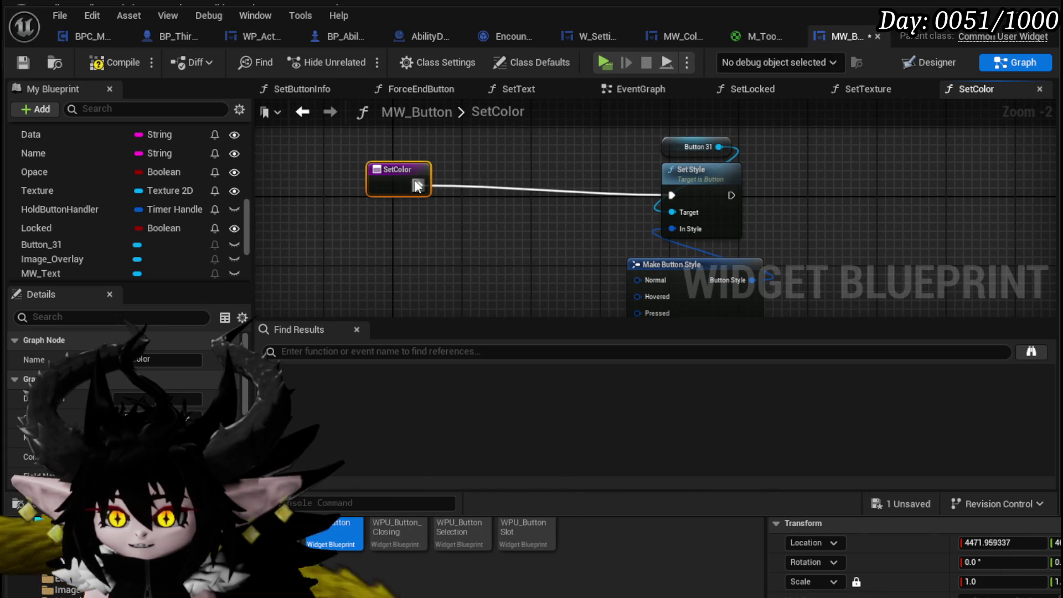
left_click_drag(431, 185, 416, 113)
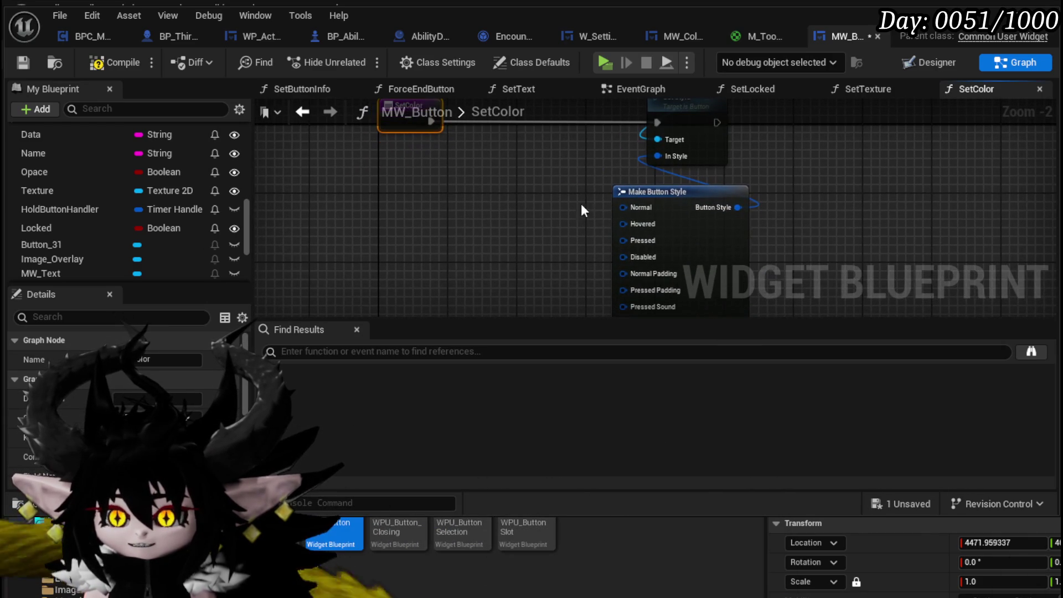
mouse_move(486, 242)
left_mouse_down()
mouse_move(477, 165)
mouse_move(475, 213)
left_mouse_up()
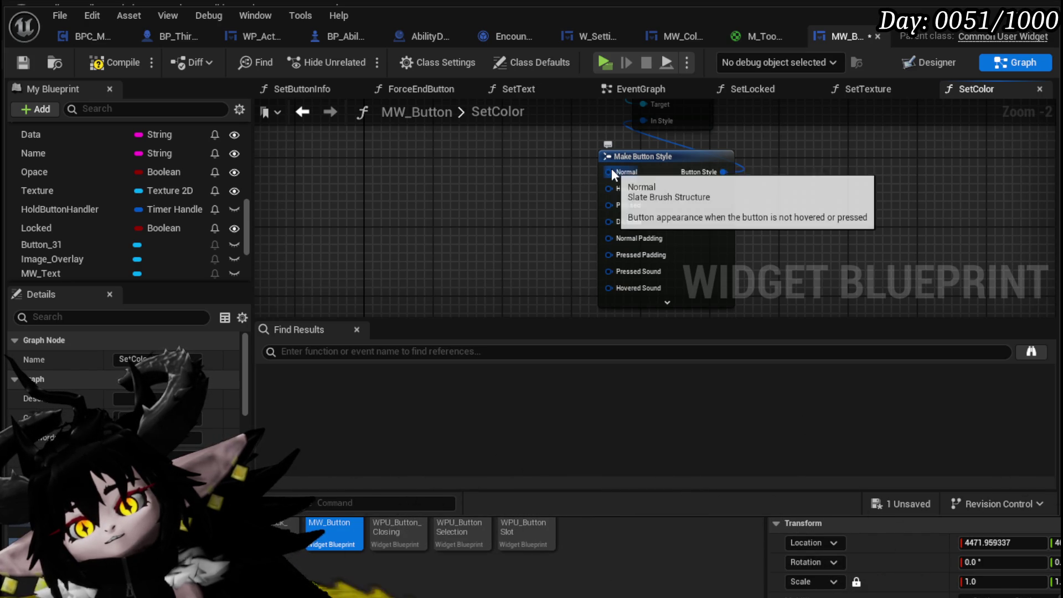
mouse_move(486, 189)
left_mouse_down()
mouse_move(439, 230)
mouse_move(544, 193)
left_mouse_up()
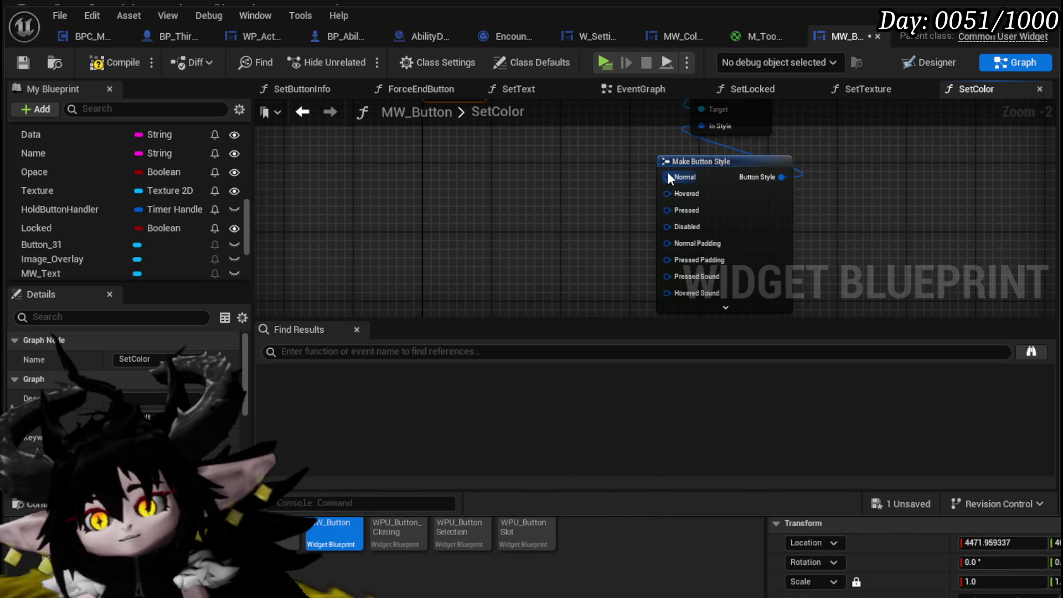
Add a Make Slate Brush node feeding Make Button Style's Normal brush input.
left_click_drag(668, 175, 563, 182)
type("make")
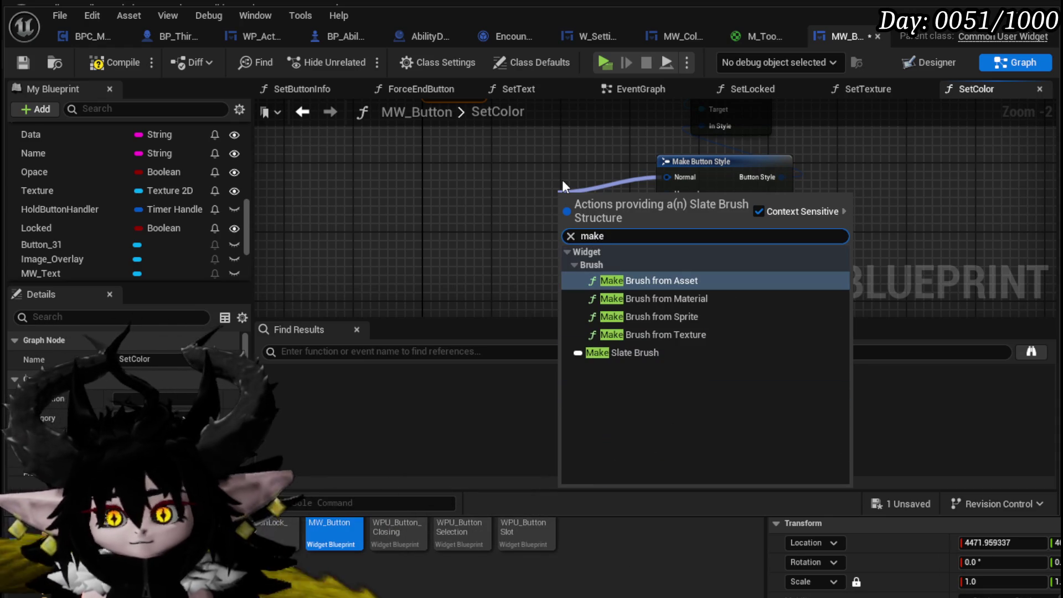
left_click(648, 359)
left_click_drag(613, 195, 525, 195)
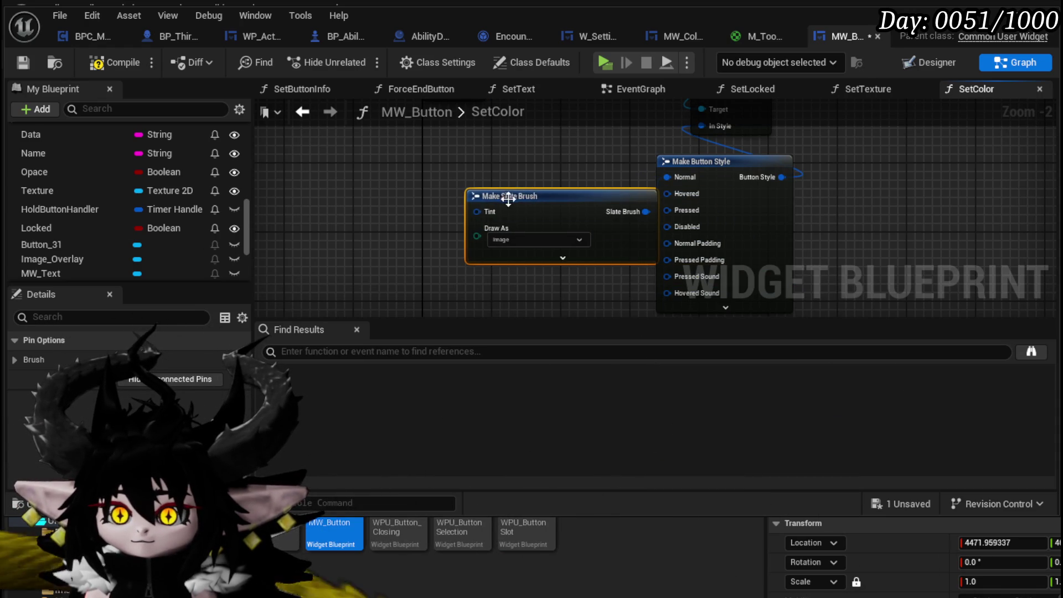
left_click_drag(385, 207, 518, 209)
Tint that brush with a new Make Slate Color node, then compile and save.
left_click_drag(609, 214, 499, 216)
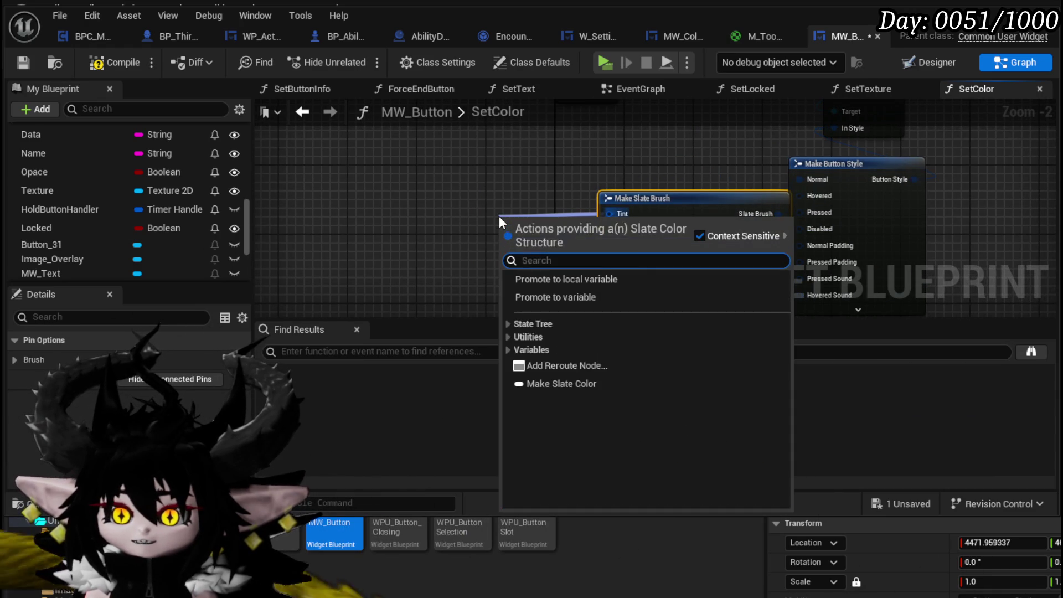
type("make")
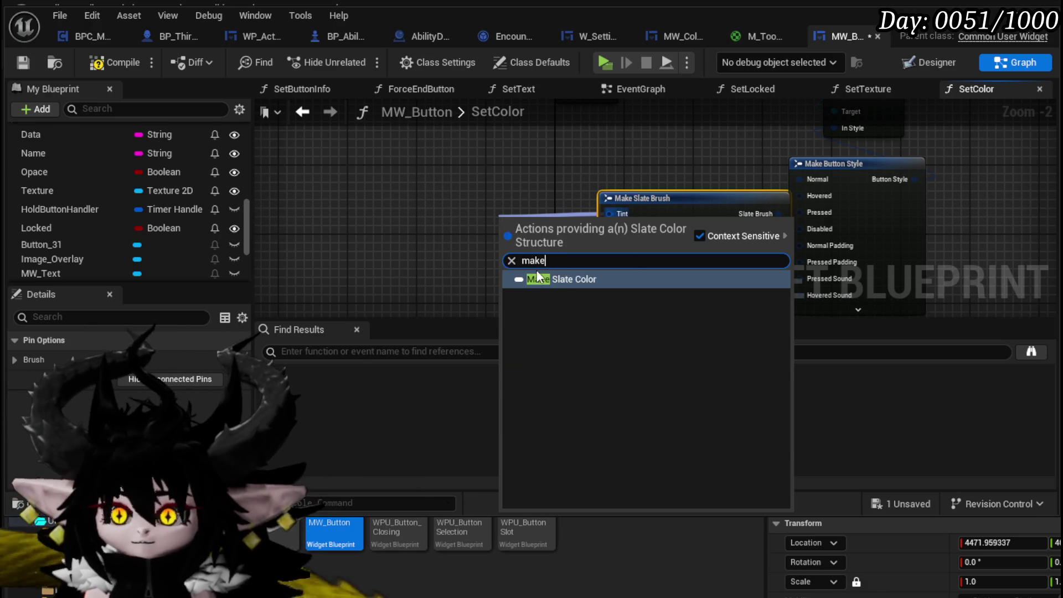
left_click(557, 279)
left_click_drag(528, 213, 470, 226)
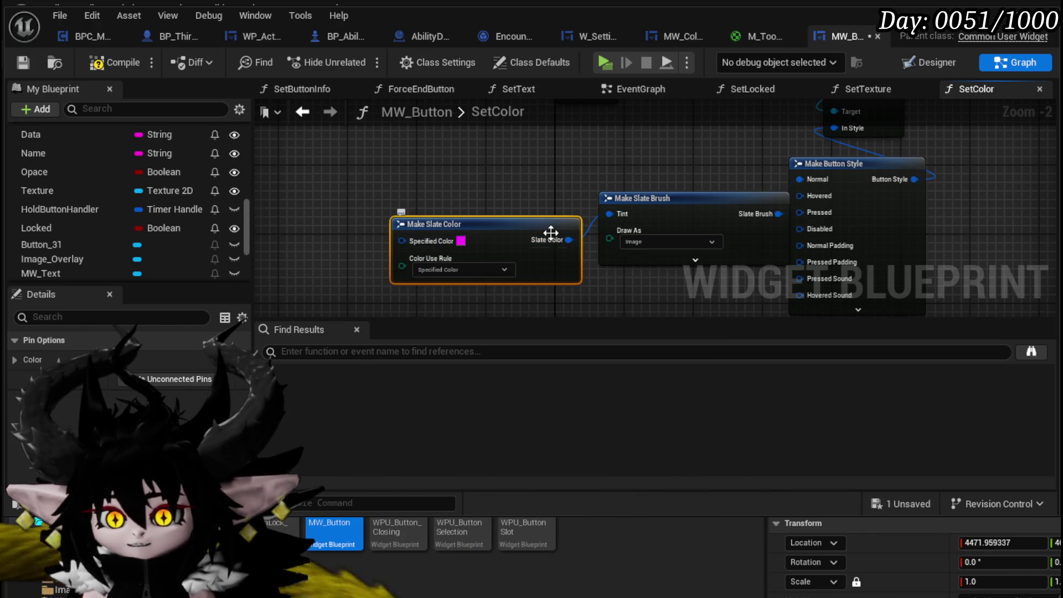
left_click_drag(637, 200, 627, 173)
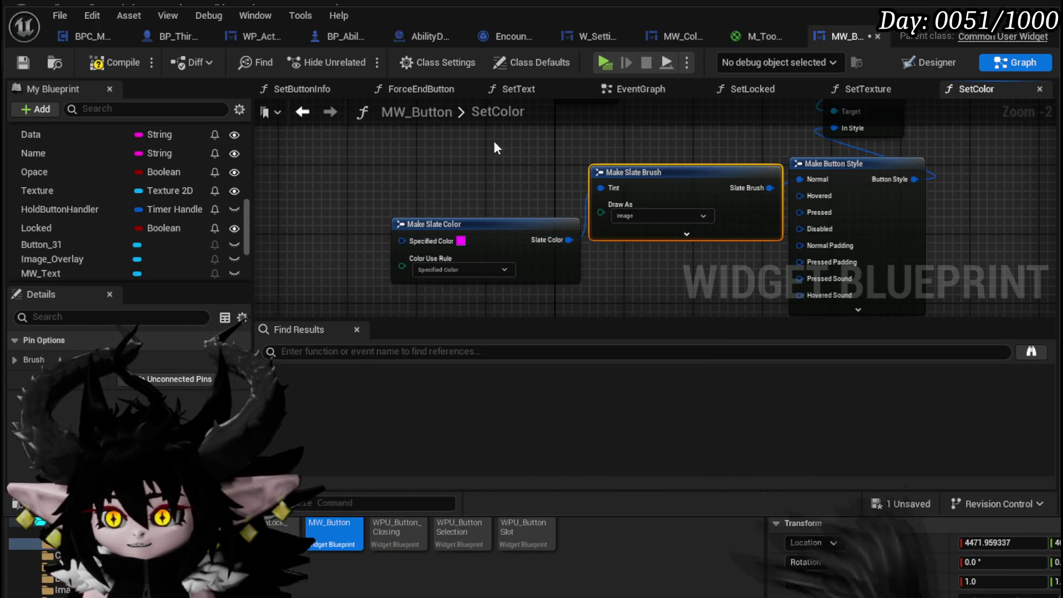
left_click(16, 59)
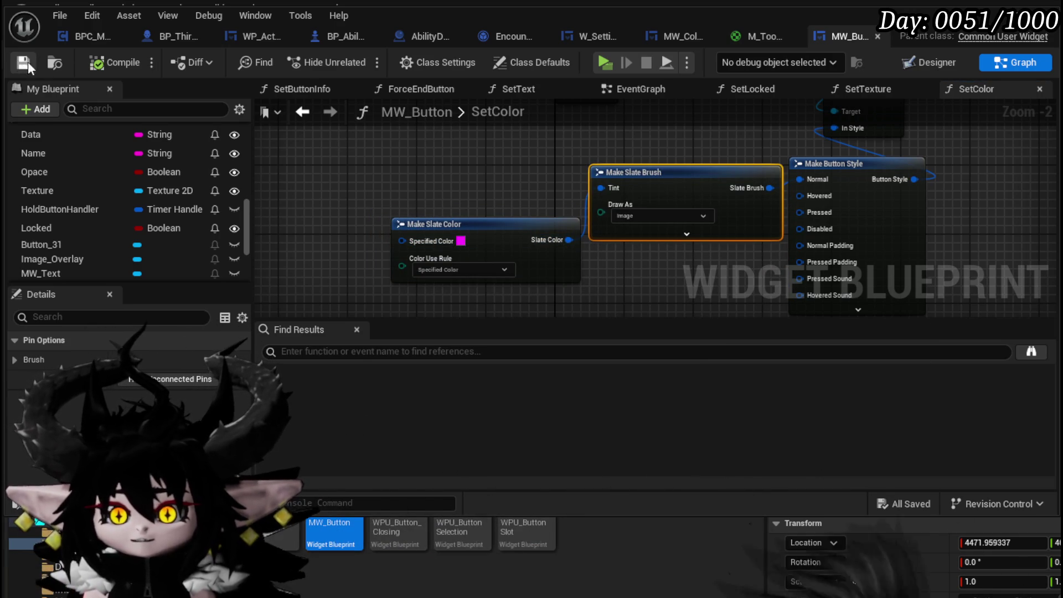
Review MW_ColorPicker's ChangeColor logic, then pull MW_Button's SetColor entry closer to Make Slate Color.
left_click(663, 37)
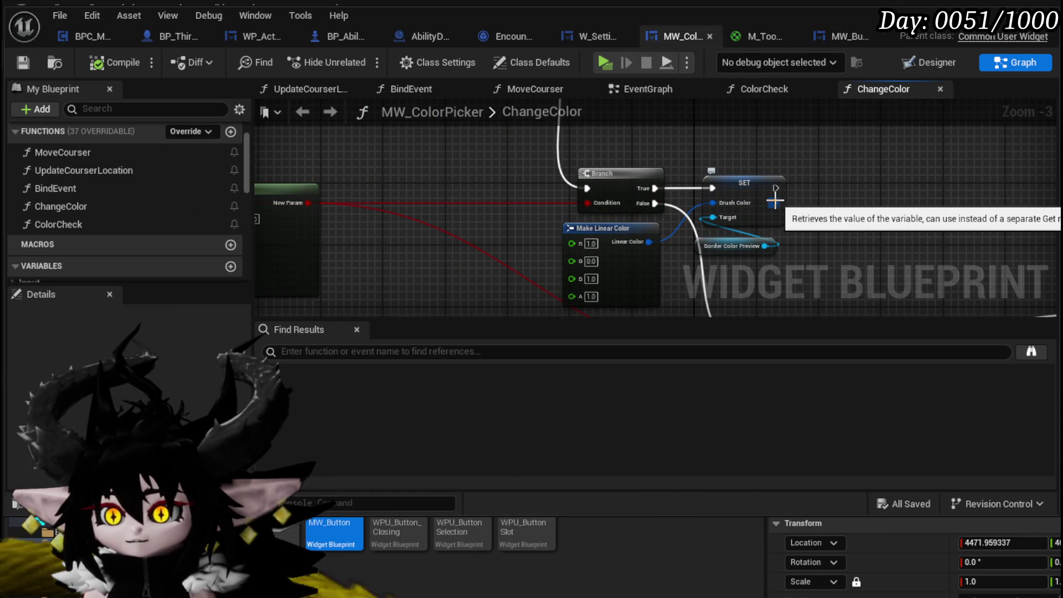
mouse_move(713, 203)
left_mouse_down()
mouse_move(603, 232)
mouse_move(526, 238)
mouse_move(695, 221)
left_mouse_up()
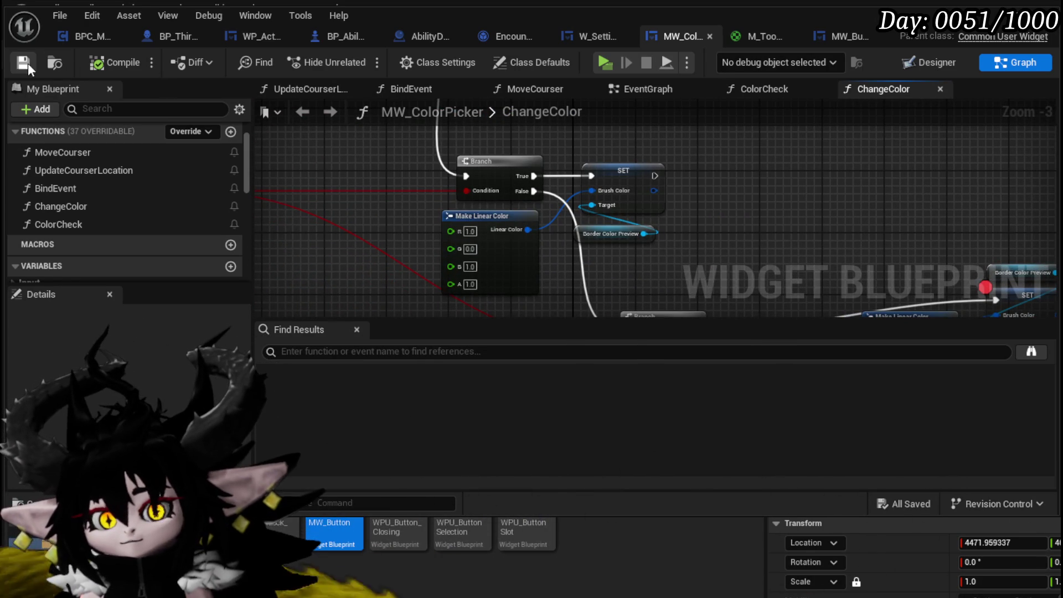
left_click(825, 32)
mouse_move(466, 195)
left_mouse_down()
mouse_move(581, 283)
mouse_move(586, 272)
left_mouse_up()
mouse_move(689, 145)
left_mouse_down()
mouse_move(414, 143)
mouse_move(401, 157)
left_mouse_up()
left_click_drag(489, 289, 487, 217)
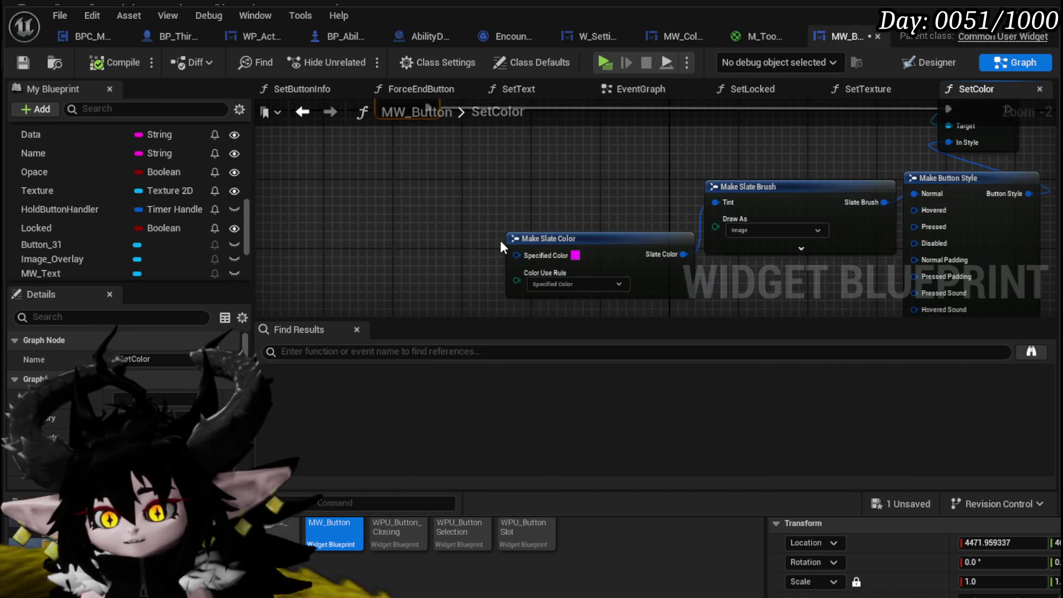
Wire SetColor into Make Slate Color's Specified Color and duplicate the colour/brush node pair.
mouse_move(513, 255)
left_mouse_down()
mouse_move(398, 174)
mouse_move(539, 184)
left_mouse_up()
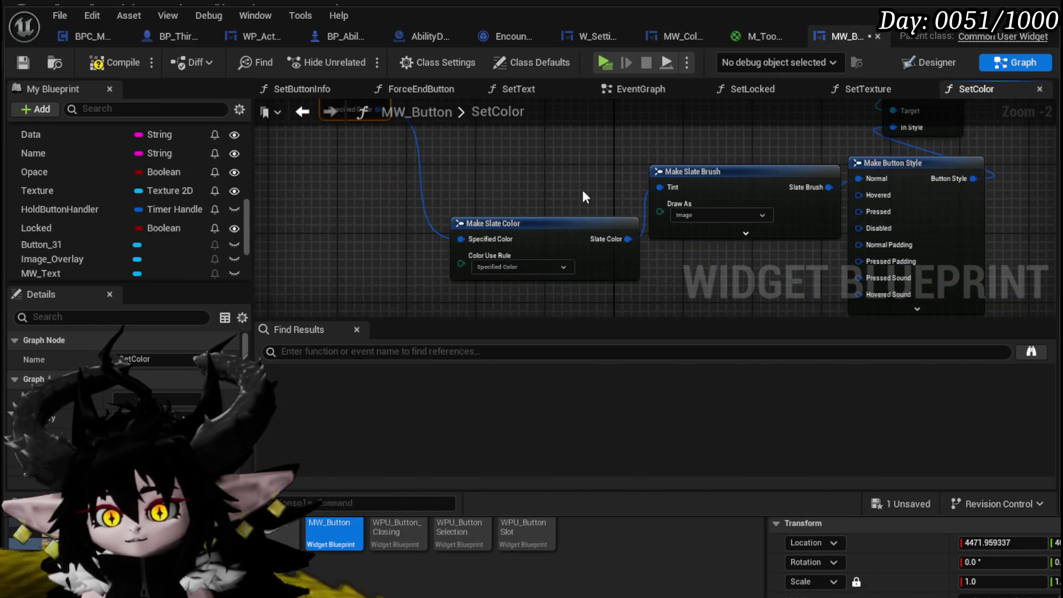
left_click_drag(530, 224, 478, 189)
left_click_drag(803, 205, 777, 171)
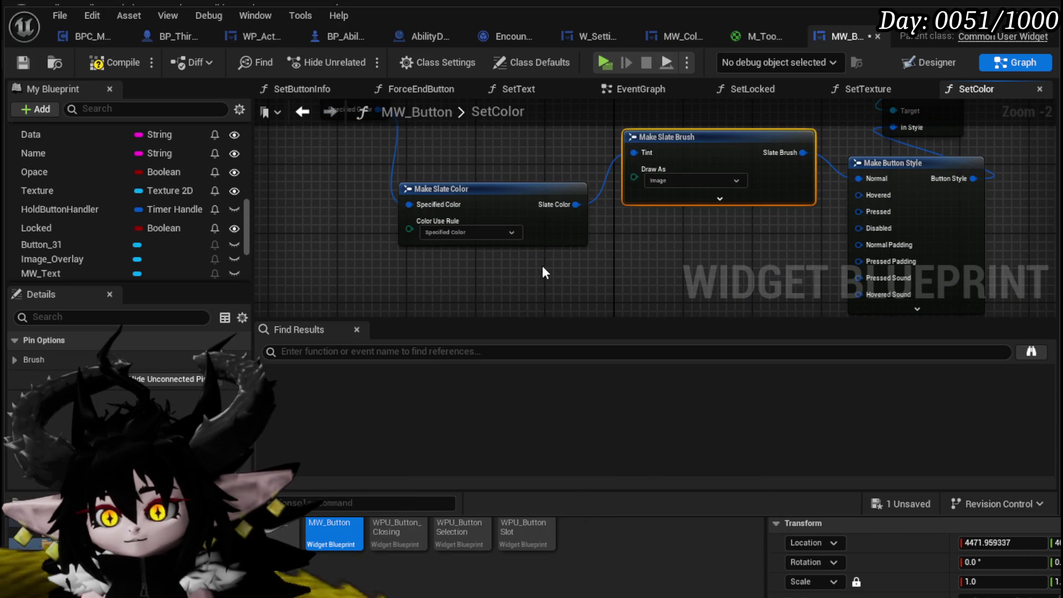
key("ctrl+c")
key("ctrl+v")
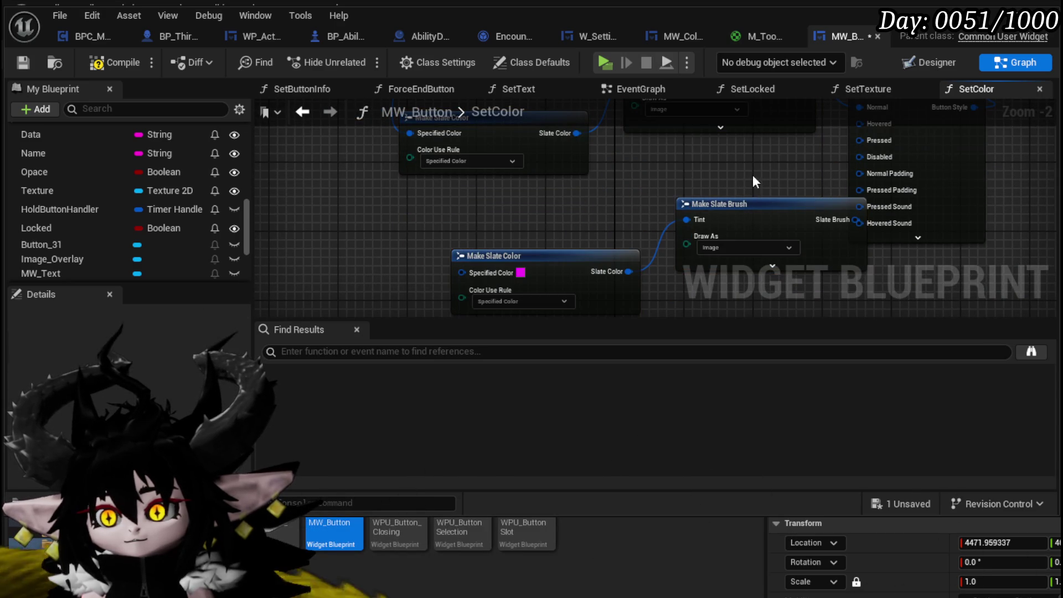
left_click_drag(766, 211, 728, 166)
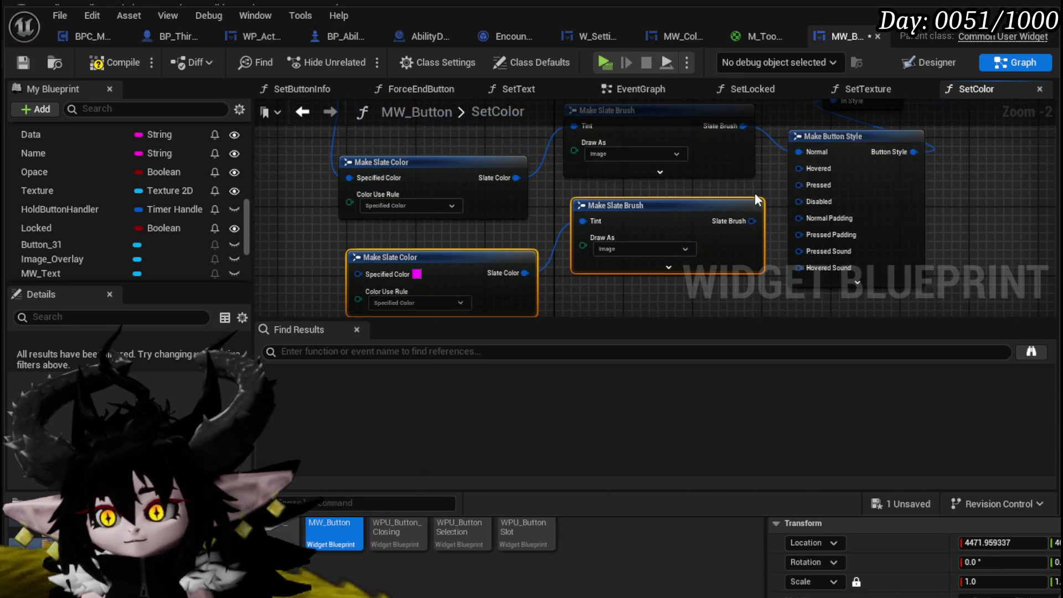
Paste a third colour/brush pair, wire its brush into another button-state pin, and reconnect Specified Color.
left_click_drag(514, 270, 707, 164)
key("ctrl+c")
key("ctrl+v")
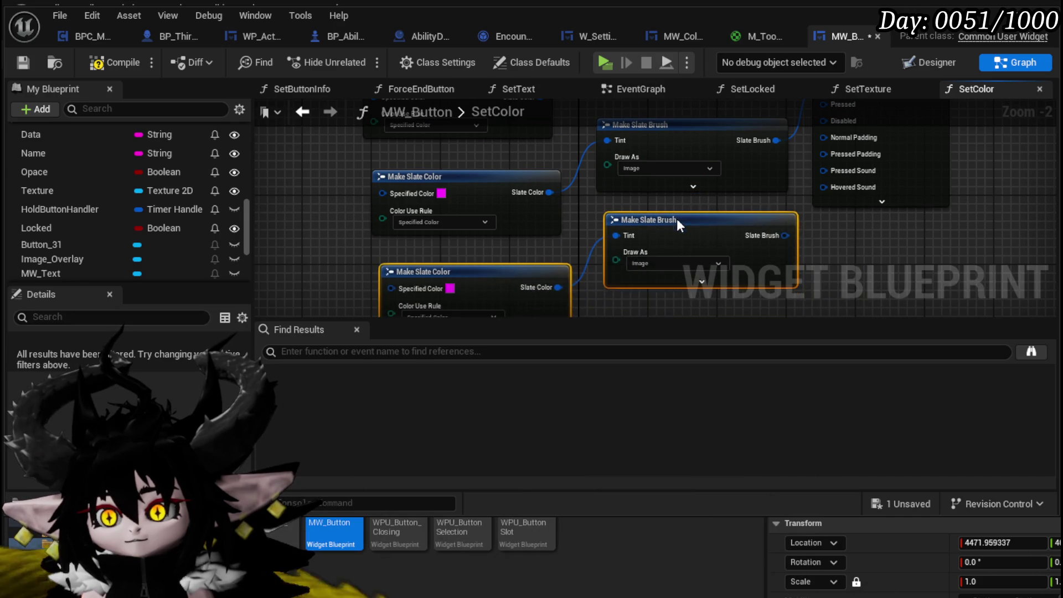
left_click_drag(731, 275, 781, 156)
mouse_move(328, 233)
left_mouse_down()
mouse_move(476, 275)
mouse_move(383, 18)
mouse_move(383, 350)
mouse_move(426, 191)
mouse_move(405, 136)
mouse_move(382, 206)
mouse_move(358, 210)
mouse_move(399, 178)
mouse_move(420, 177)
left_mouse_up()
left_click_drag(571, 185, 413, 188)
Search for a 'break line' node off Specified Color, then dismiss the search.
type("brea")
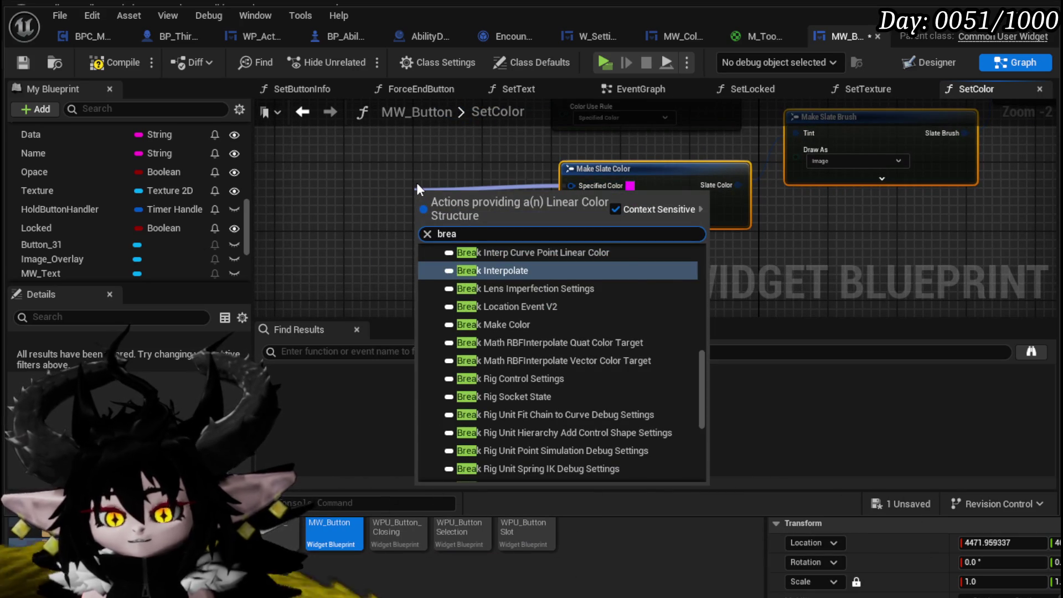
type(" lin")
key("BackSpace")
key("BackSpace")
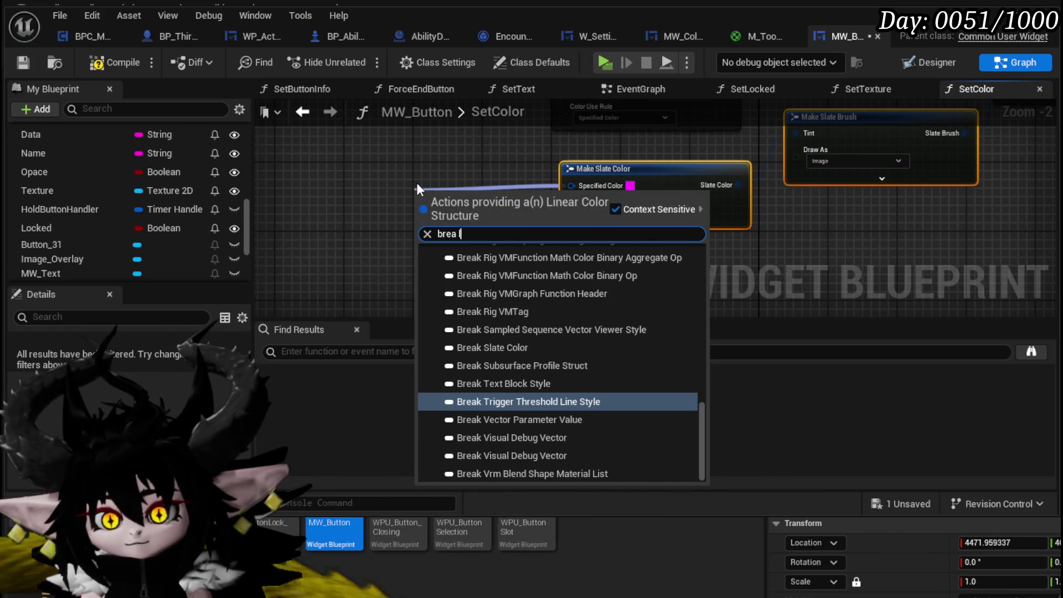
key("BackSpace")
key("BackSpace")
type("k")
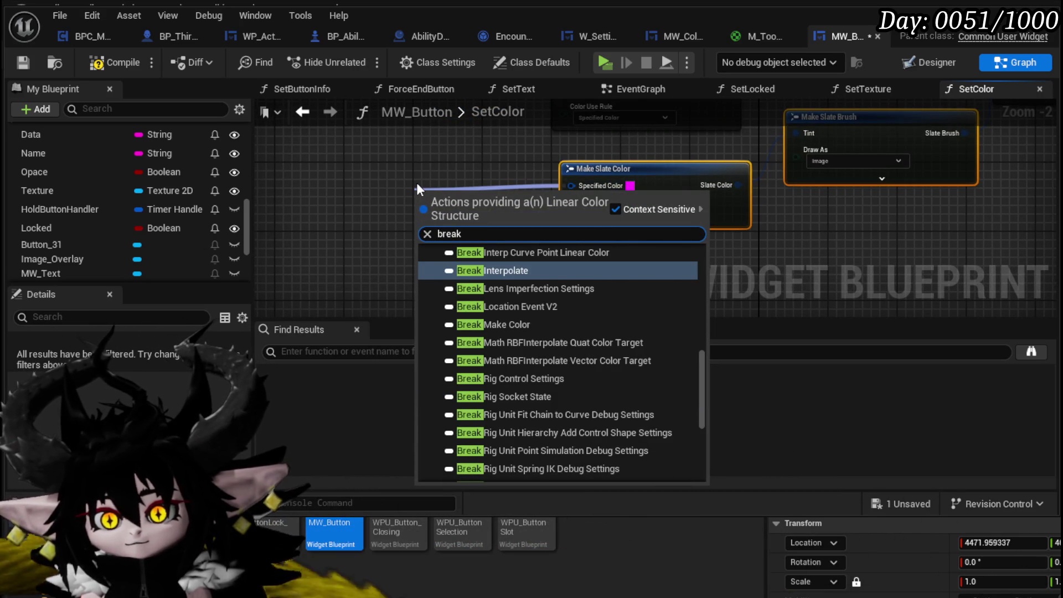
type(" line")
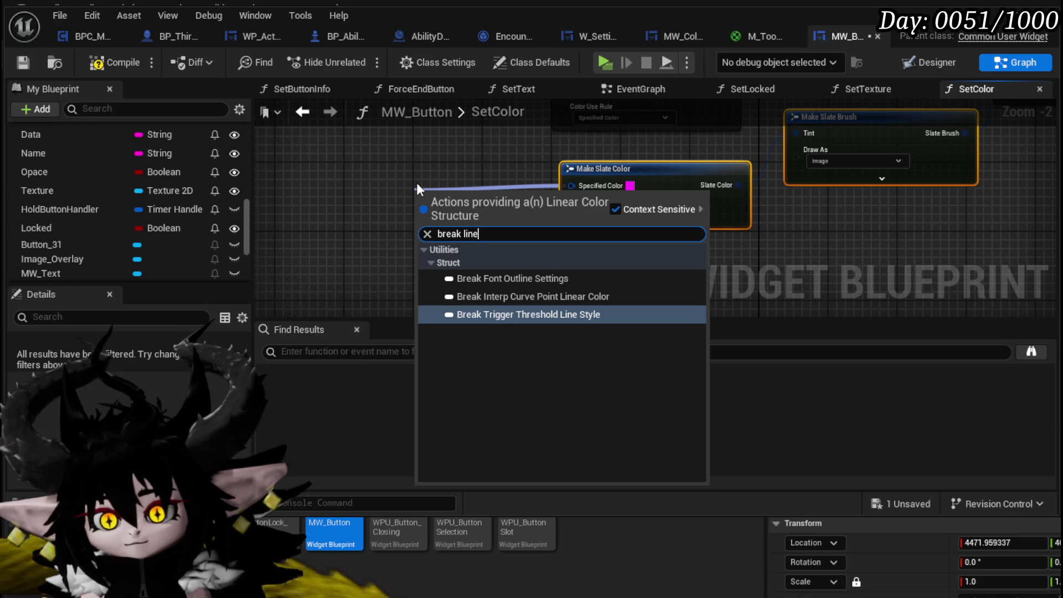
left_click_drag(406, 167, 462, 156)
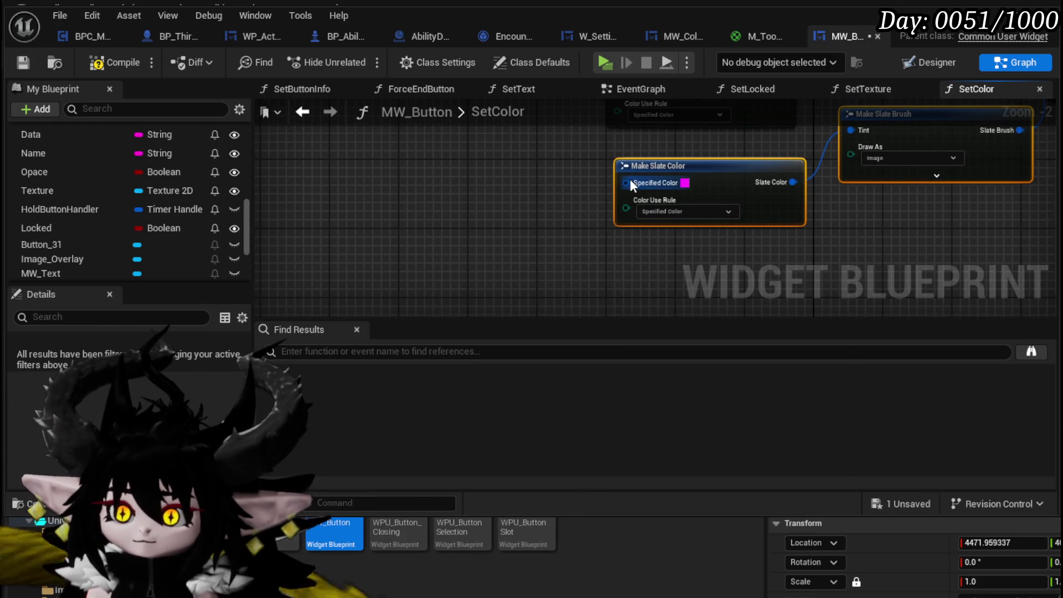
Add a Make Color node left of Make Slate Color and edit its alpha value.
left_click_drag(630, 184, 555, 184)
type("make")
key("Return")
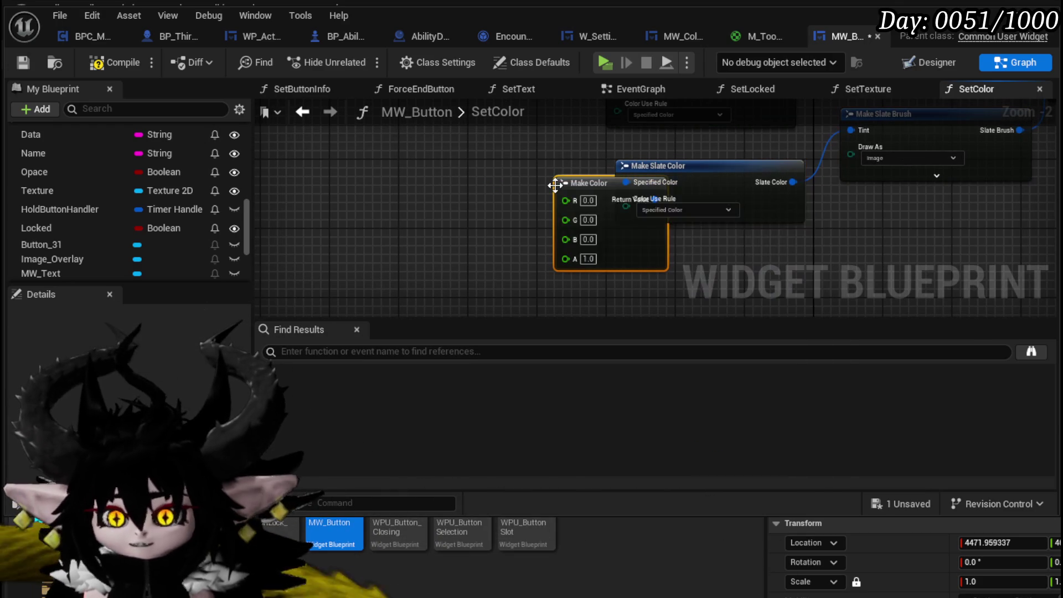
left_click_drag(591, 184, 497, 184)
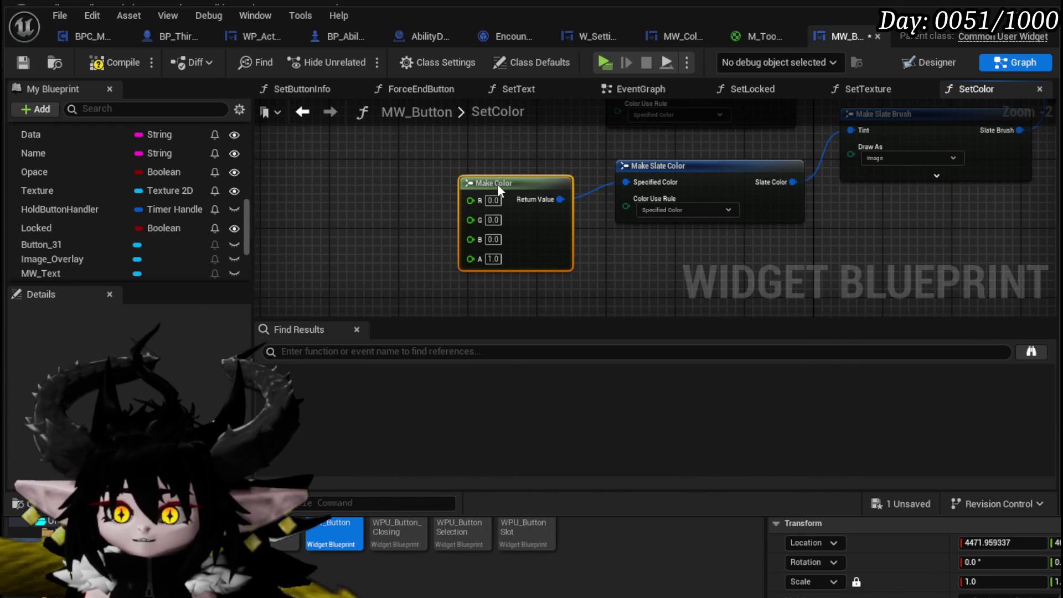
left_click(496, 259)
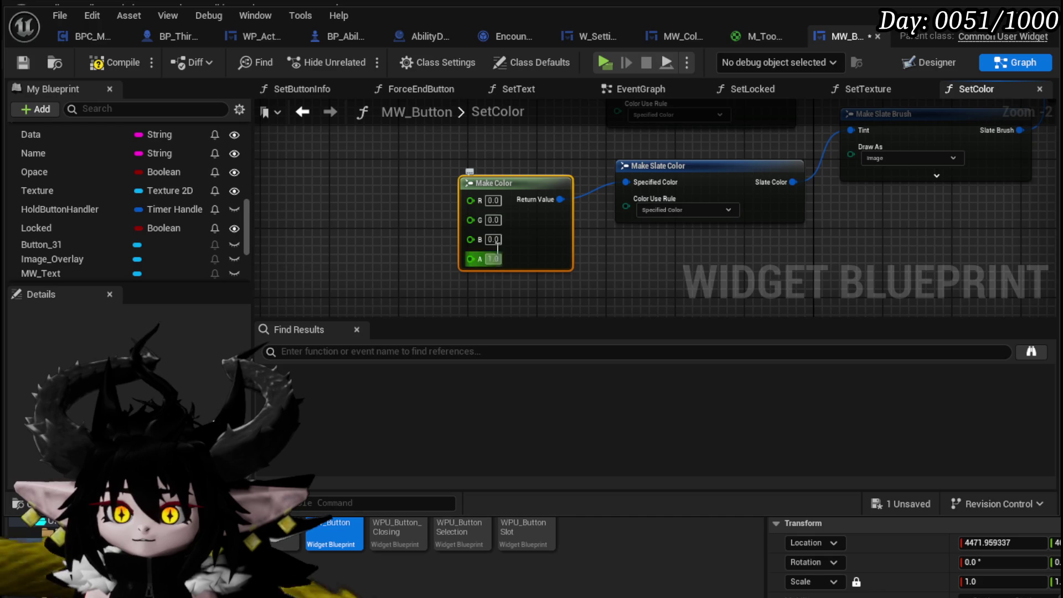
Connect the colour pin to the lower Make Slate Color nodes.
mouse_move(605, 232)
left_mouse_down()
mouse_move(526, 81)
mouse_move(568, 221)
mouse_move(550, 188)
mouse_move(564, 207)
left_mouse_up()
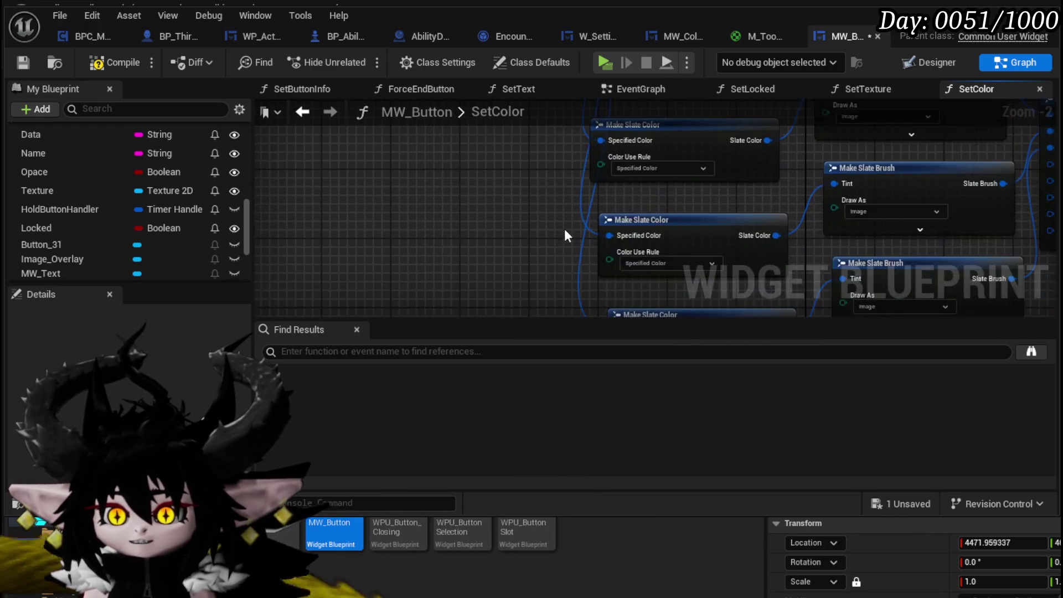
left_click_drag(487, 291, 591, 230)
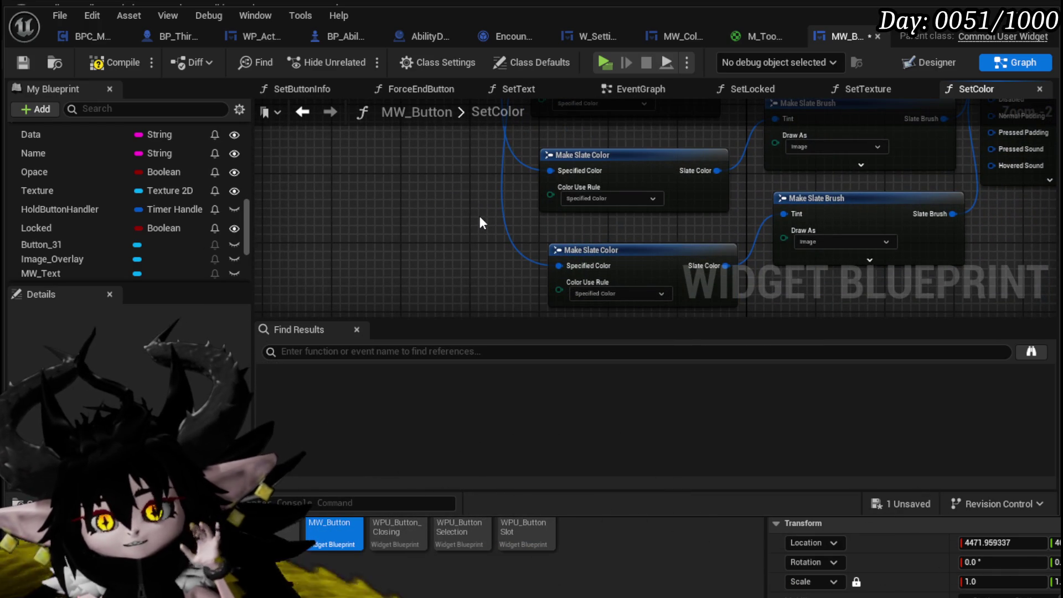
left_click_drag(491, 264, 579, 226)
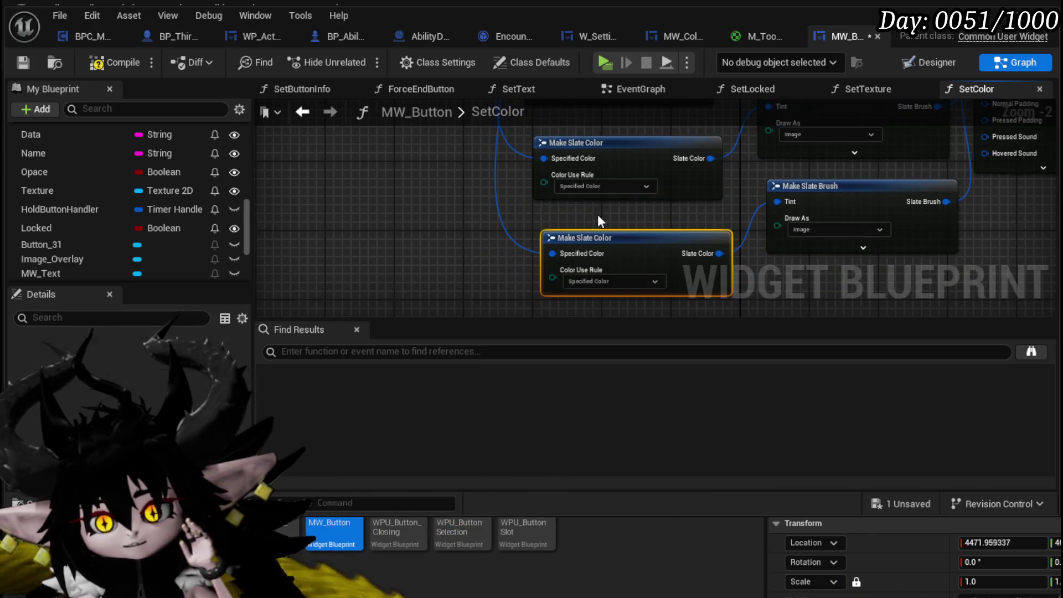
scroll(466, 204, "down", 1)
scroll(484, 294, "up", 2)
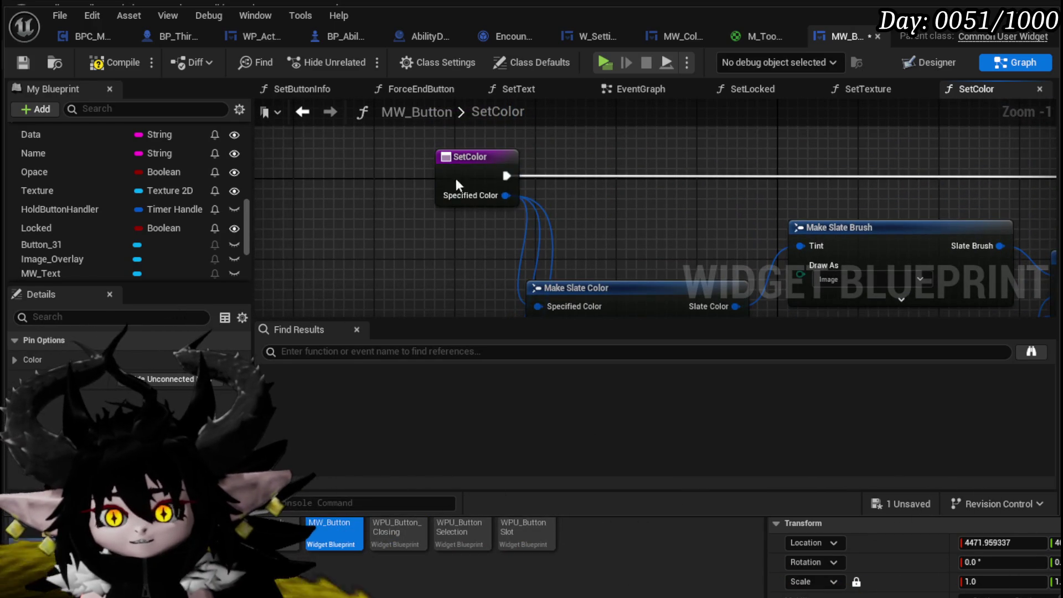
Shift the SetColor entry left and move the three Make Slate Color nodes up-left.
left_click_drag(459, 178, 372, 181)
scroll(705, 238, "down", 4)
left_click_drag(467, 130, 548, 310)
mouse_move(533, 248)
left_mouse_down()
mouse_move(509, 207)
mouse_move(519, 230)
left_mouse_up()
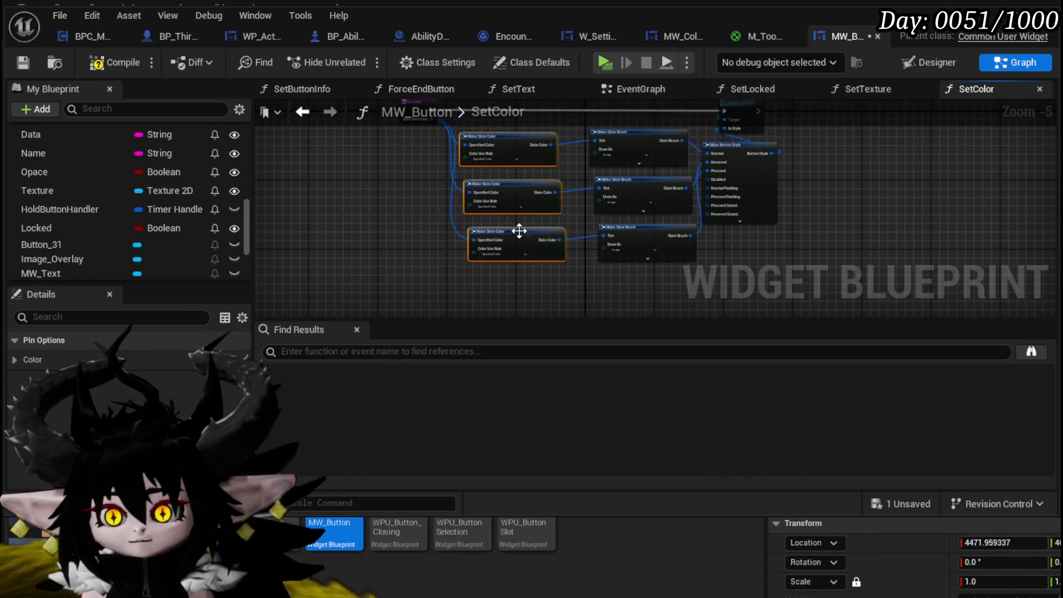
left_click(564, 169)
Compile MW_Button and review the whole SetColor graph layout.
left_click(22, 62)
left_click_drag(395, 190, 399, 228)
left_click_drag(389, 283, 875, 128)
left_click(879, 184)
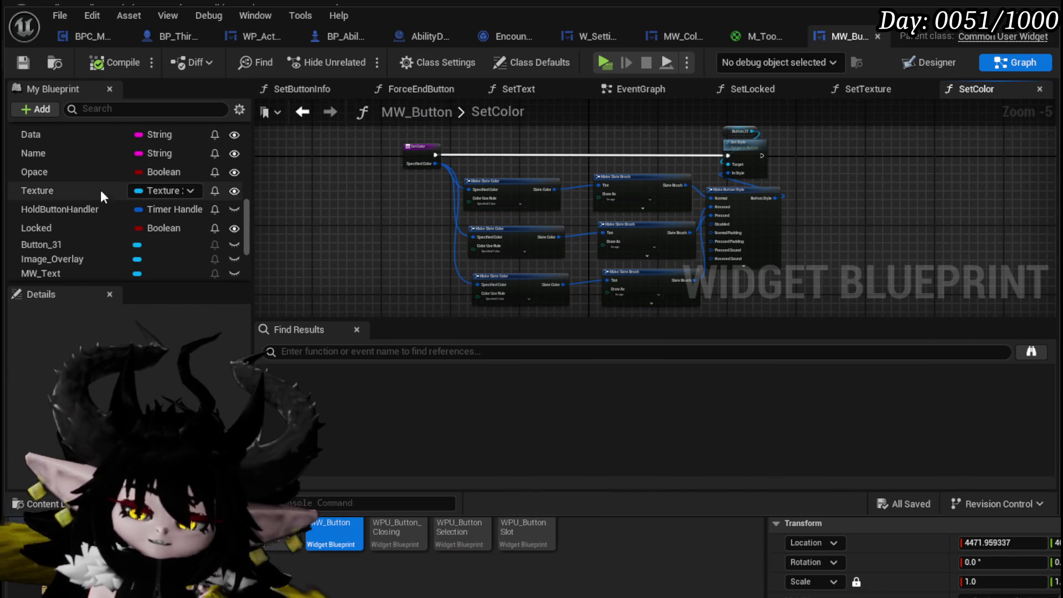
scroll(250, 205, "up", 5)
mouse_move(250, 175)
left_mouse_down()
mouse_move(251, 153)
mouse_move(251, 244)
mouse_move(230, 275)
left_mouse_up()
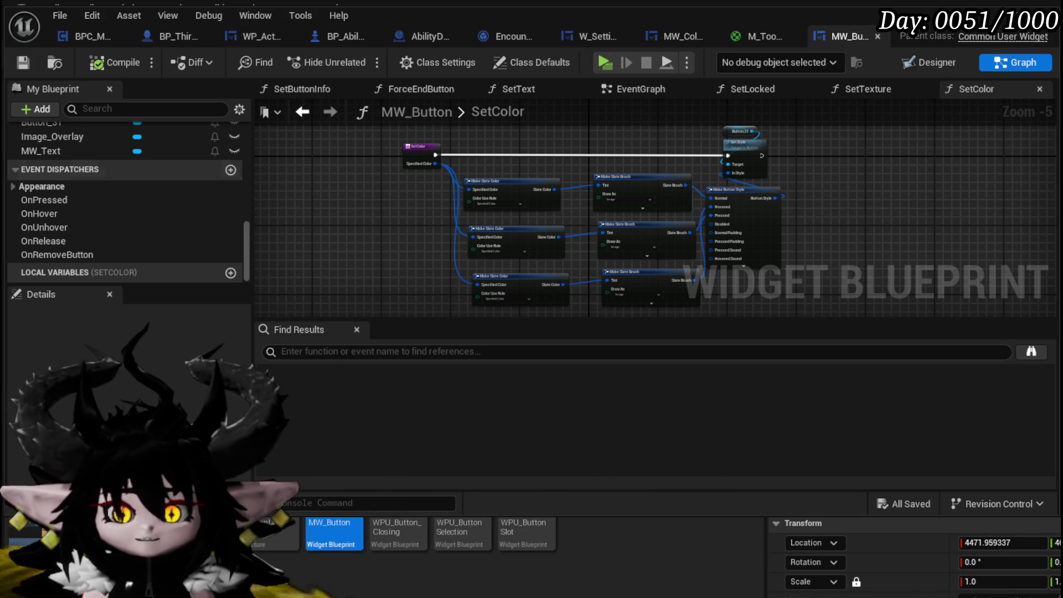
scroll(124, 202, "up", 1)
scroll(124, 203, "down", 1)
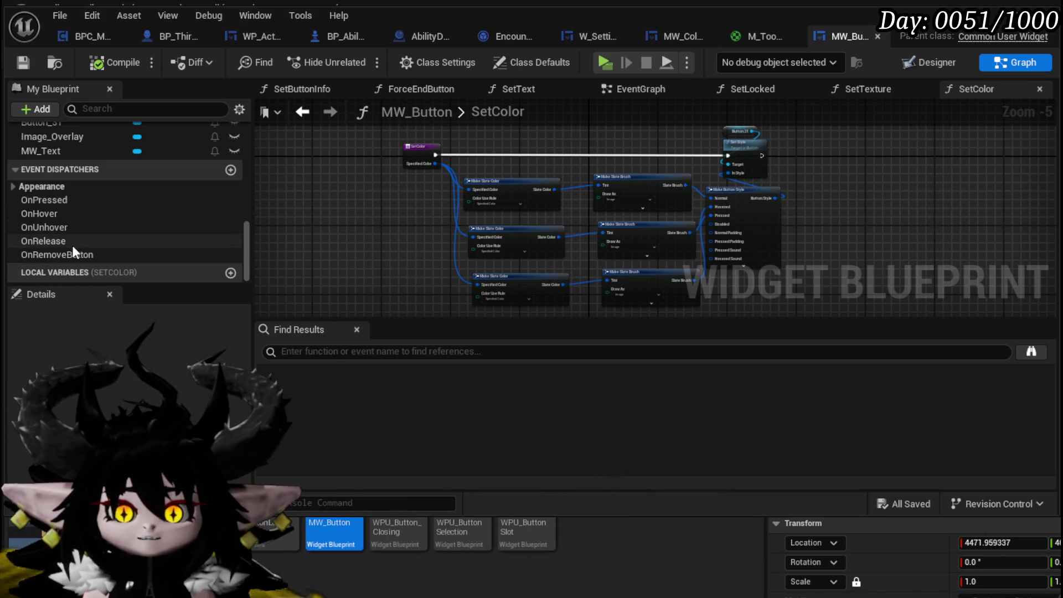
scroll(55, 213, "up", 10)
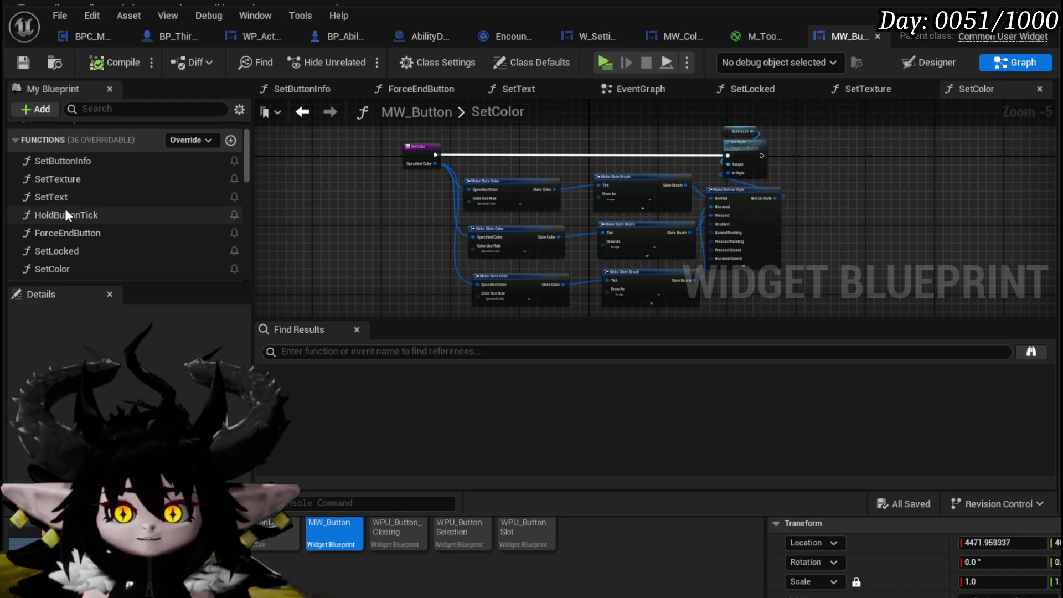
scroll(66, 212, "up", 1)
scroll(65, 211, "down", 3)
scroll(64, 209, "down", 2)
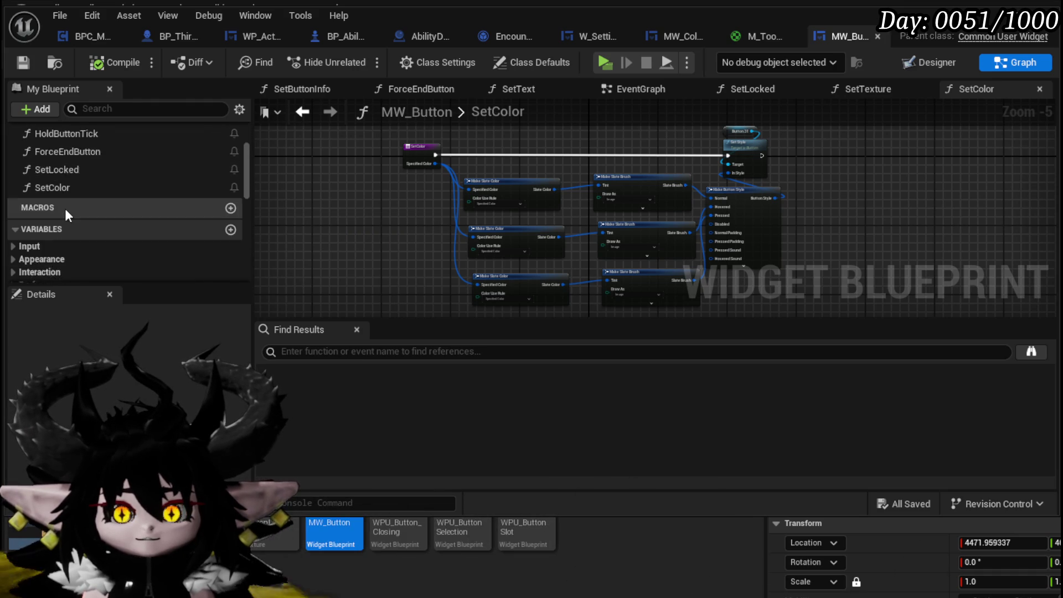
scroll(201, 217, "down", 10)
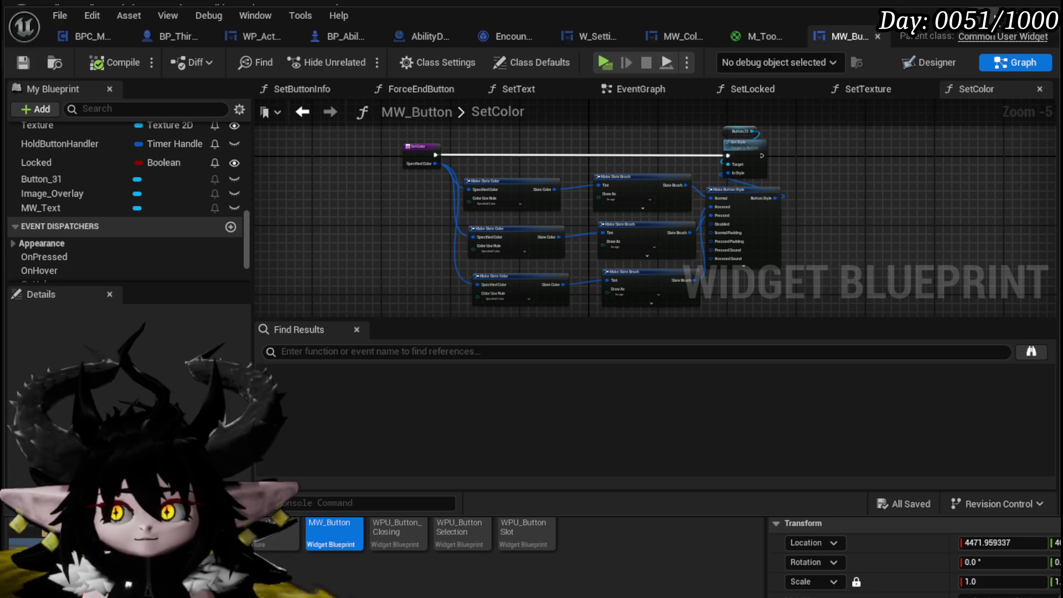
left_click(391, 504)
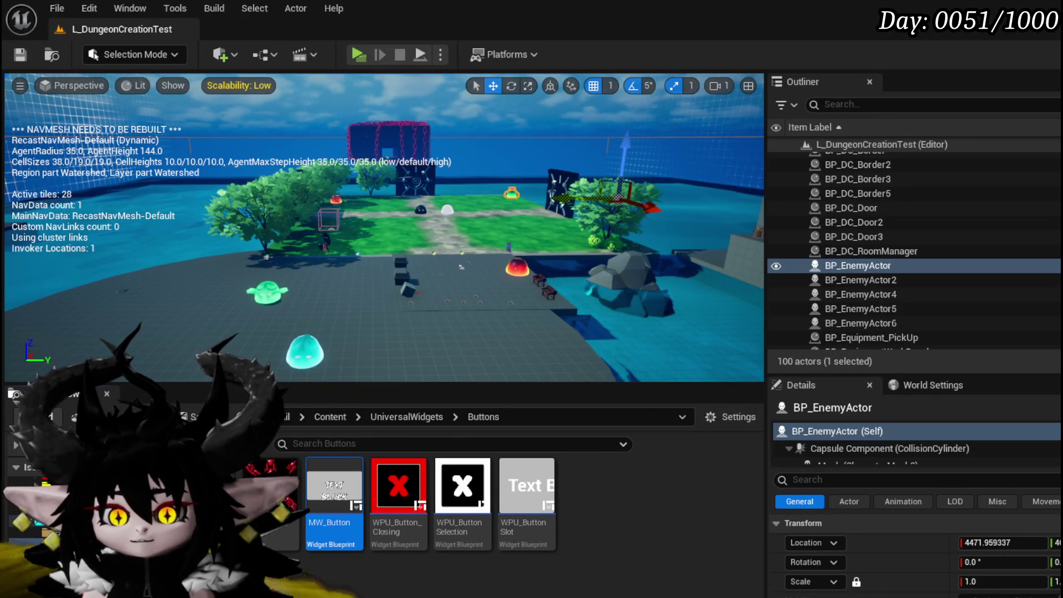
Create a WidgetInterface folder inside UniversalWidgets and open it.
left_click(406, 416)
right_click(327, 576)
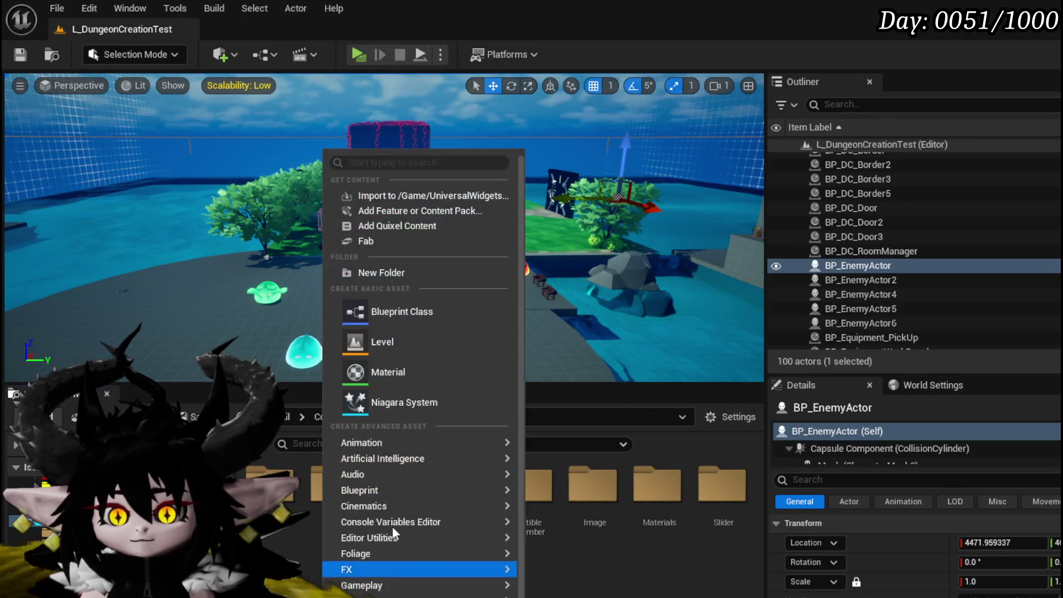
left_click(401, 272)
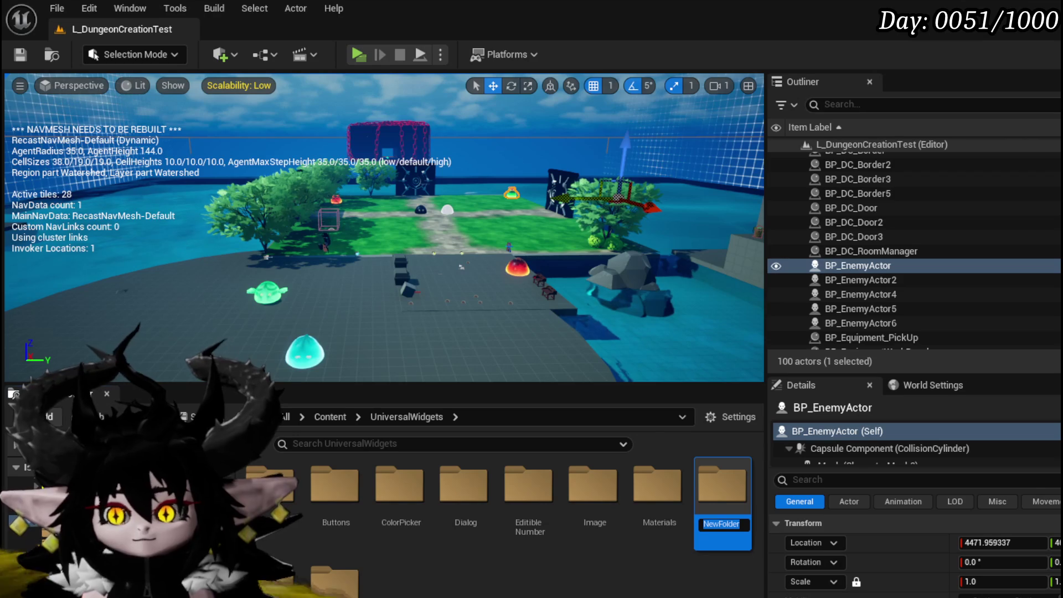
type("W")
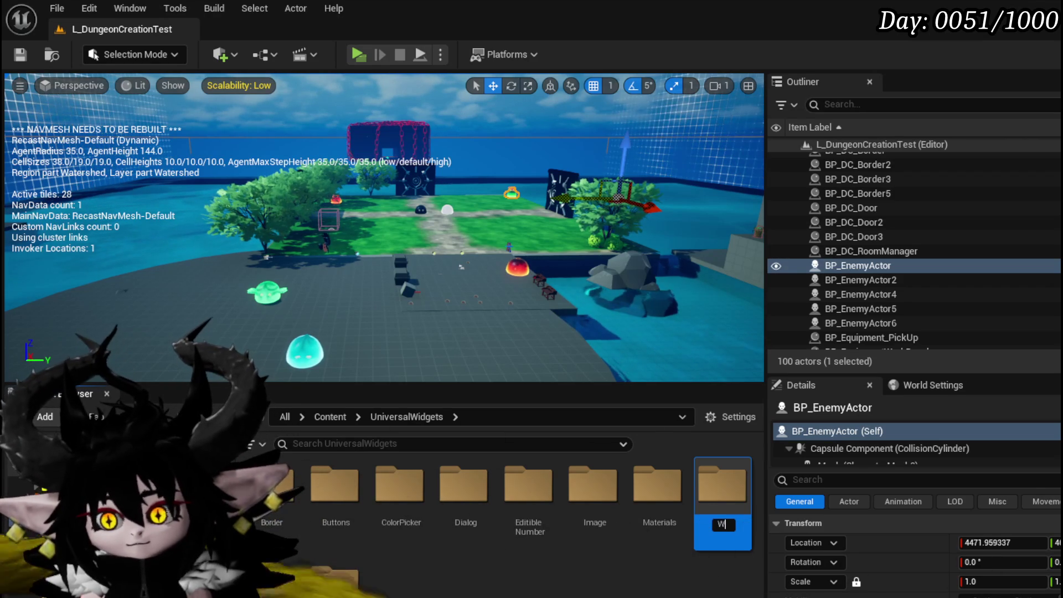
type("idgetInter")
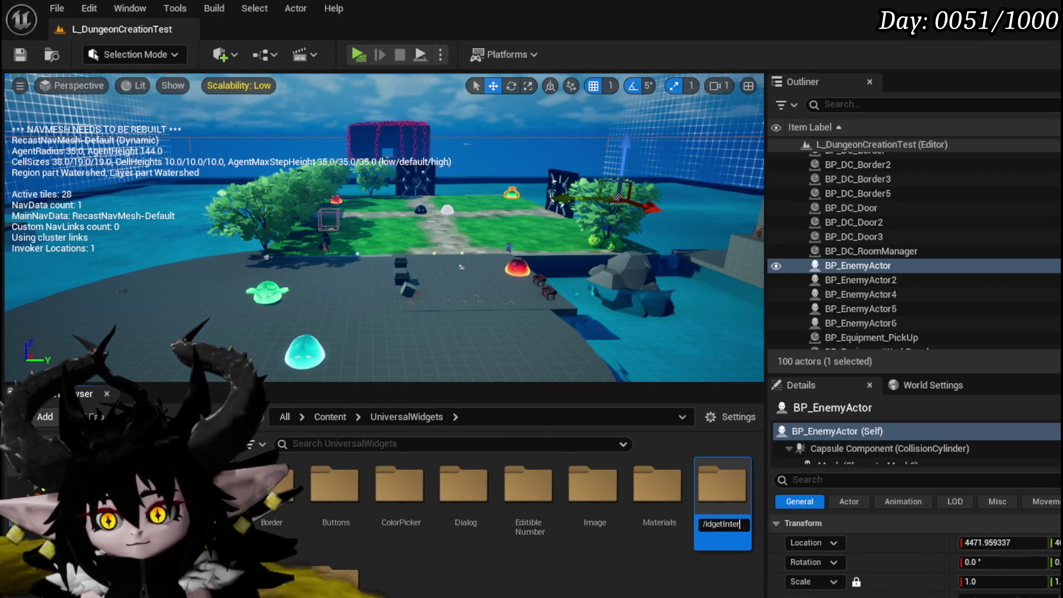
type("face")
key("Return")
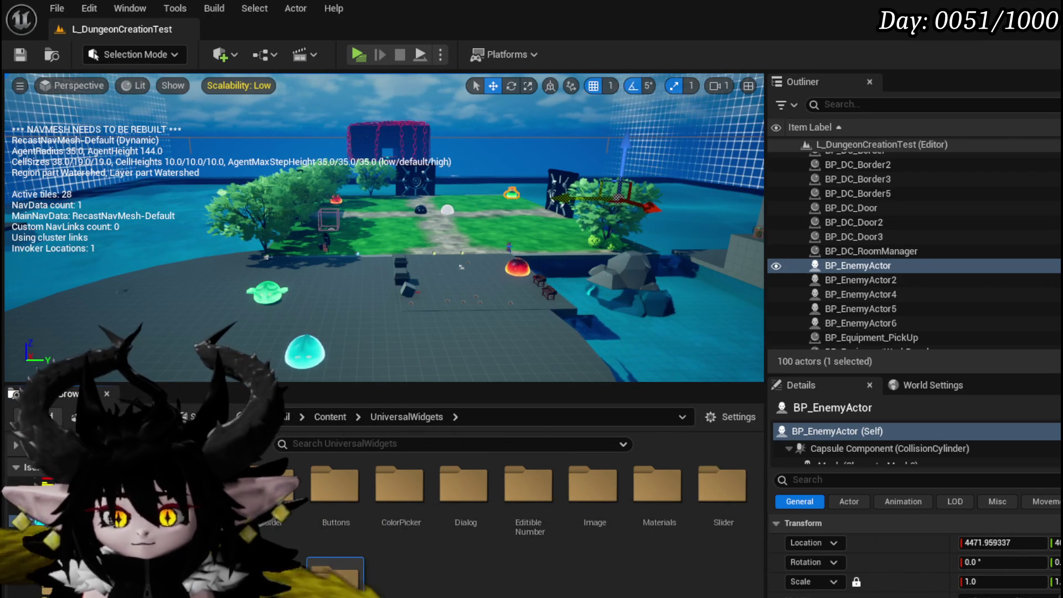
double_click(722, 484)
Search Blueprint class parents for 'Blueprintinf', then cancel the class picker.
right_click(323, 519)
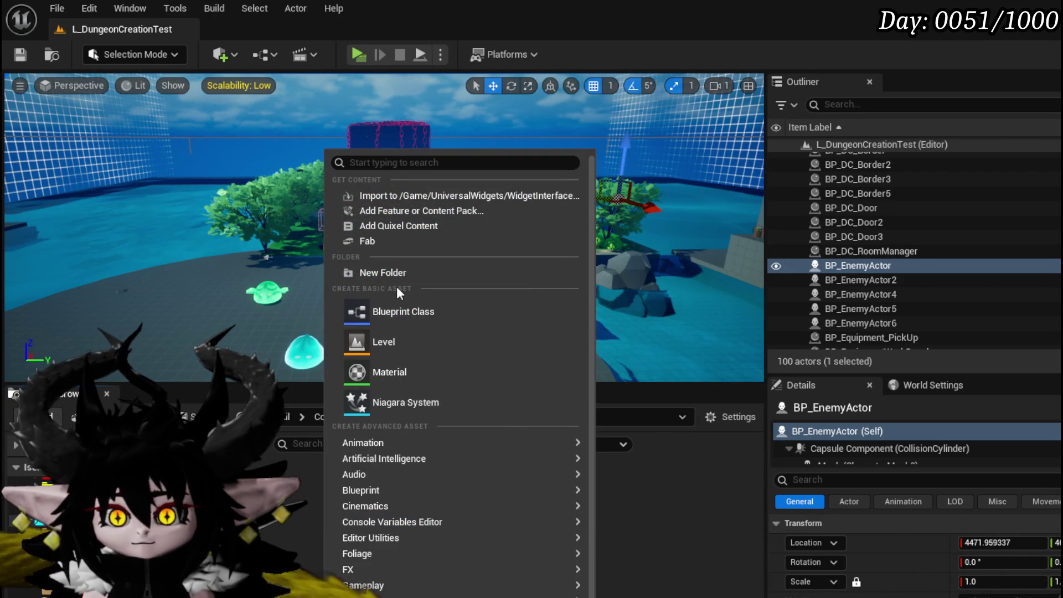
left_click(399, 319)
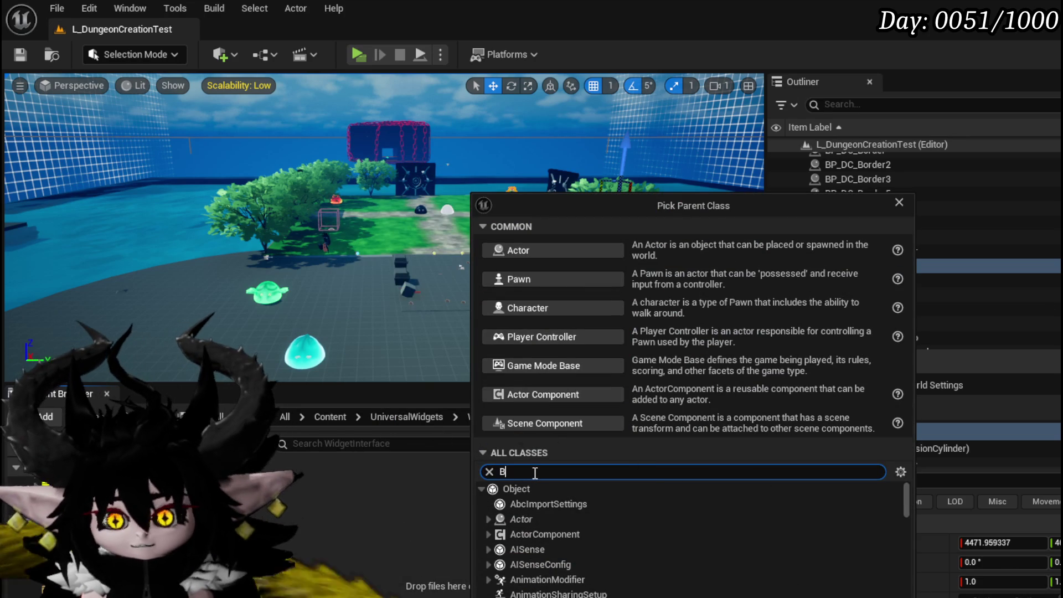
type("B")
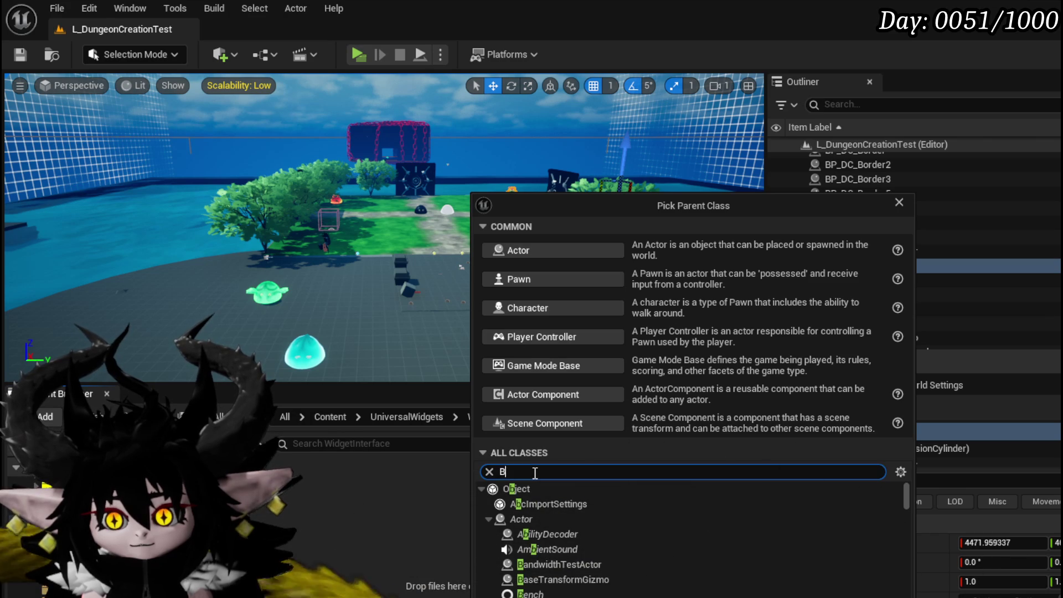
type("lueprintin")
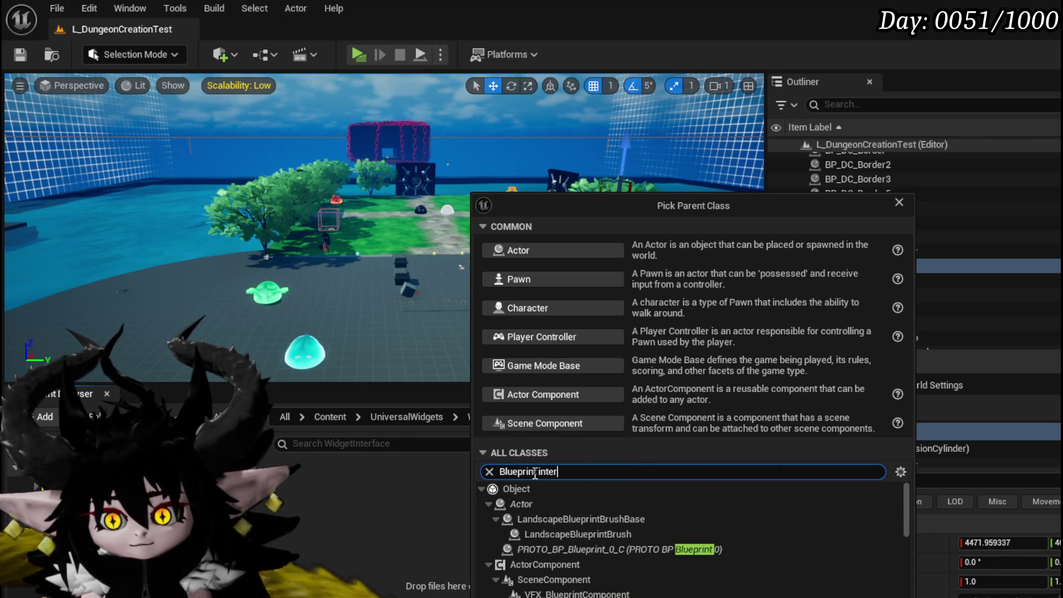
left_click(533, 471)
key("End")
type("f")
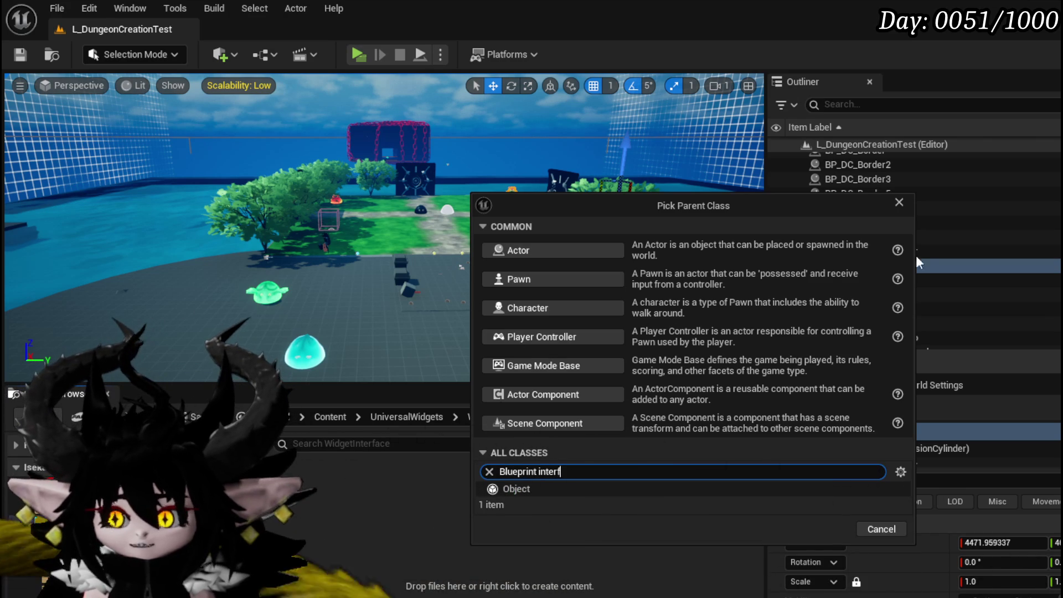
left_click(898, 207)
Create the BPI_ChangableColor Blueprint Interface in WidgetInterface and save it.
right_click(372, 493)
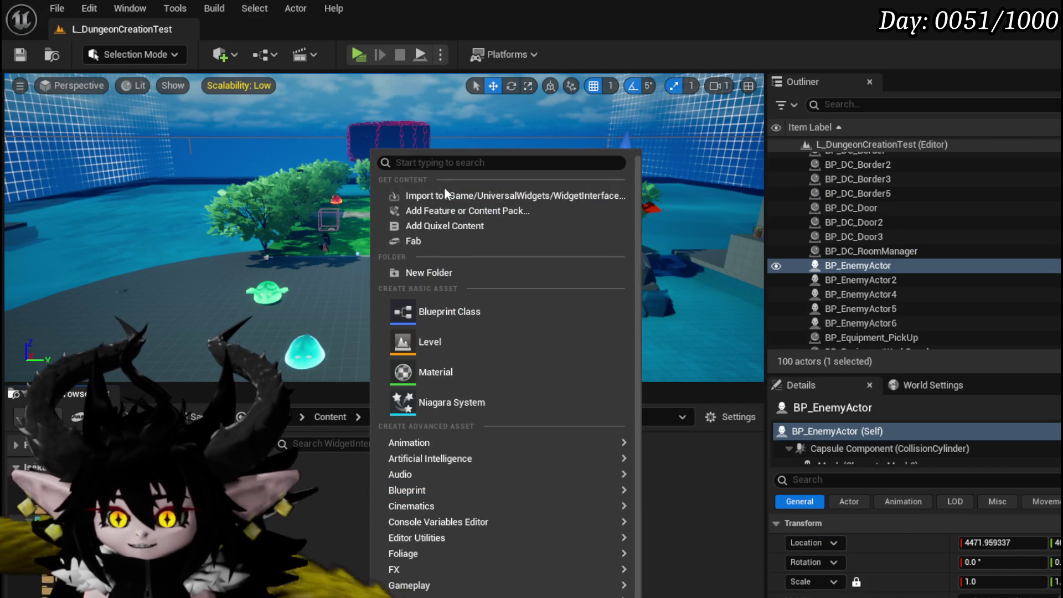
left_click(431, 165)
type("Inter")
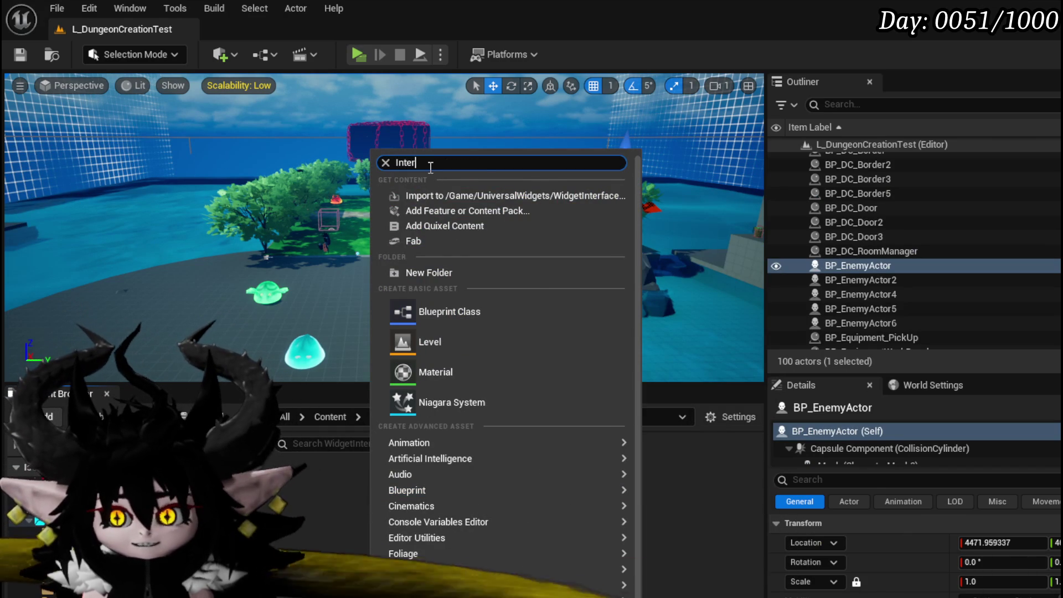
type("face")
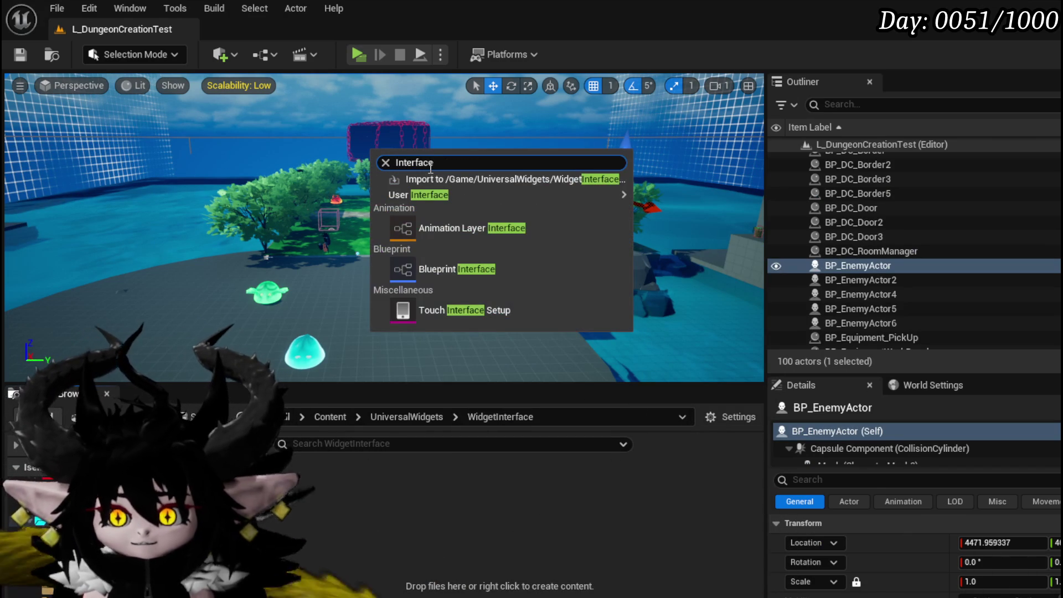
left_click(469, 277)
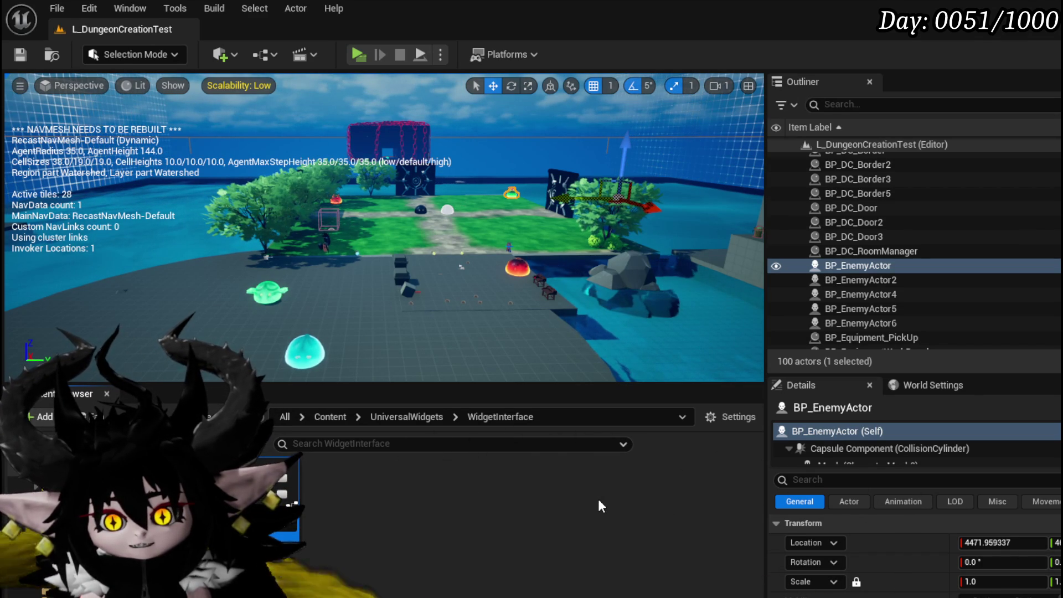
key("ctrl+shift+s")
left_click(808, 542)
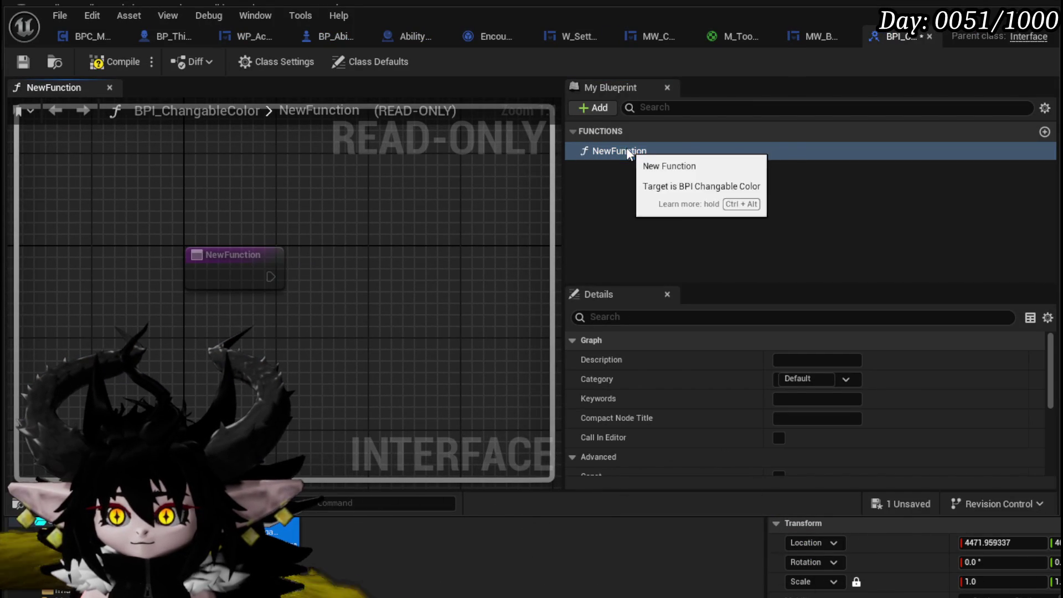
Rename the interface's NewFunction to SetColor.
right_click(628, 150)
left_click(677, 209)
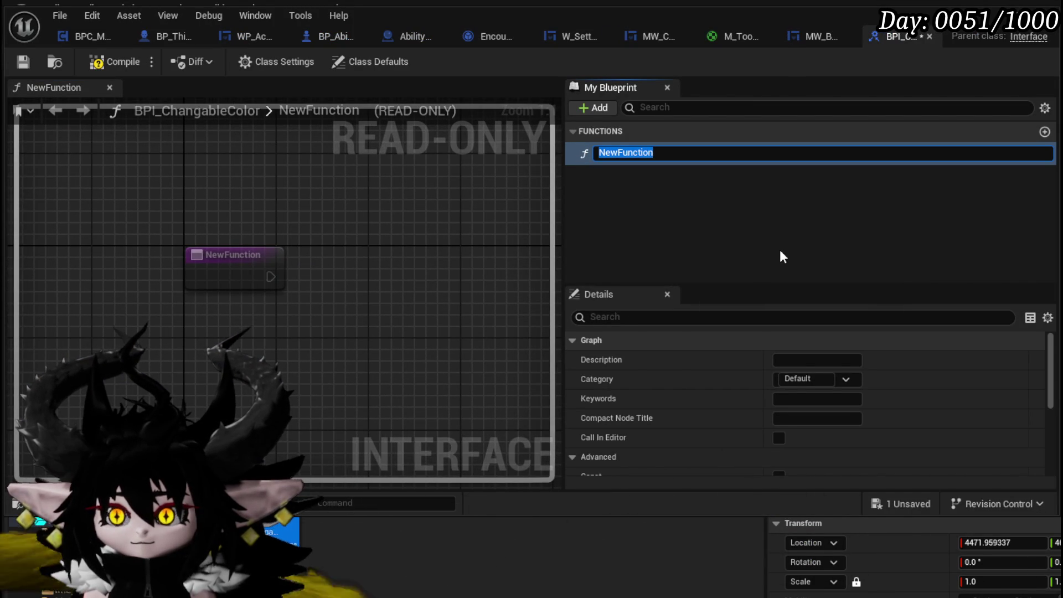
type("S")
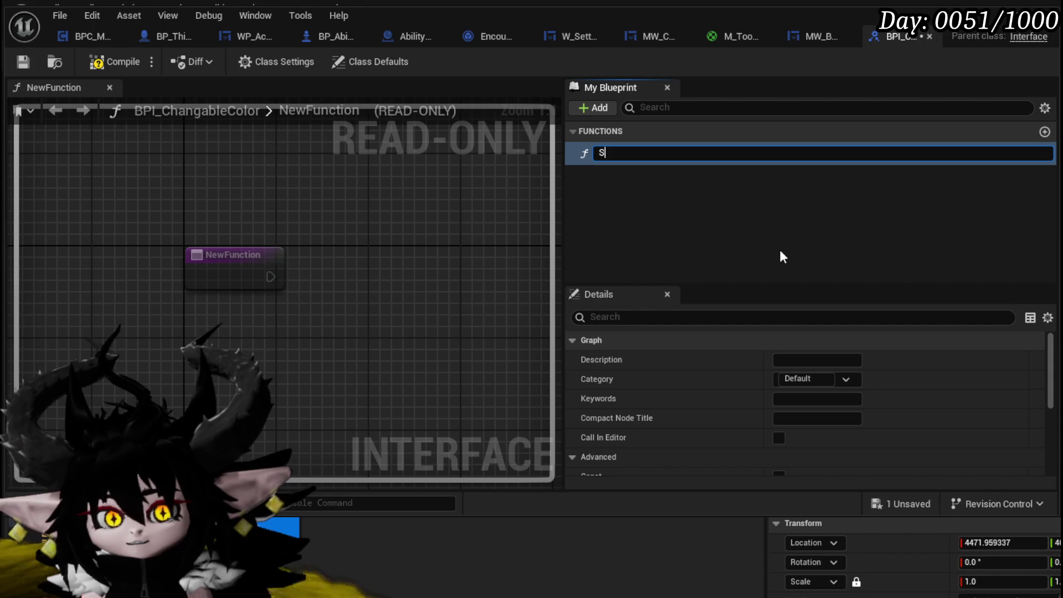
type("e")
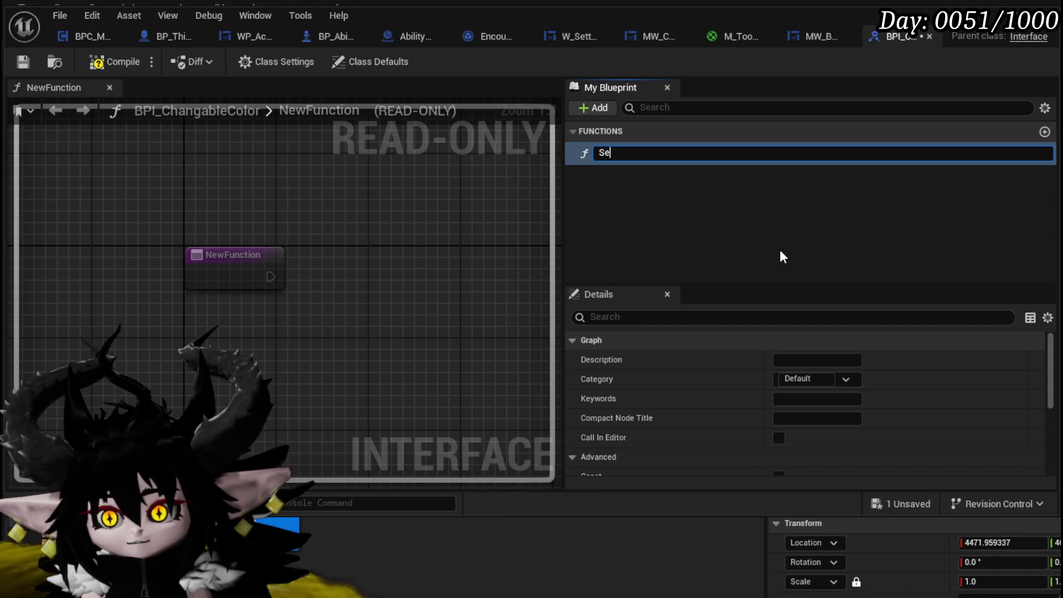
type("tColor")
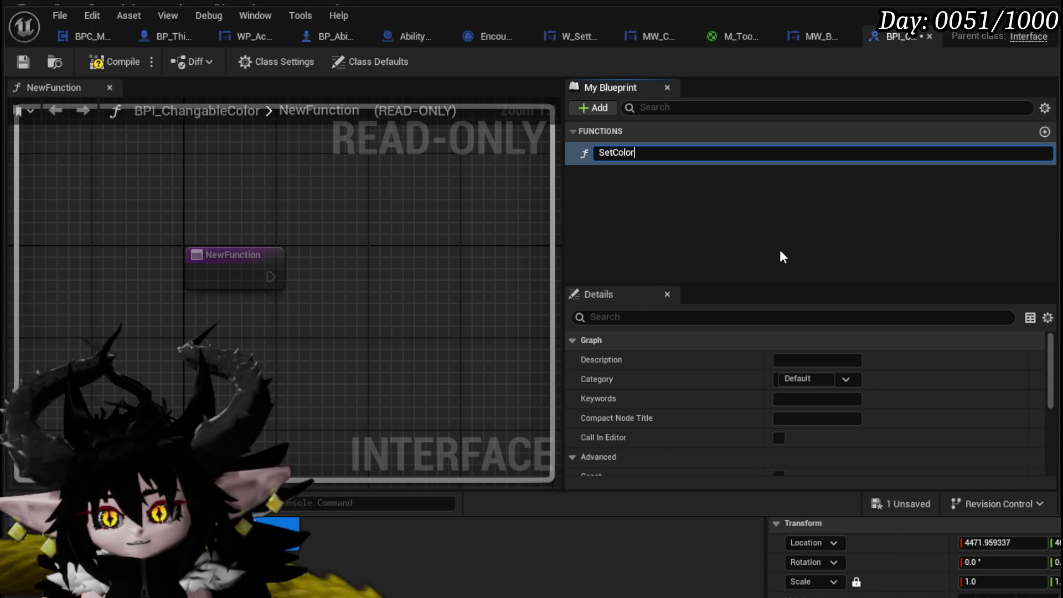
key("Return")
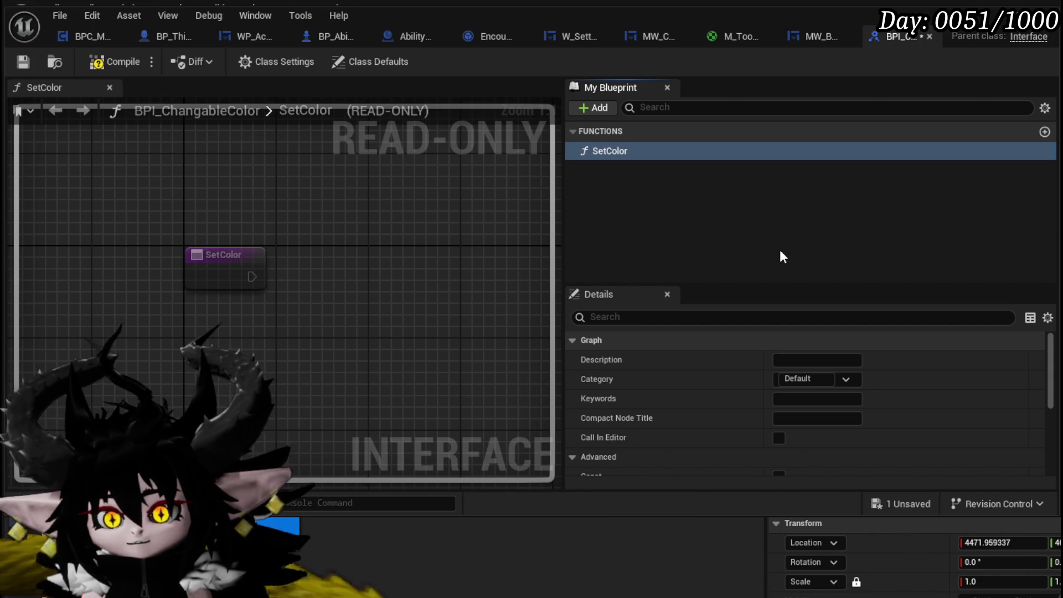
Add a Linear Color input named Color to SetColor.
scroll(785, 361, "down", 5)
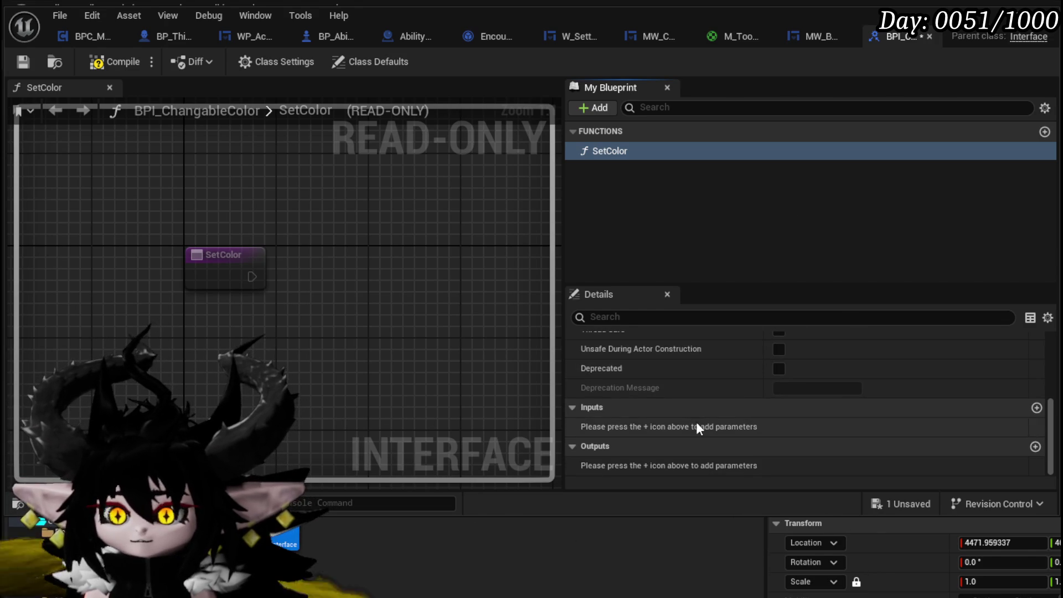
left_click(1036, 407)
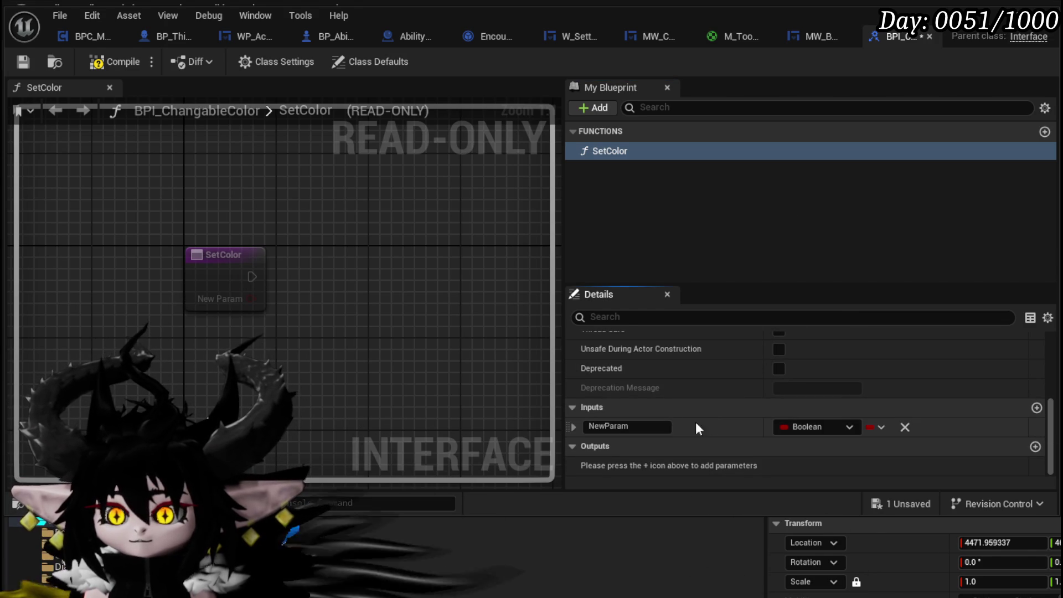
left_click(658, 427)
type("Li")
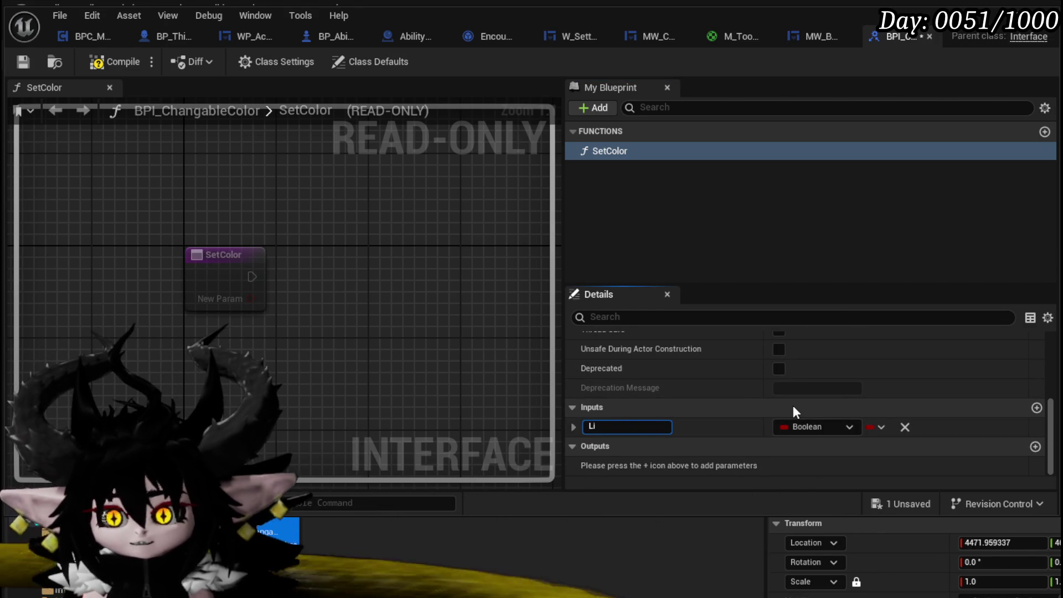
key("BackSpace")
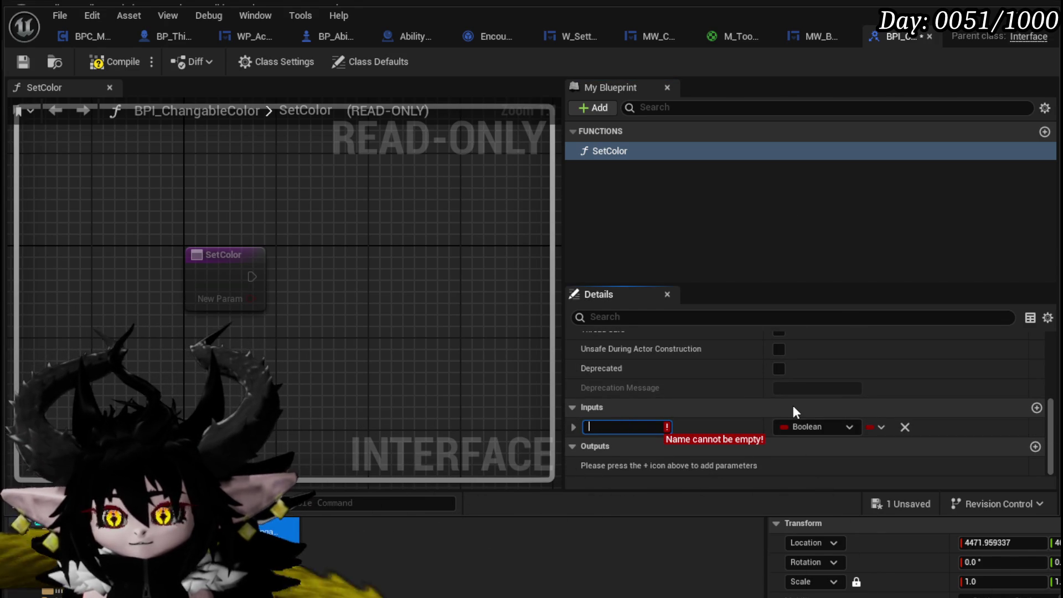
type("Color")
key("Return")
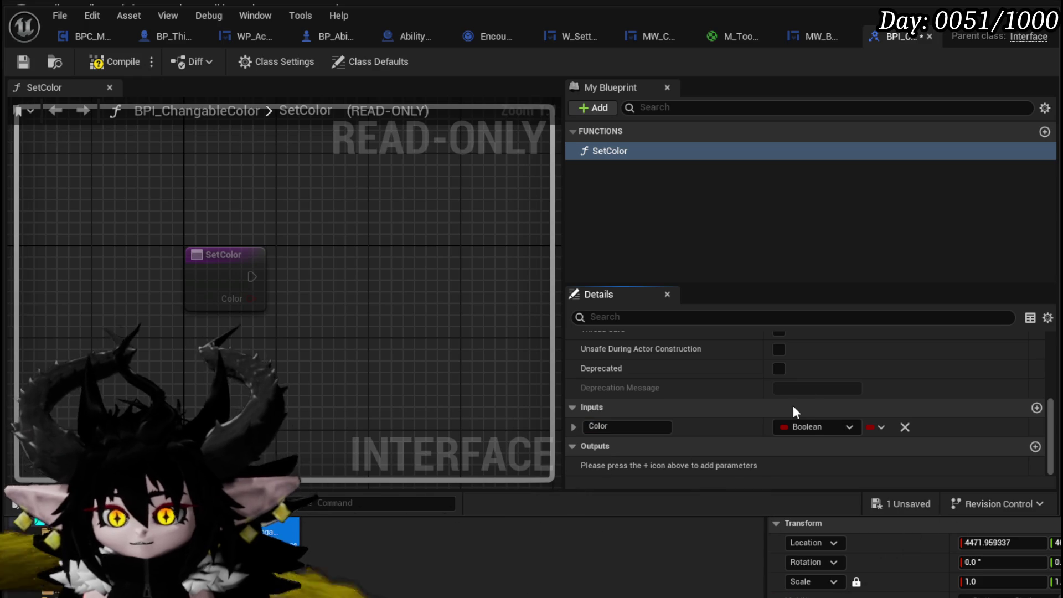
left_click(807, 425)
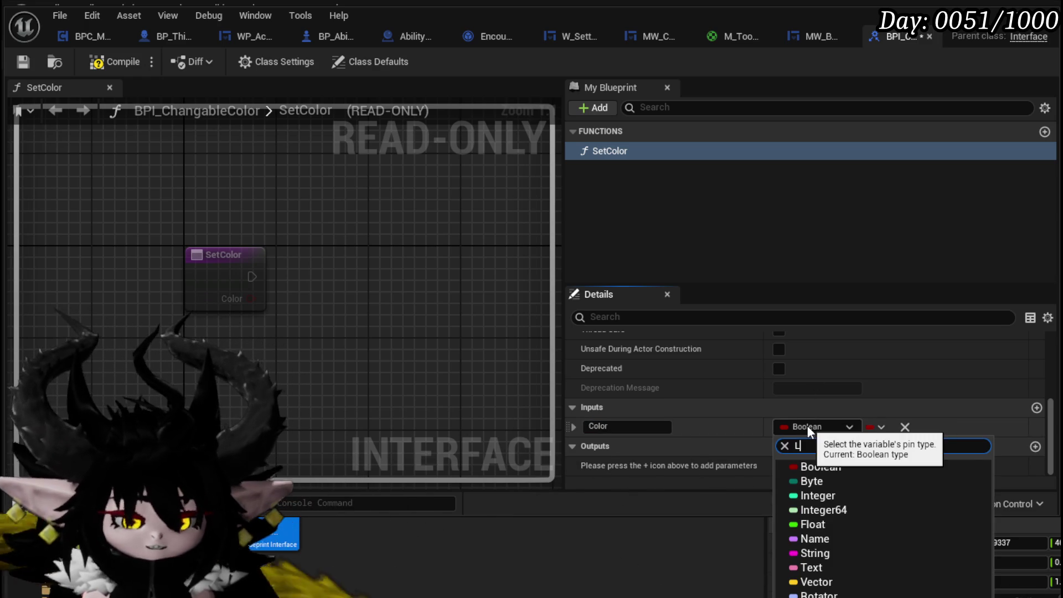
type("Linear")
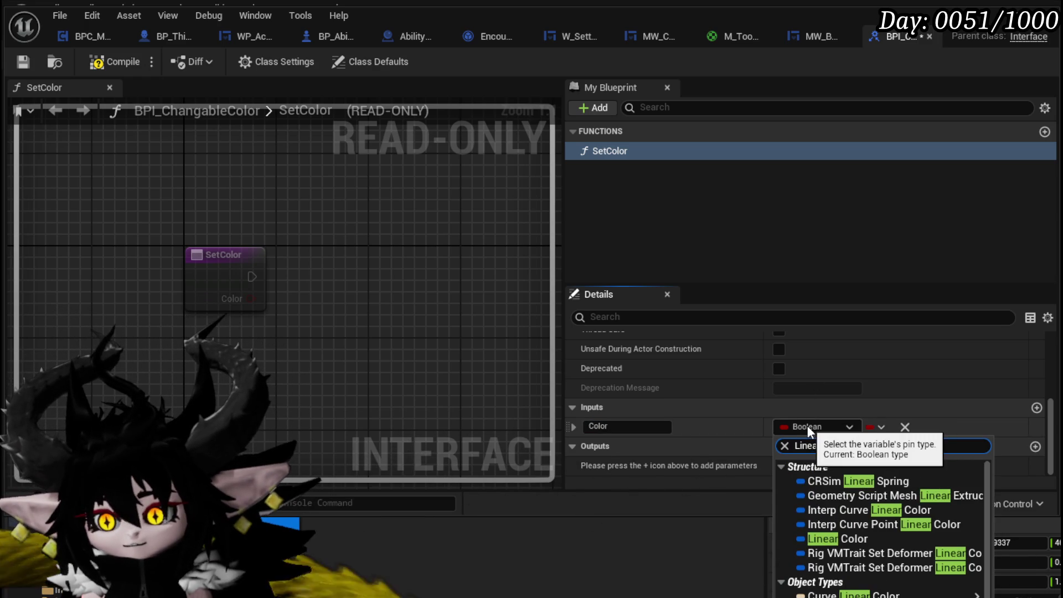
type(" color")
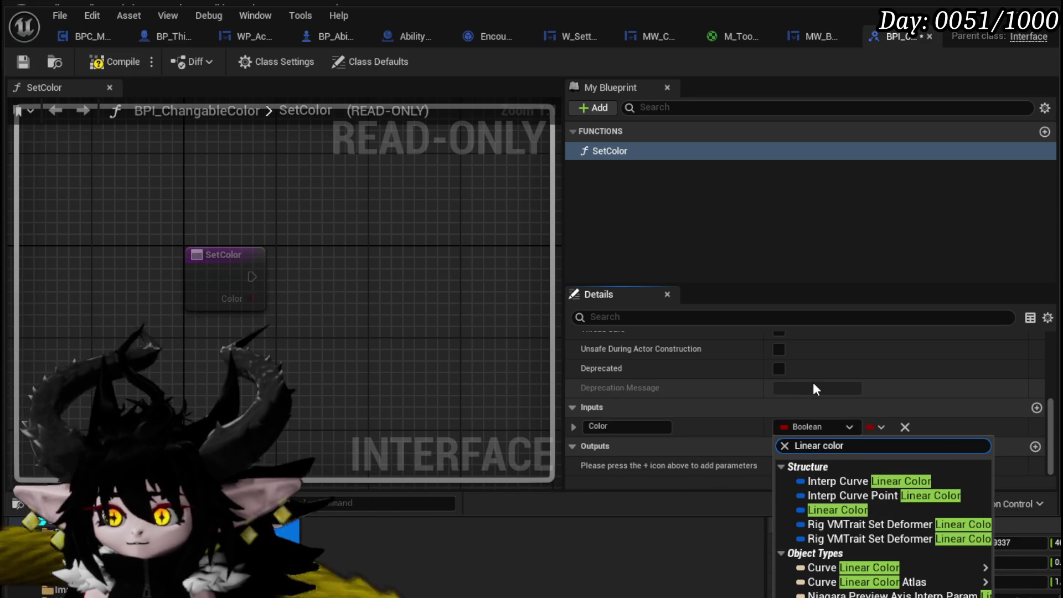
left_click(837, 510)
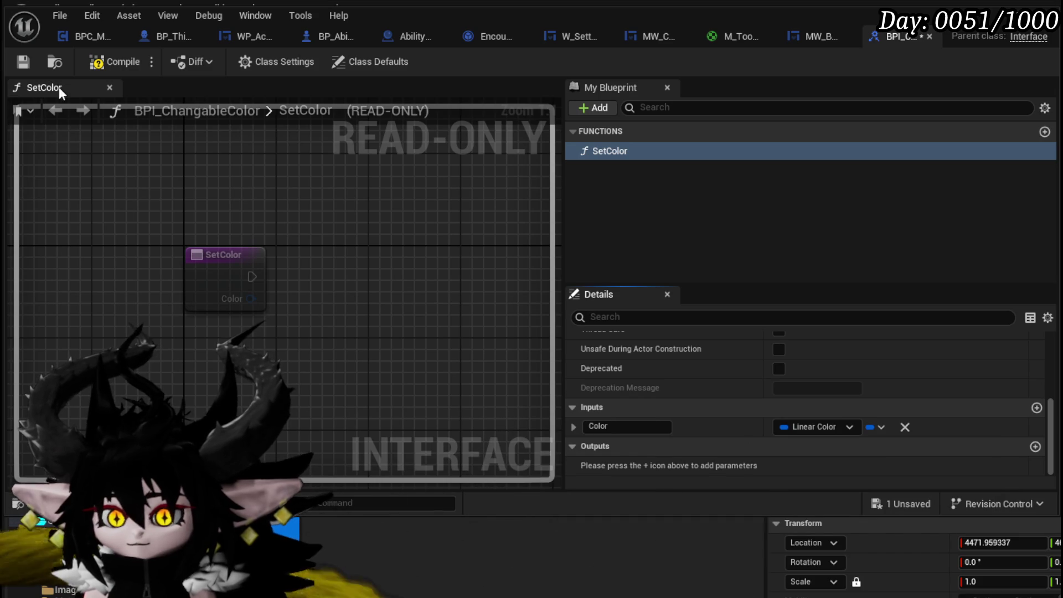
Compile and save the BPI_ChangableColor interface.
left_click(102, 62)
left_click(20, 65)
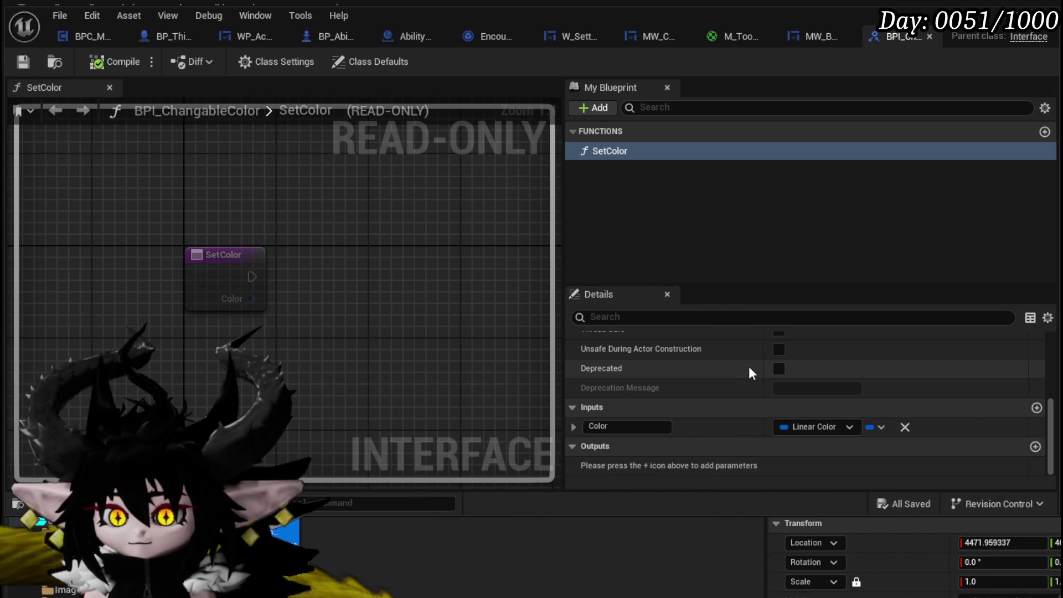
scroll(749, 366, "up", 5)
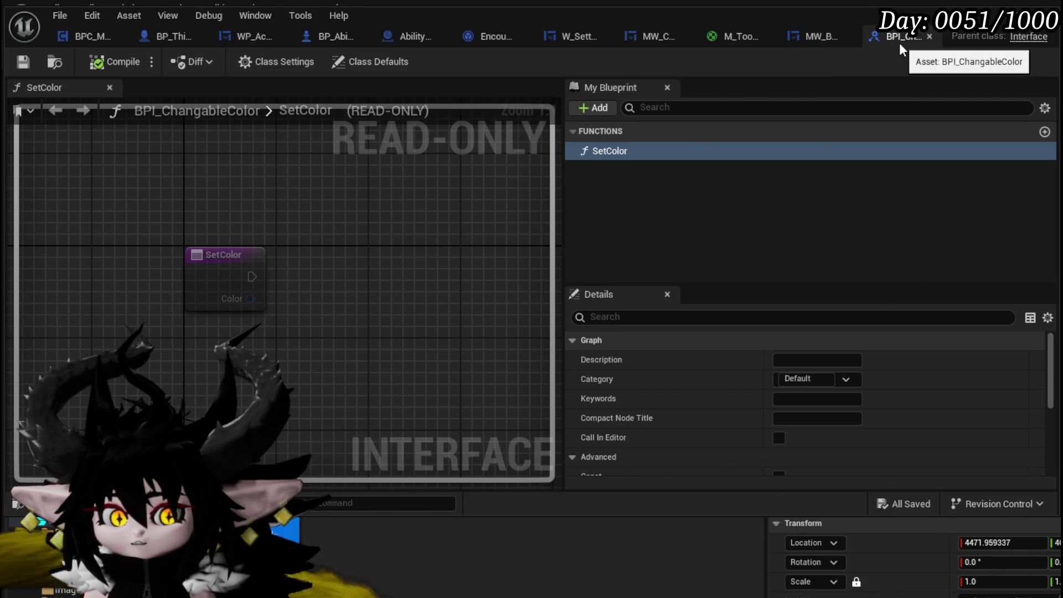
left_click(829, 38)
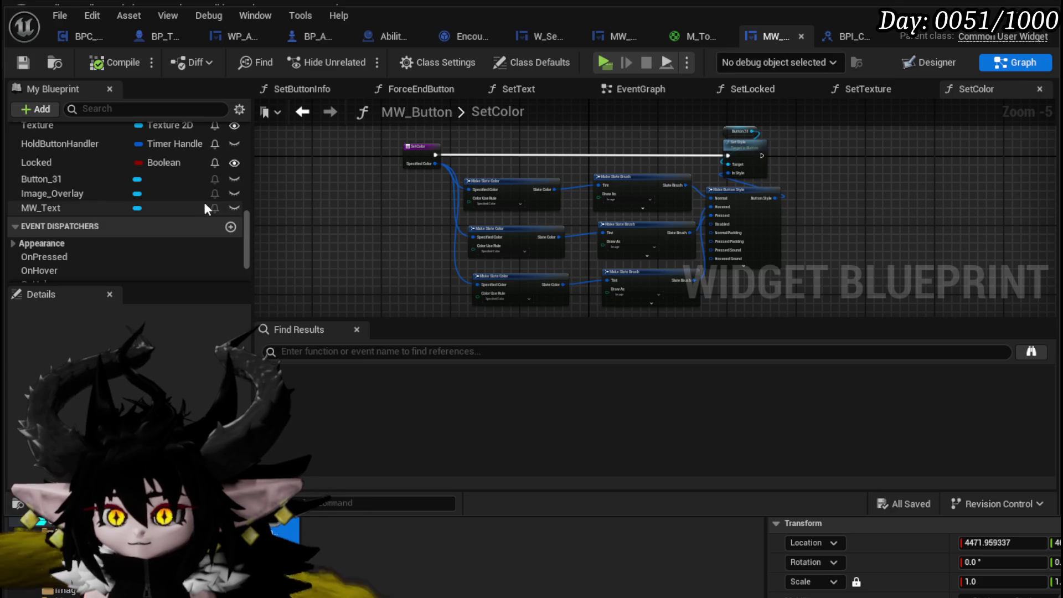
Inspect the Button_31 variable and glance at the Designer view before returning to Graph.
scroll(204, 198, "up", 5)
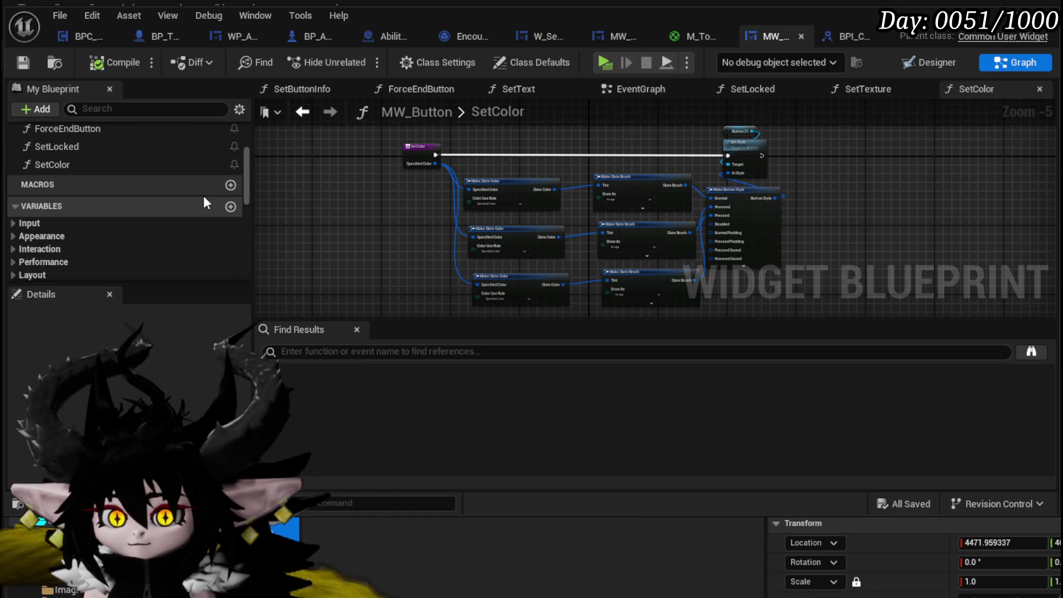
scroll(204, 195, "up", 5)
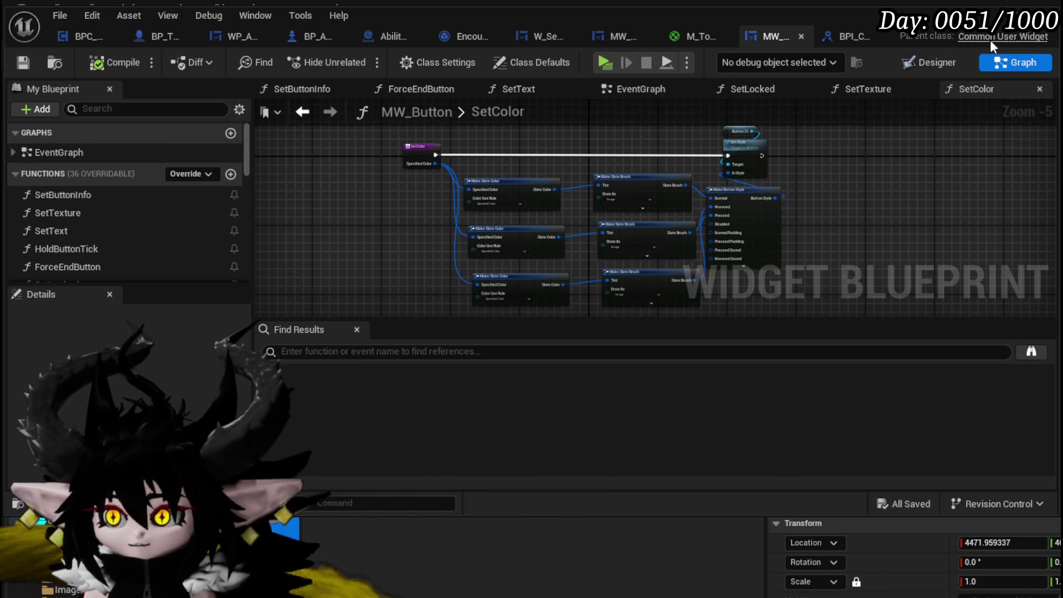
left_click(928, 67)
left_click(1000, 66)
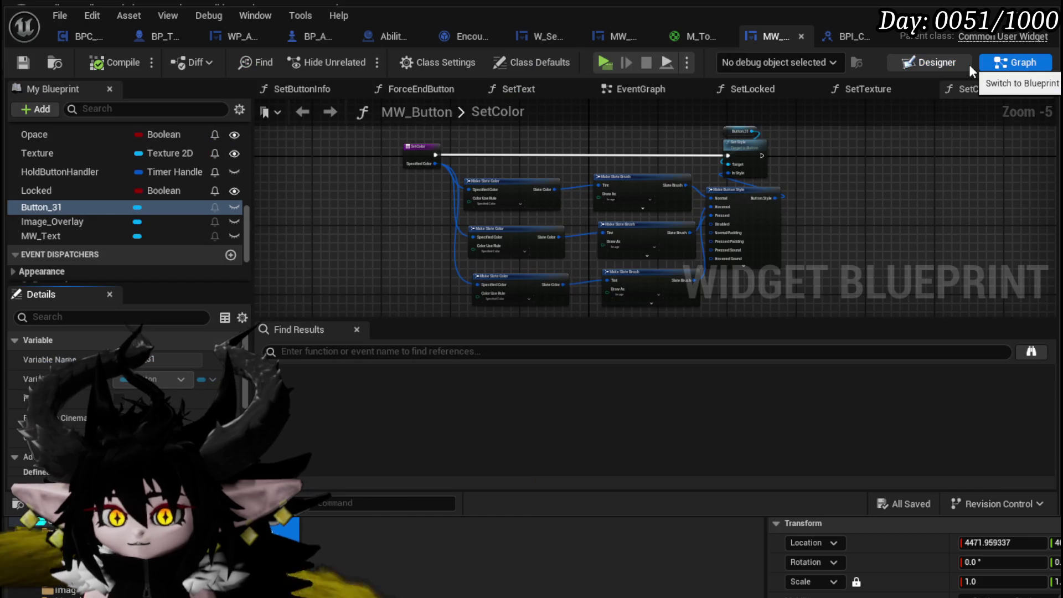
left_click(952, 64)
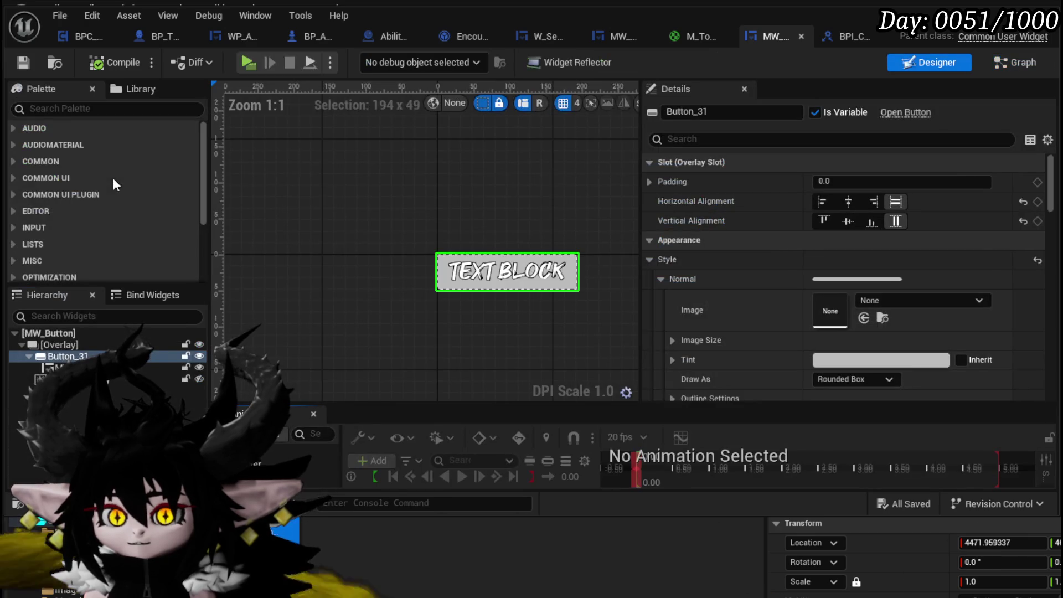
left_click(1008, 64)
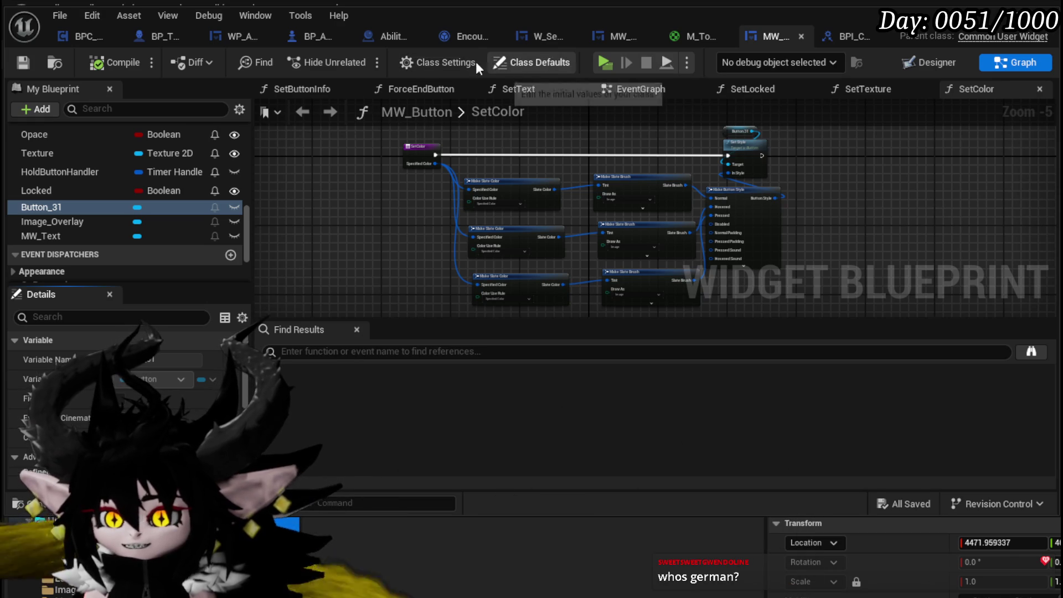
Compare MW_Button's Class Settings and Class Defaults panels.
left_click(430, 62)
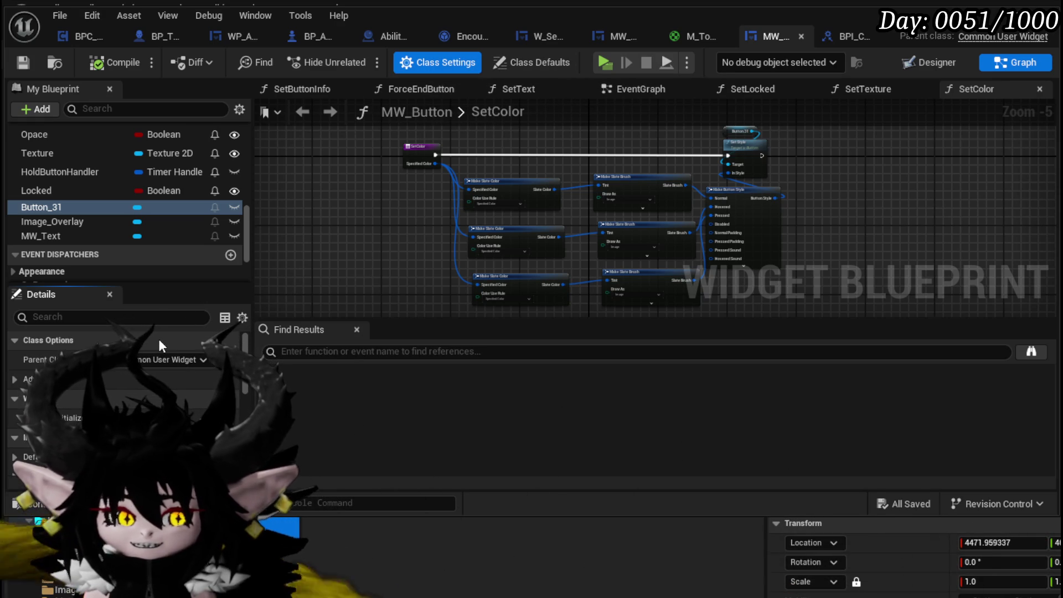
scroll(84, 380, "down", 5)
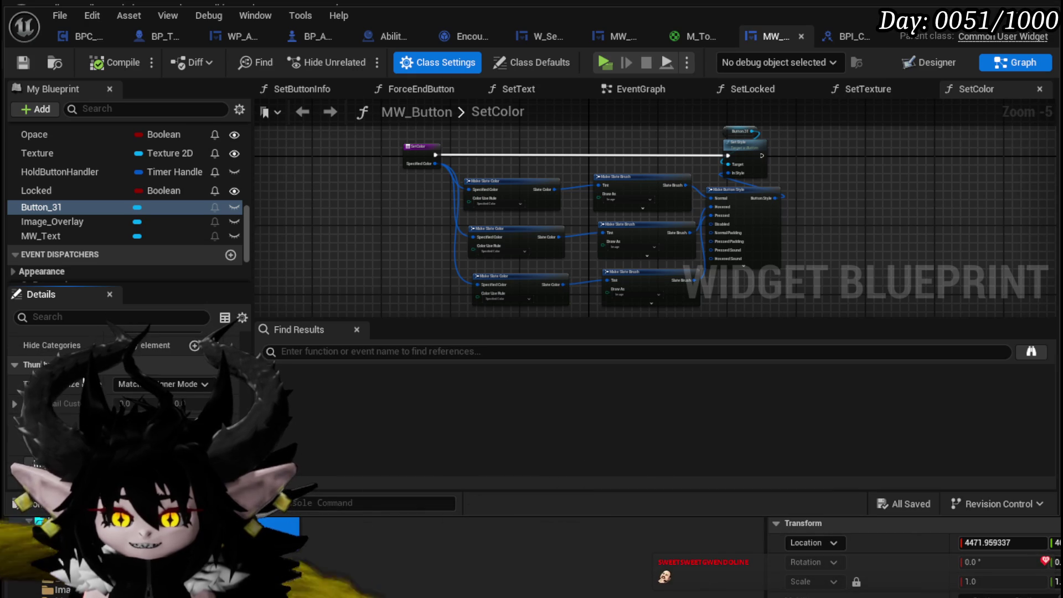
scroll(111, 382, "up", 5)
left_click(331, 239)
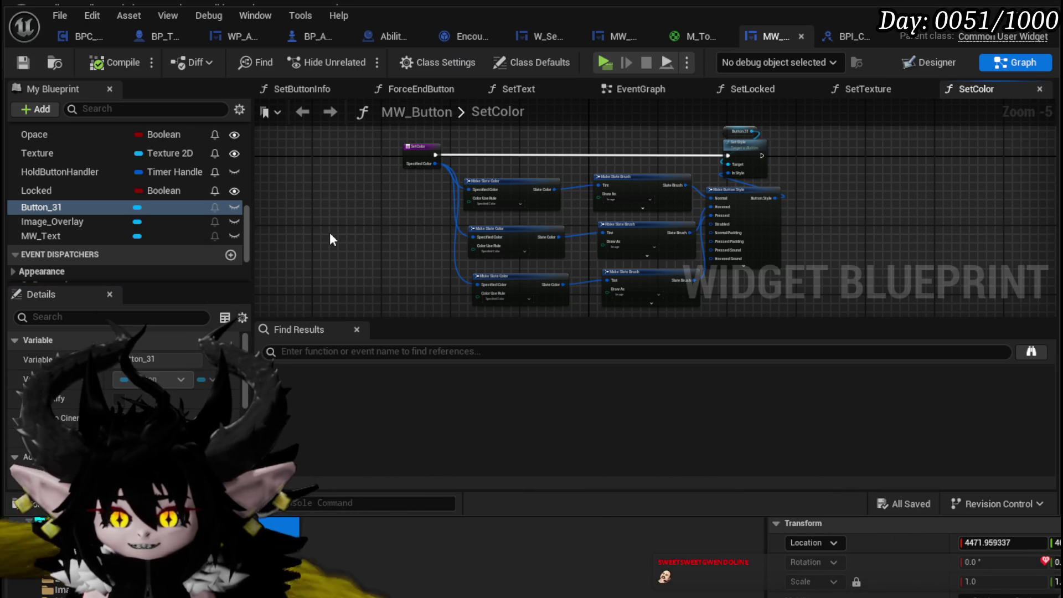
left_click(513, 66)
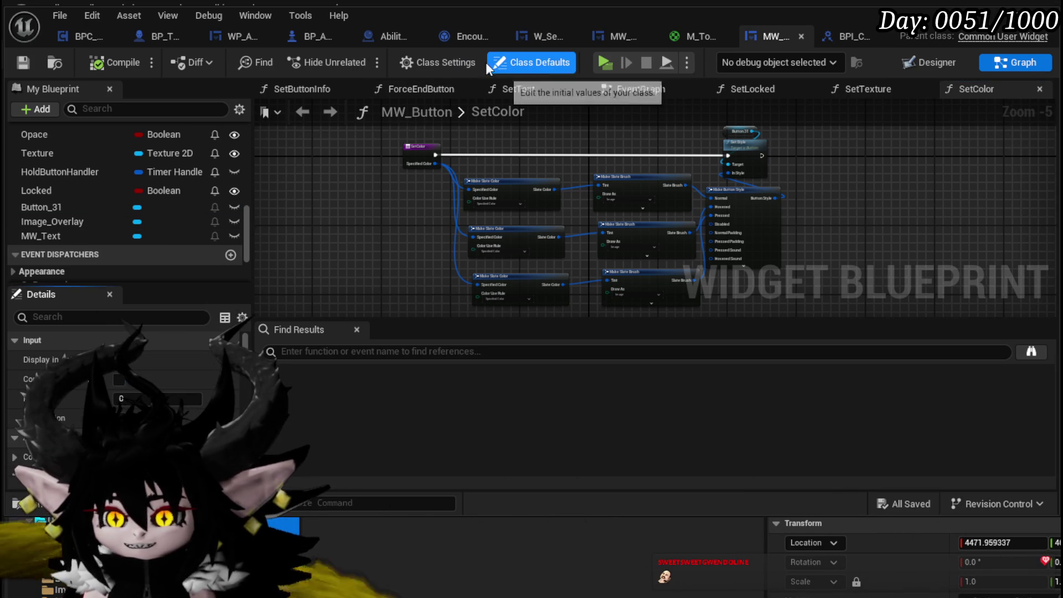
scroll(127, 388, "down", 3)
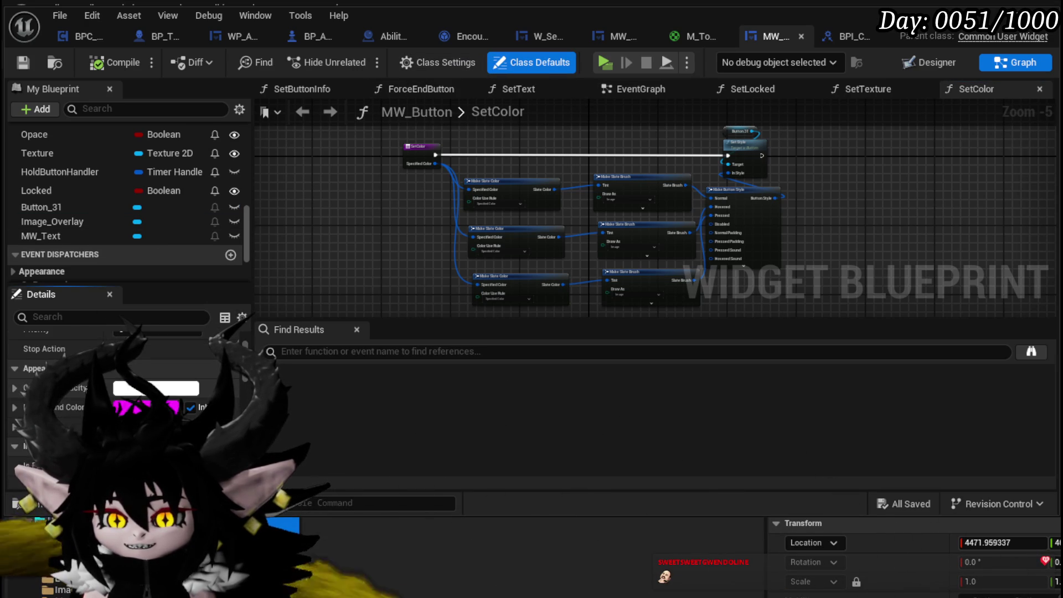
left_click(441, 63)
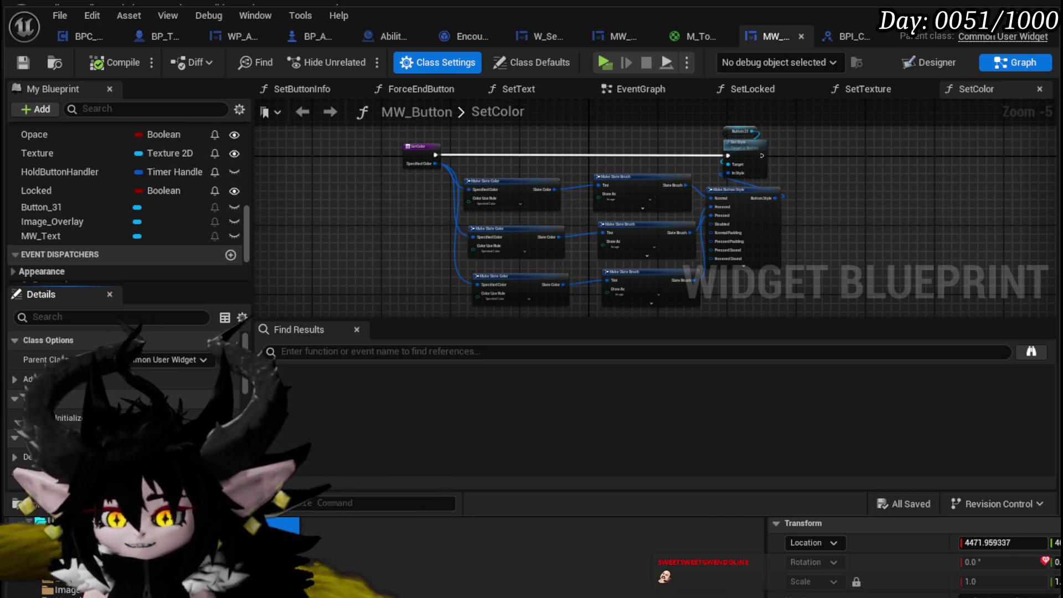
scroll(113, 386, "down", 3)
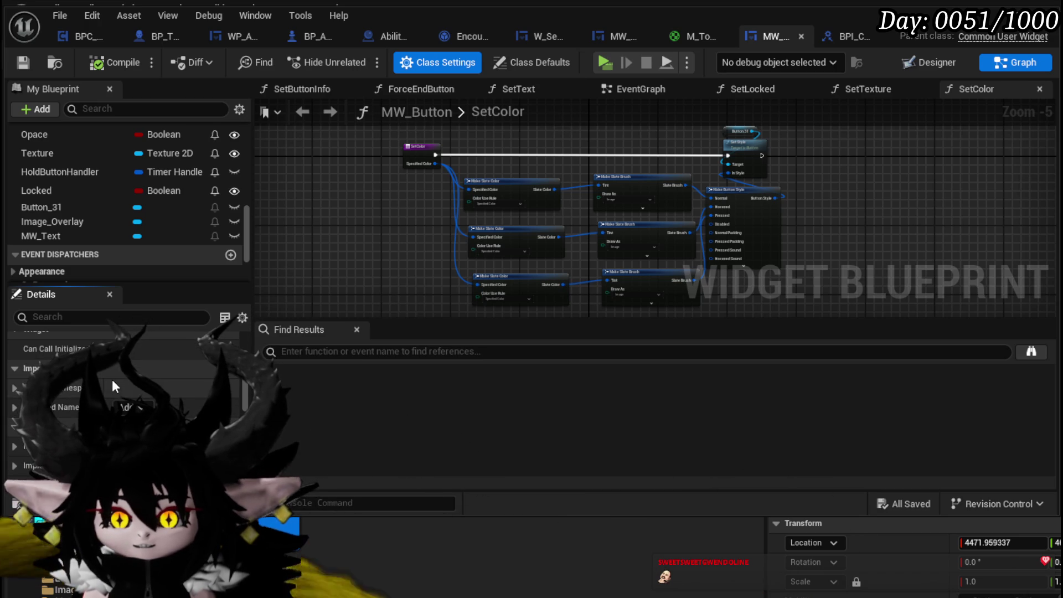
scroll(62, 404, "down", 2)
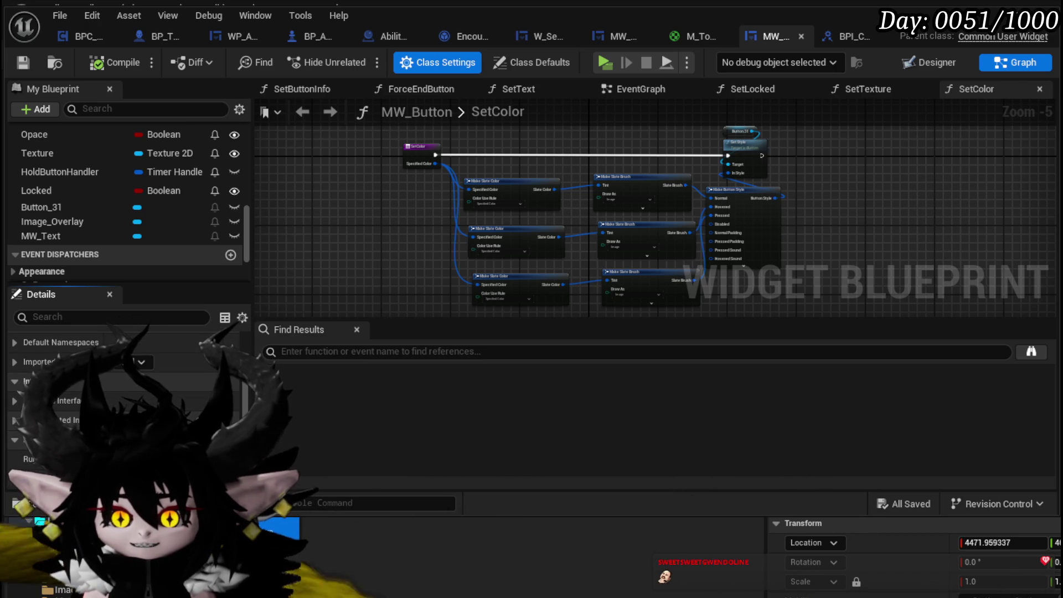
Add BPI_ChangableColor to MW_Button's Implemented Interfaces list.
left_click_drag(253, 277, 316, 277)
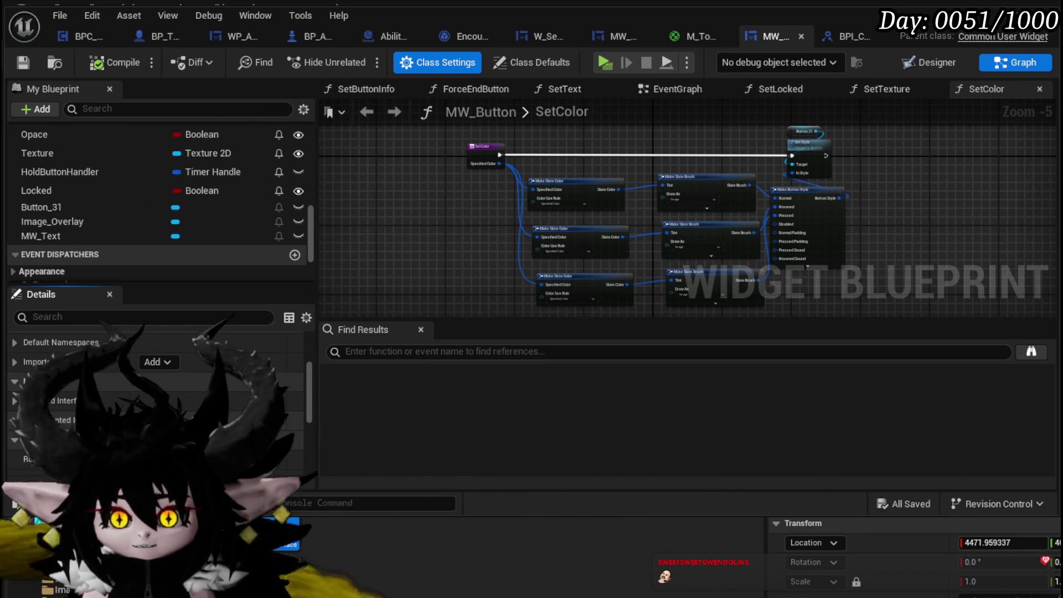
left_click(158, 361)
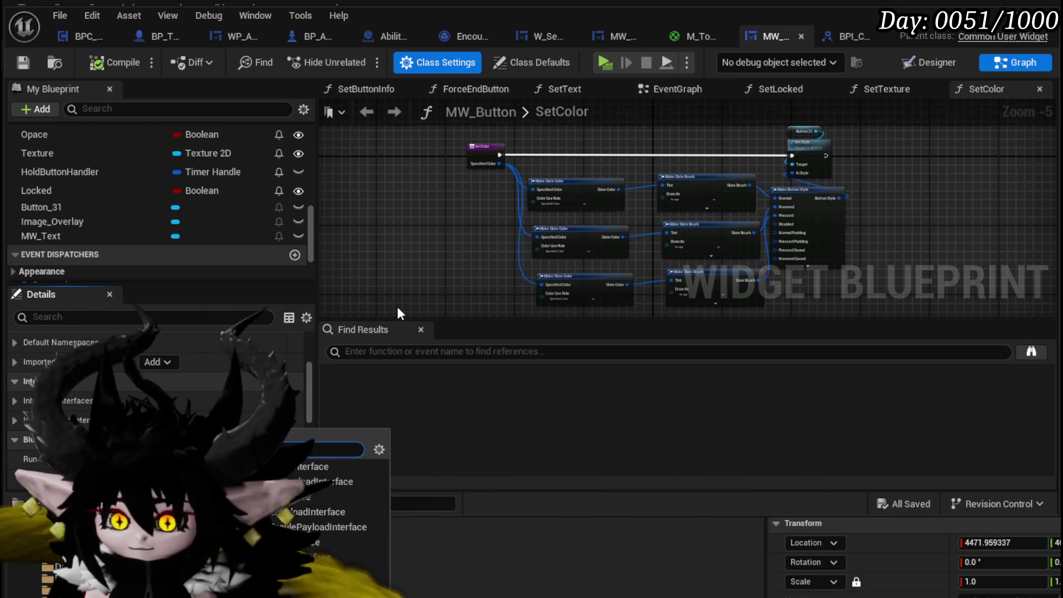
type("c")
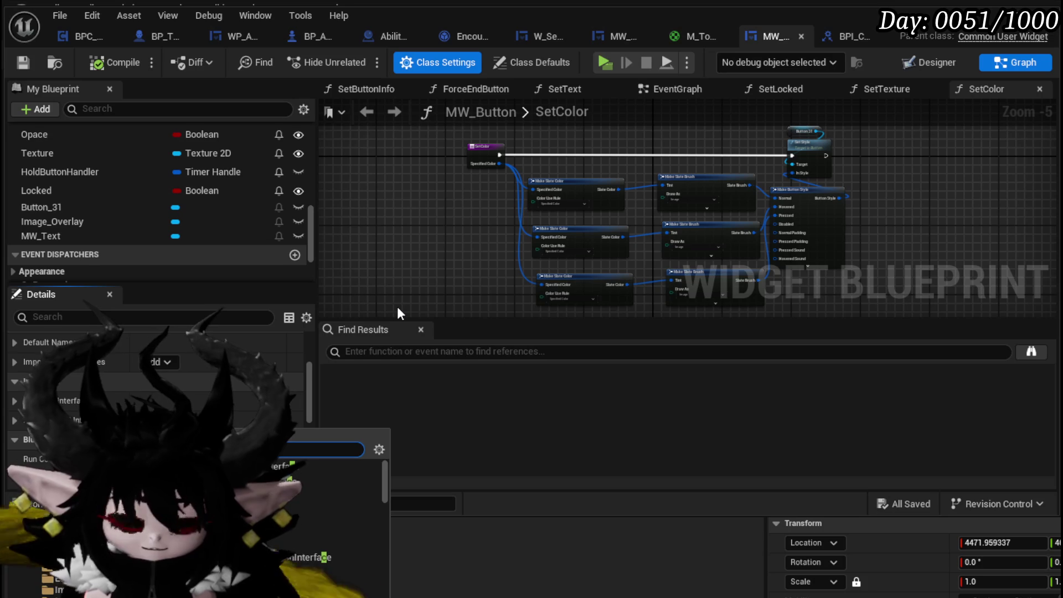
left_click(305, 557)
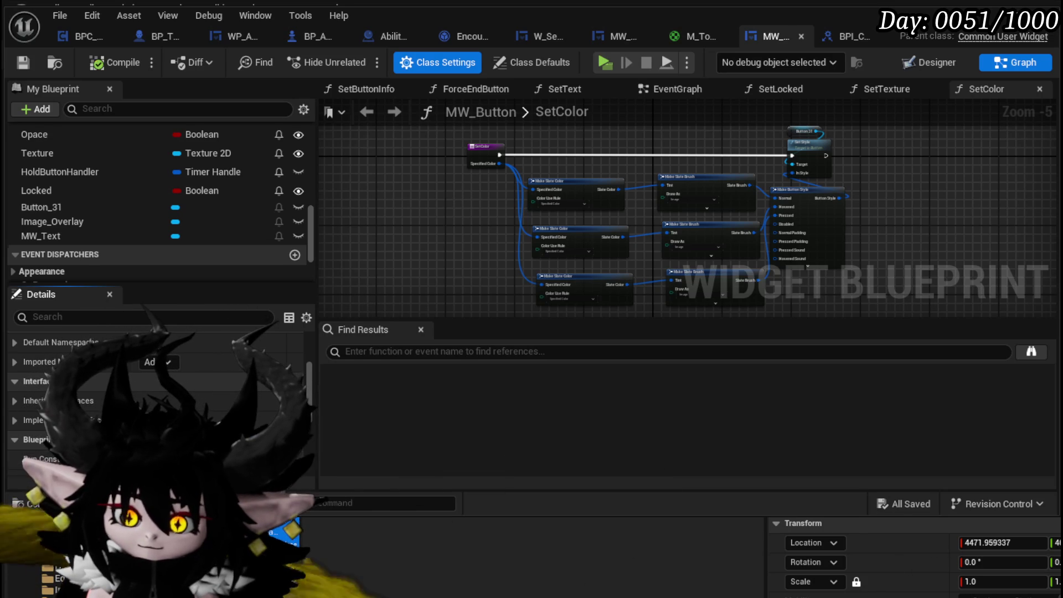
Compile and save MW_Button, then inspect the duplicate SetColor graph error.
left_click(126, 65)
left_click(28, 58)
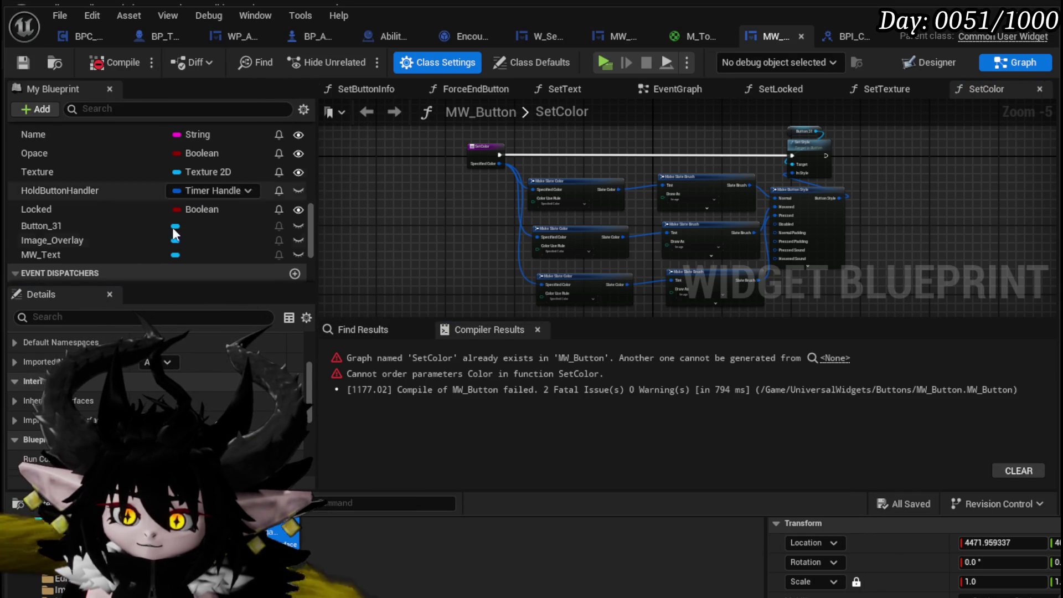
left_click(770, 358)
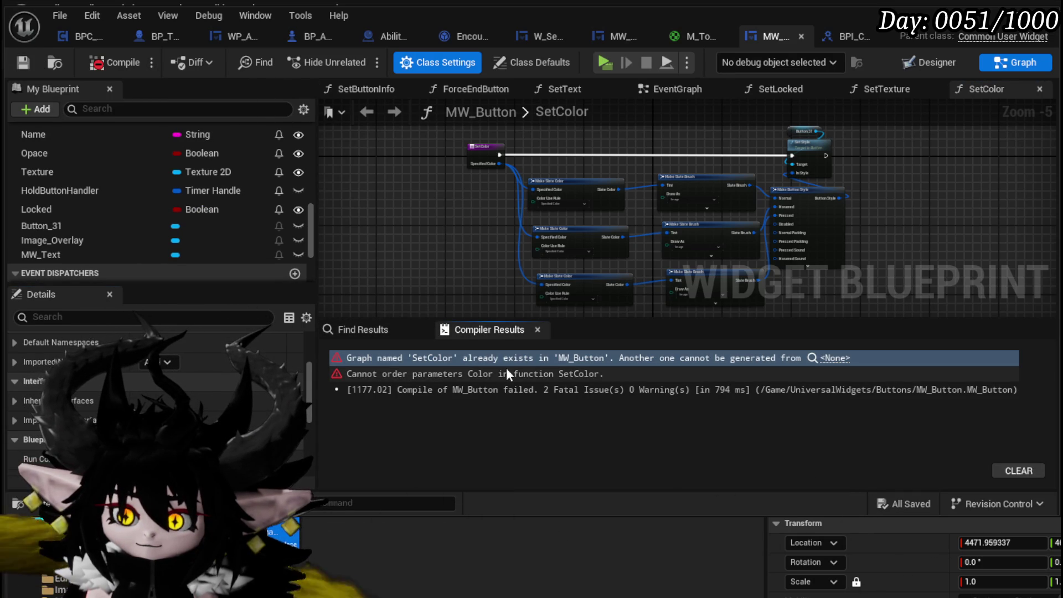
scroll(129, 235, "up", 3)
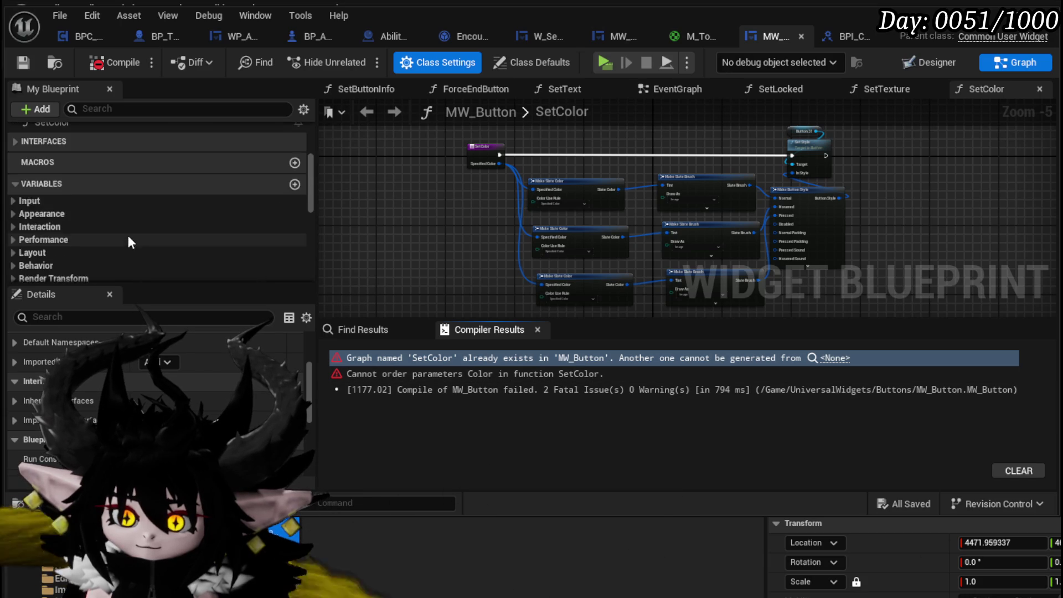
scroll(110, 235, "up", 3)
left_click(14, 233)
left_click(61, 252)
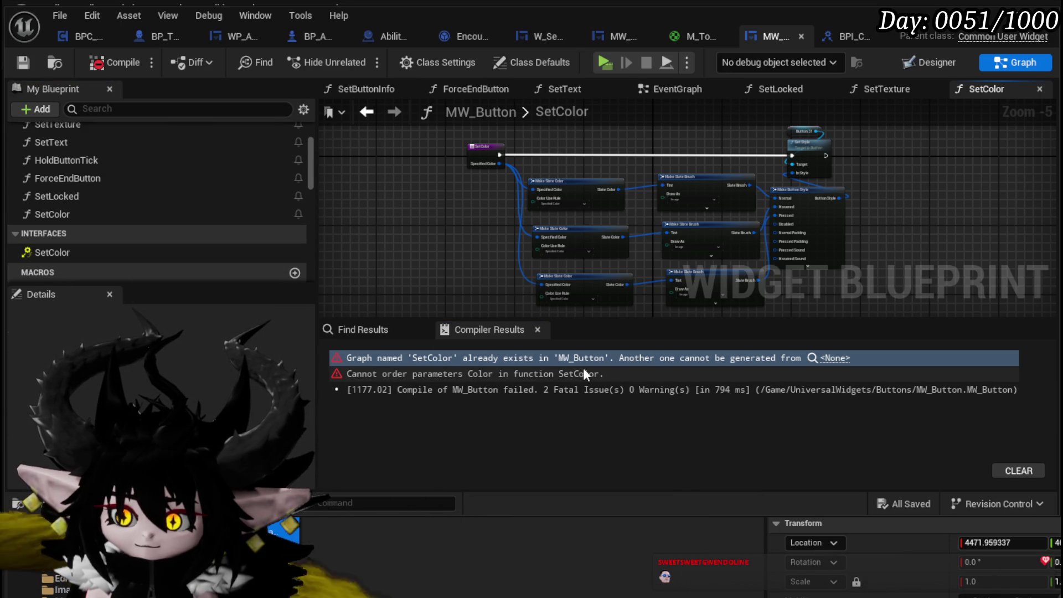
Rename MW_Button's SetColor function to ApplyColor, recompile, and add the interface's Event SetColor.
right_click(45, 216)
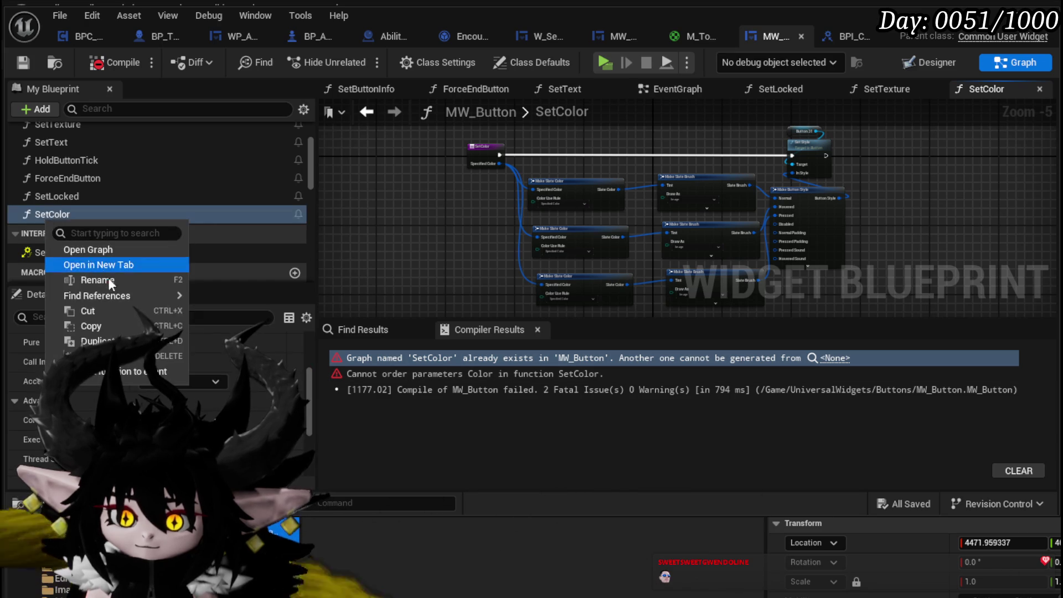
left_click(97, 280)
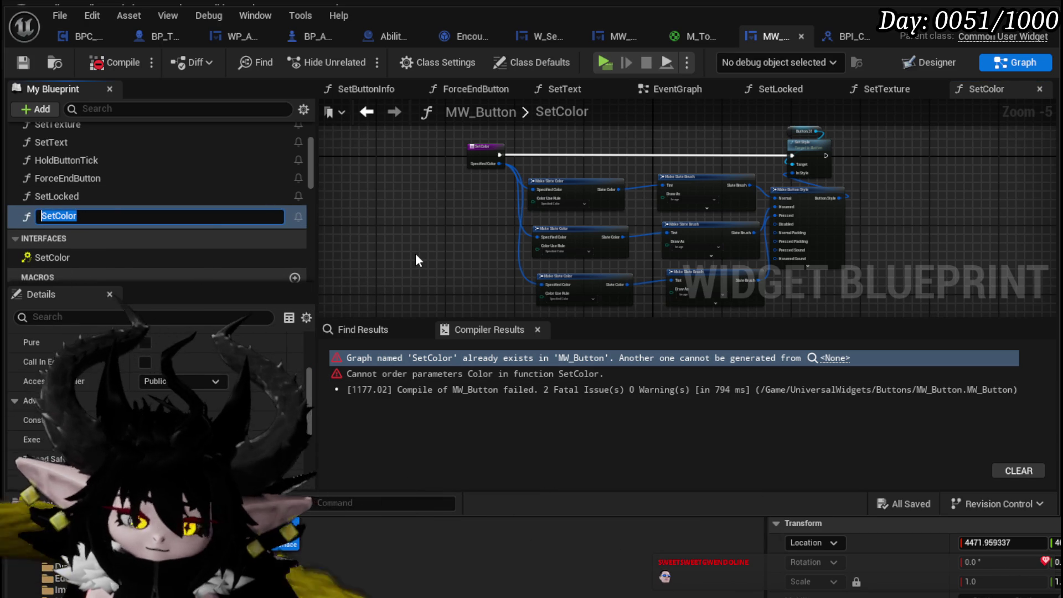
type("Appl")
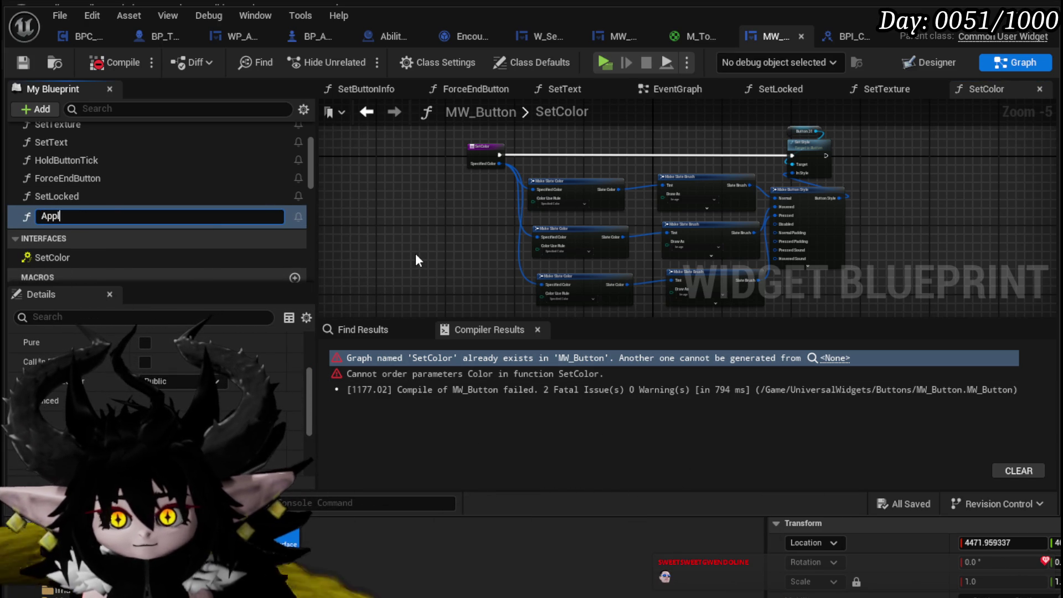
type("yColor")
key("Return")
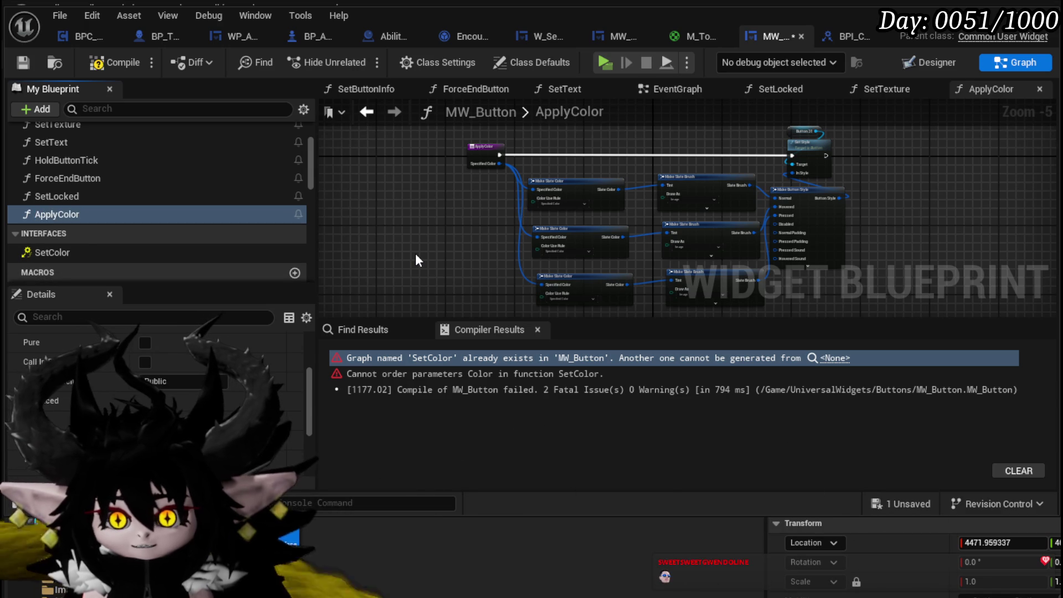
left_click(134, 60)
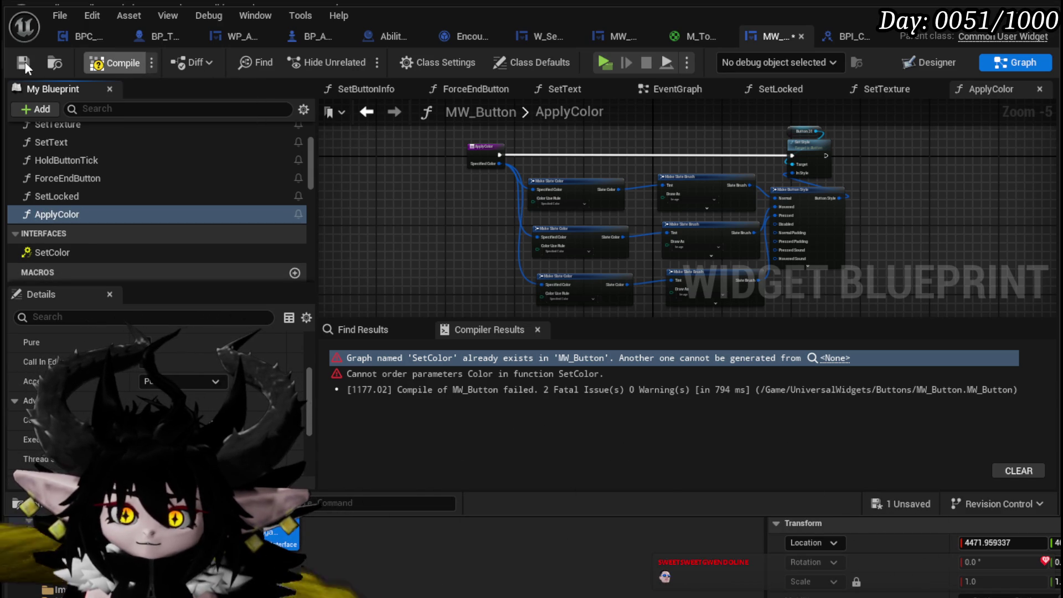
double_click(56, 252)
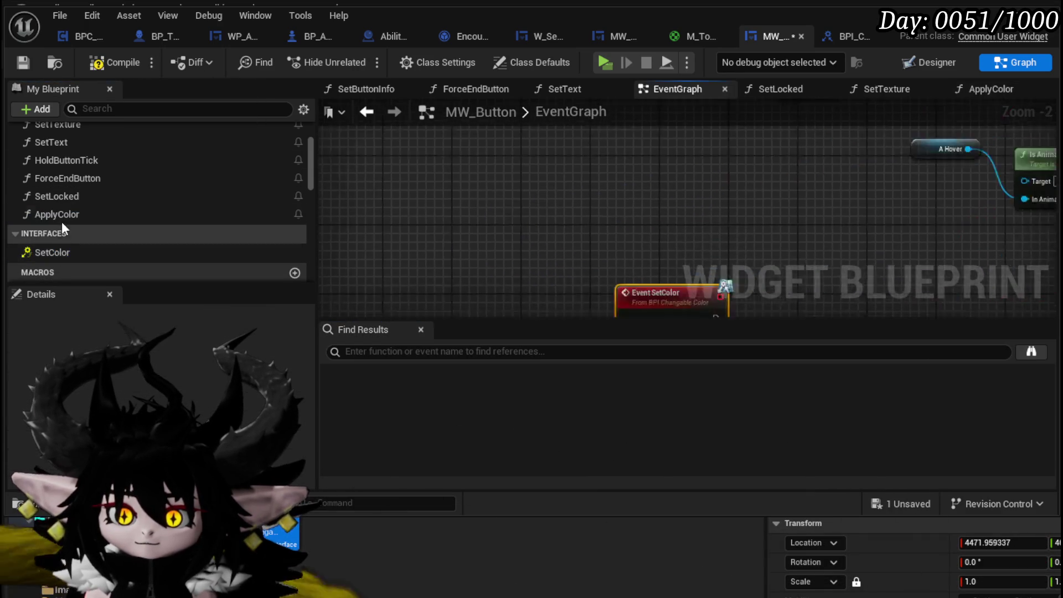
Call Apply Color from Event SetColor, passing its Color into Specified Color.
left_click_drag(188, 221, 836, 185)
left_click_drag(509, 232, 594, 244)
left_click_drag(648, 233, 636, 222)
mouse_move(507, 254)
left_mouse_down()
mouse_move(590, 289)
mouse_move(587, 280)
left_mouse_up()
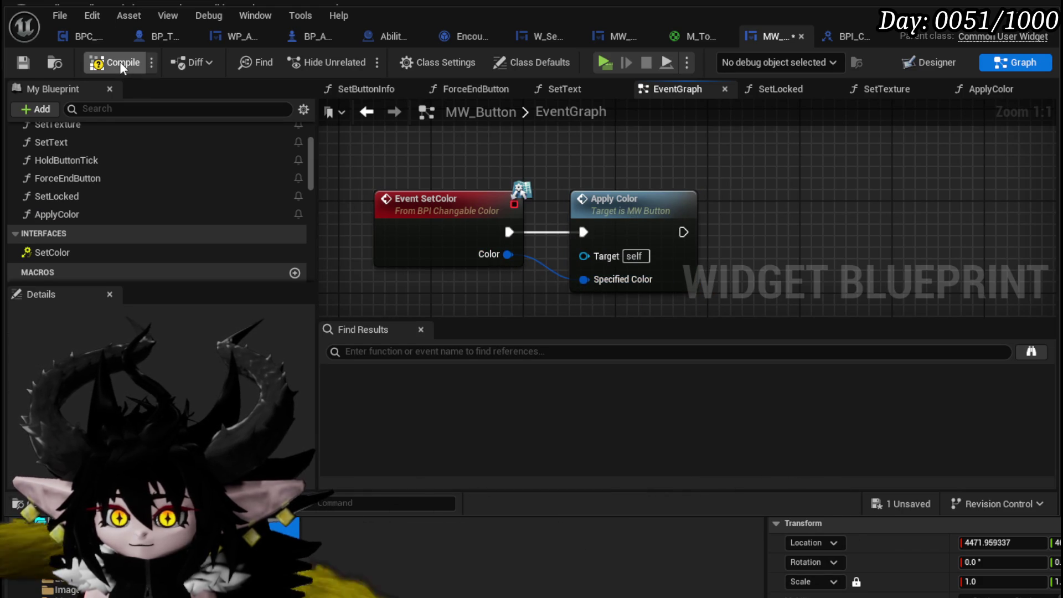
Compile and save MW_Button, then switch over to the MW_ColorPicker blueprint.
left_click(26, 65)
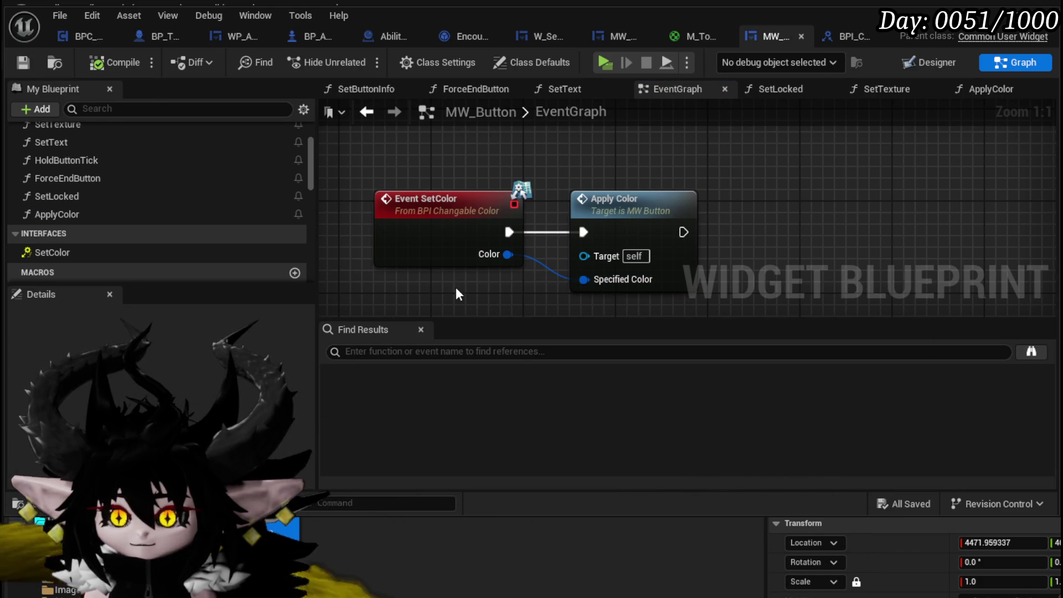
scroll(456, 291, "down", 1)
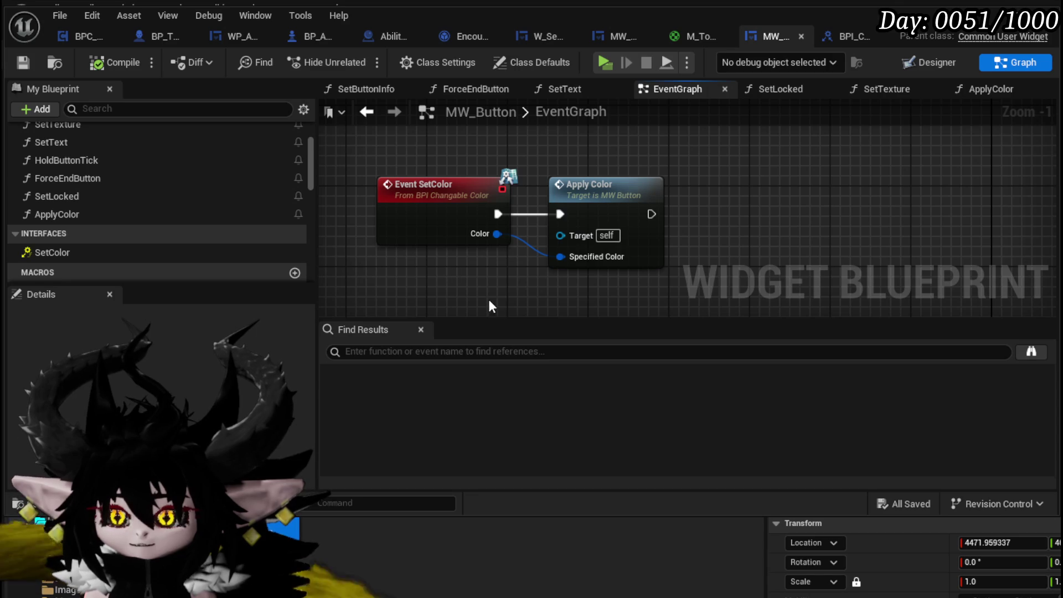
left_click_drag(420, 298, 780, 173)
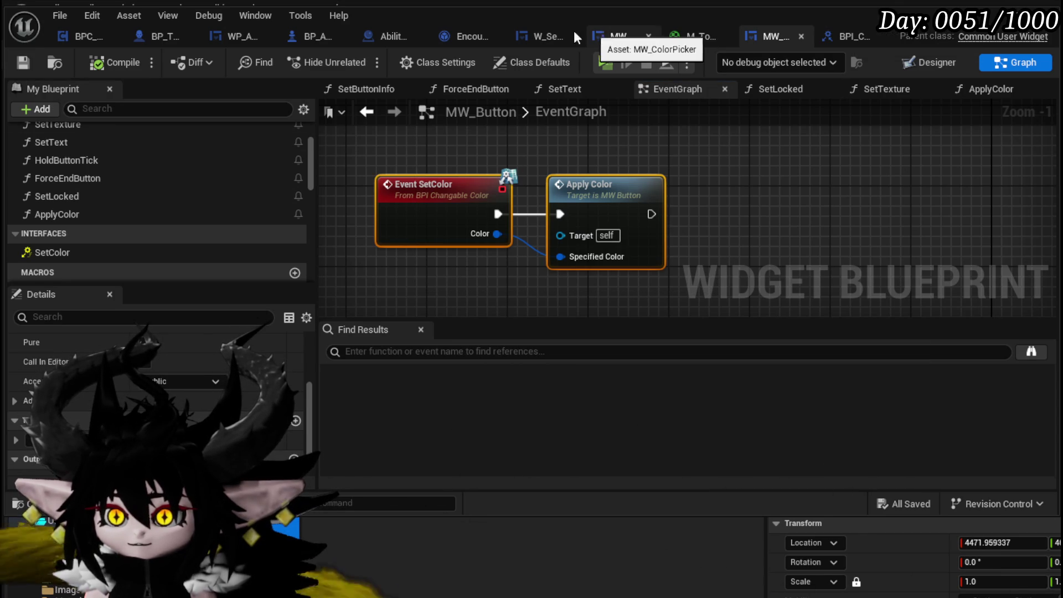
left_click(609, 35)
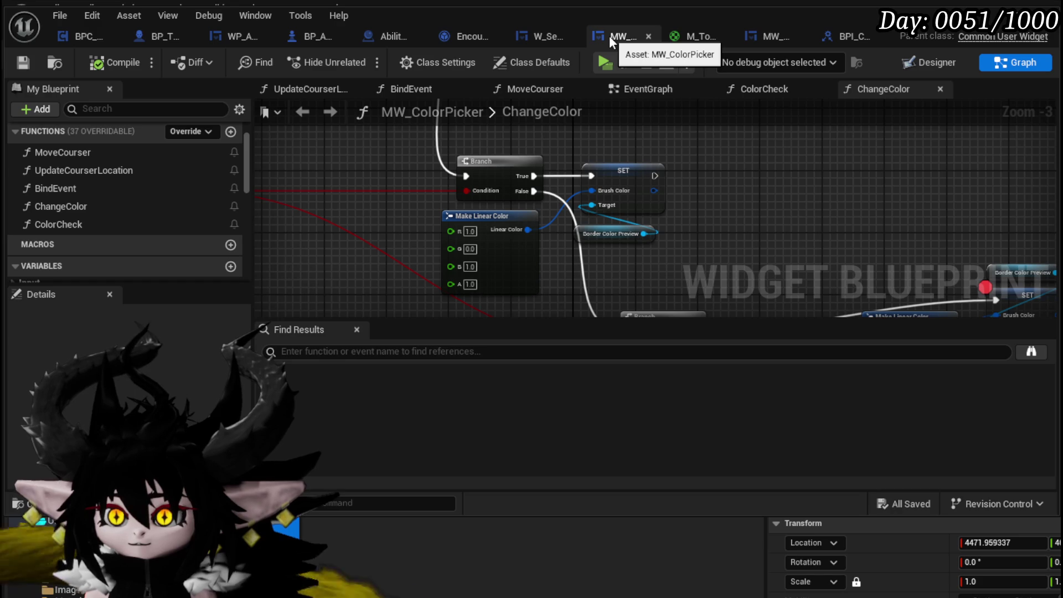
Remove the Green comment box that was accidentally pasted into the graph.
scroll(513, 218, "down", 4)
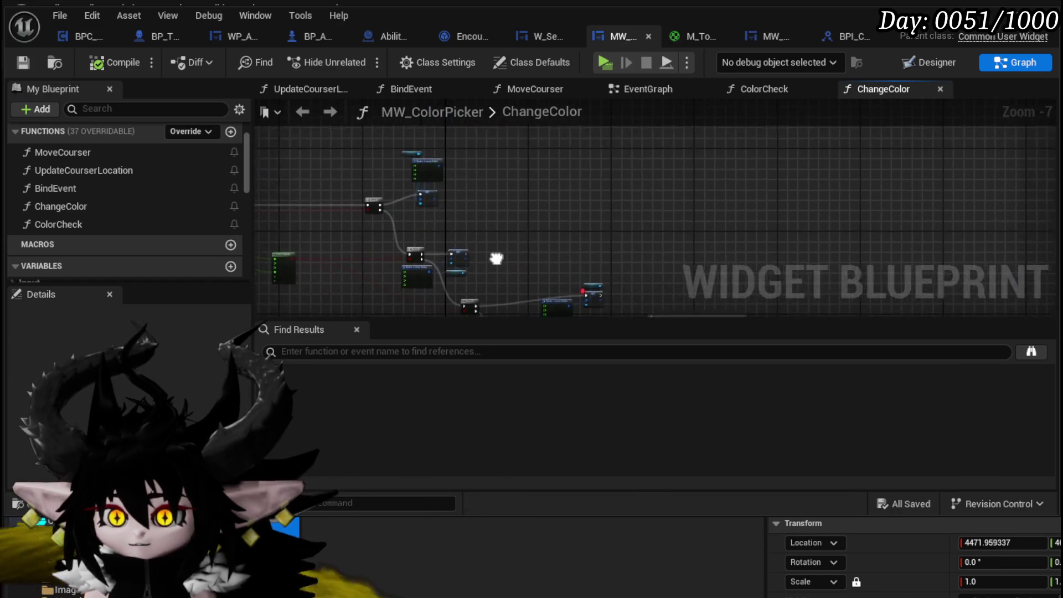
left_click_drag(499, 259, 384, 168)
key("ctrl+v")
key("Delete")
scroll(464, 202, "up", 3)
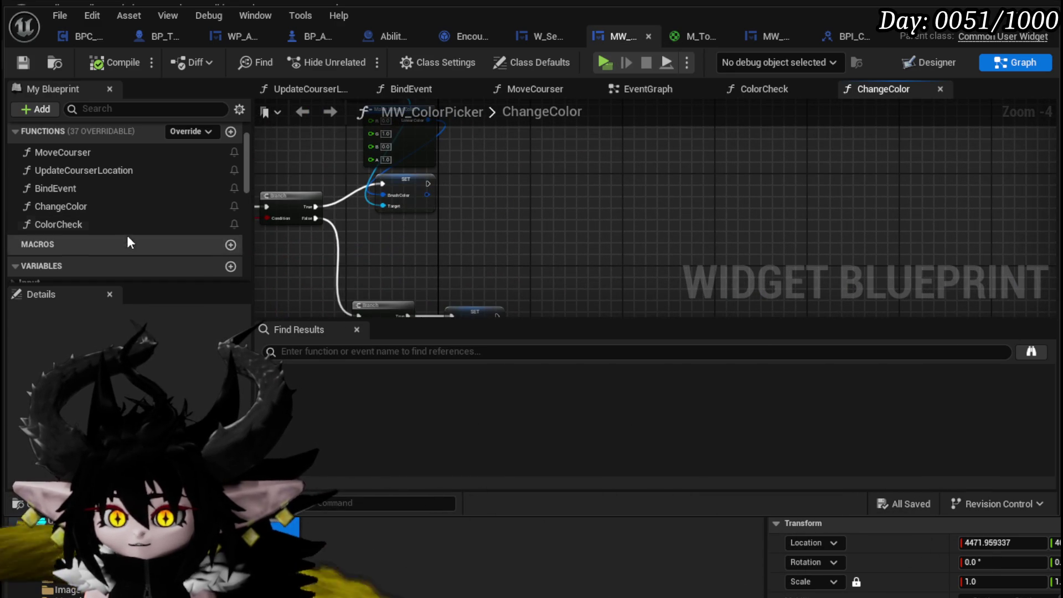
scroll(134, 200, "down", 5)
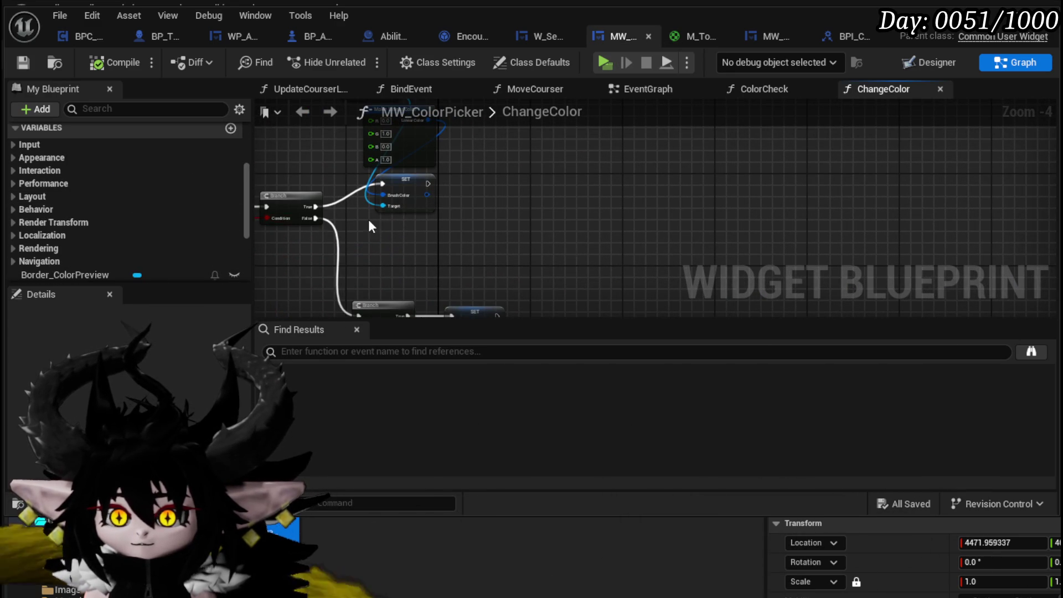
Add a new output to the ChangeColor function from its entry node.
left_click_drag(351, 217, 880, 220)
left_click(295, 202)
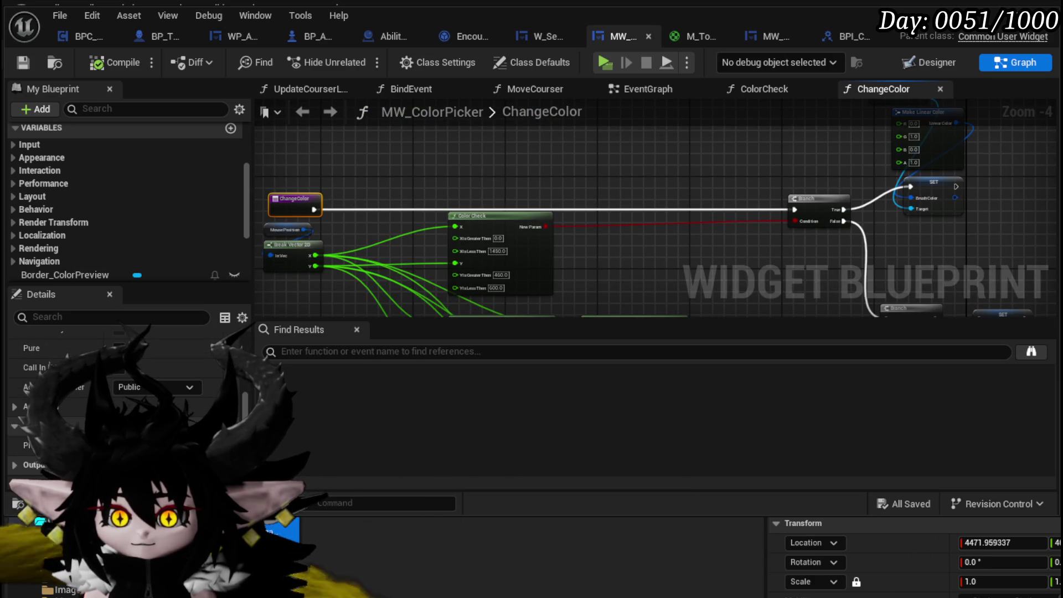
left_click(233, 465)
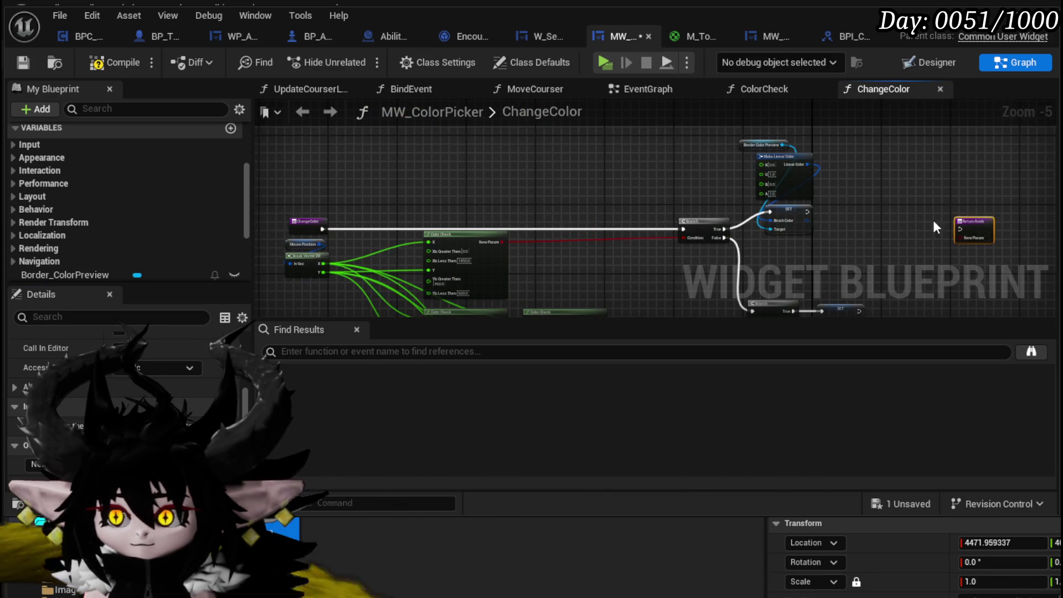
scroll(533, 212, "up", 3)
scroll(532, 212, "up", 1)
Wire the execution of each SET node into the ChangeColor Return Node.
left_click_drag(369, 200, 736, 240)
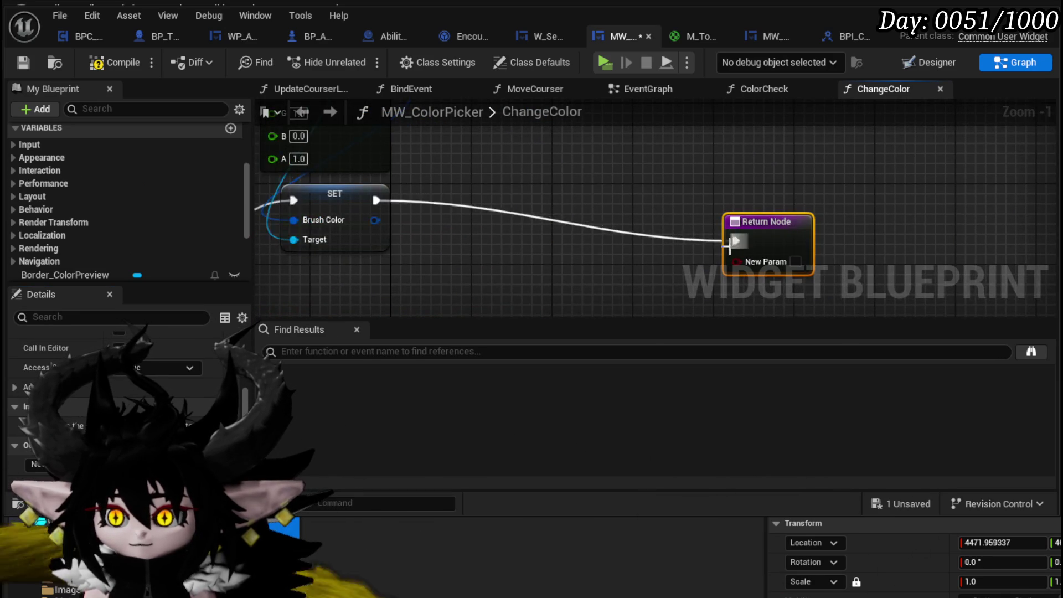
scroll(455, 161, "down", 4)
left_click_drag(487, 146, 648, 191)
mouse_move(374, 229)
left_mouse_down()
mouse_move(701, 201)
mouse_move(636, 189)
mouse_move(715, 234)
left_mouse_up()
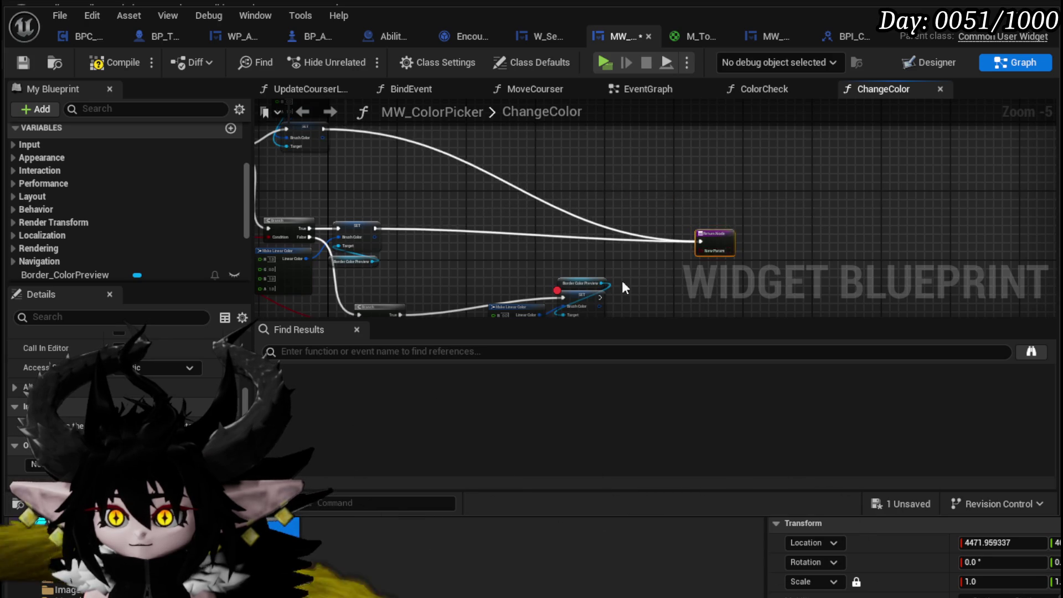
left_click_drag(631, 298, 574, 223)
mouse_move(643, 168)
left_mouse_down()
mouse_move(596, 201)
mouse_move(643, 165)
mouse_move(693, 162)
left_mouse_up()
left_click_drag(544, 223, 688, 163)
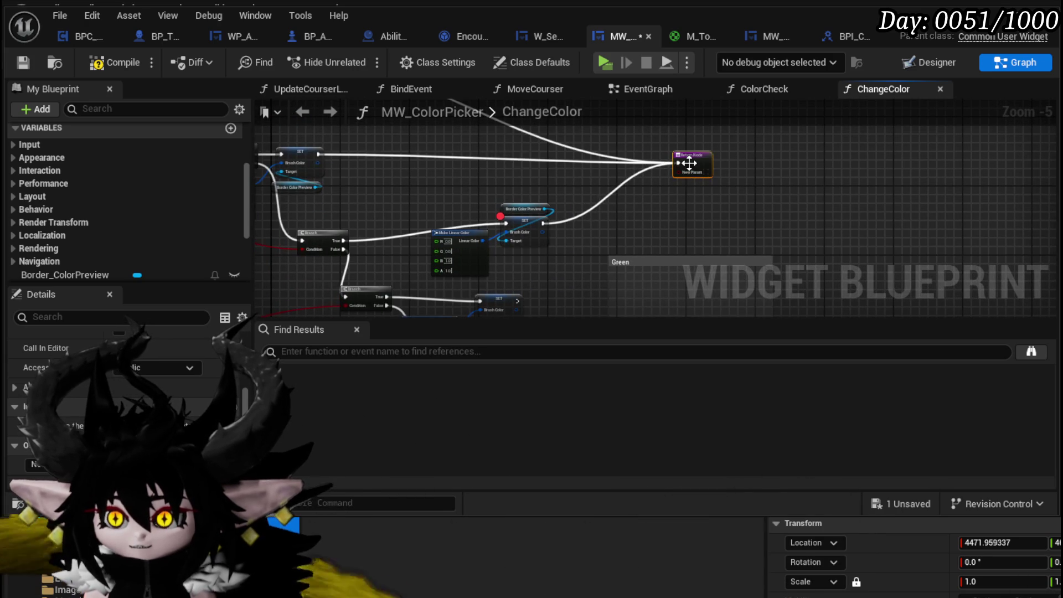
mouse_move(524, 256)
left_mouse_down()
mouse_move(696, 123)
mouse_move(682, 139)
mouse_move(692, 171)
left_mouse_up()
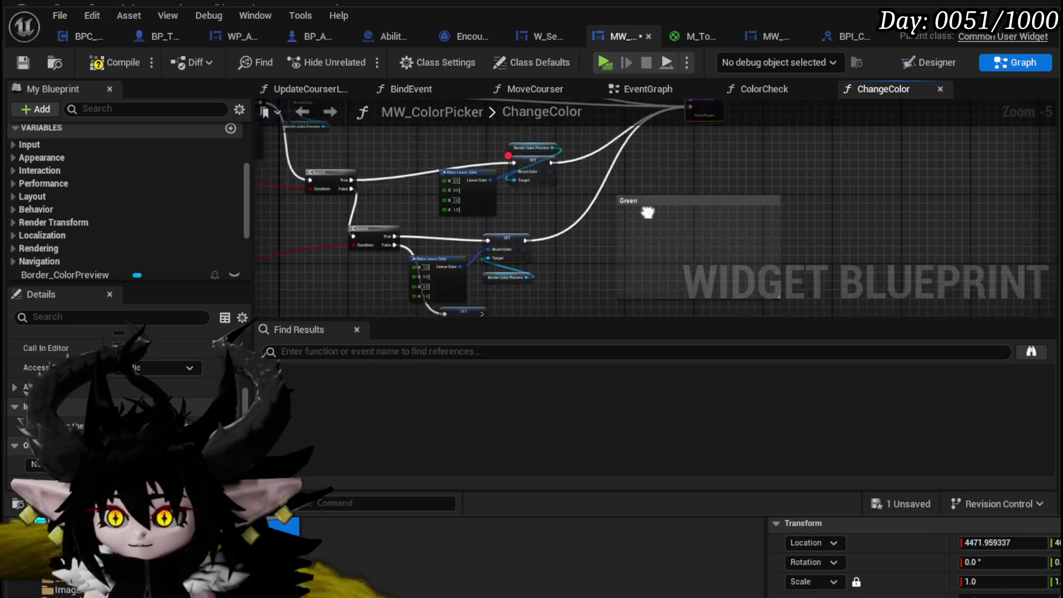
mouse_move(493, 239)
left_mouse_down()
mouse_move(631, 227)
mouse_move(687, 243)
mouse_move(703, 229)
mouse_move(511, 271)
mouse_move(477, 238)
mouse_move(501, 249)
left_mouse_up()
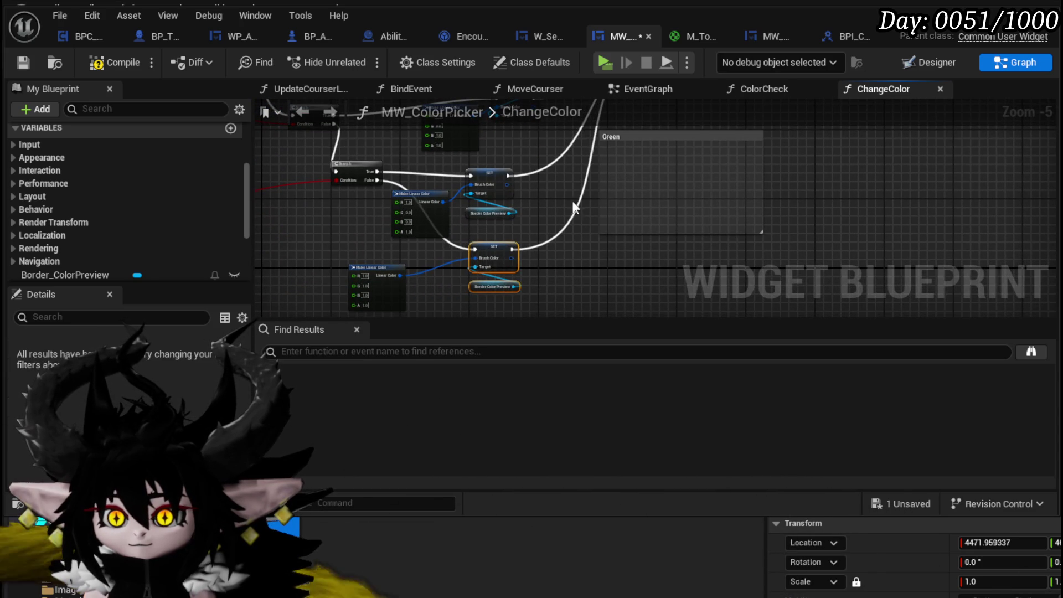
Remove the SET node's breakpoint and route its brush colour to the Return Node.
left_click(376, 277)
mouse_move(559, 205)
left_mouse_down()
mouse_move(499, 182)
mouse_move(474, 275)
mouse_move(463, 217)
left_mouse_up()
right_click(462, 218)
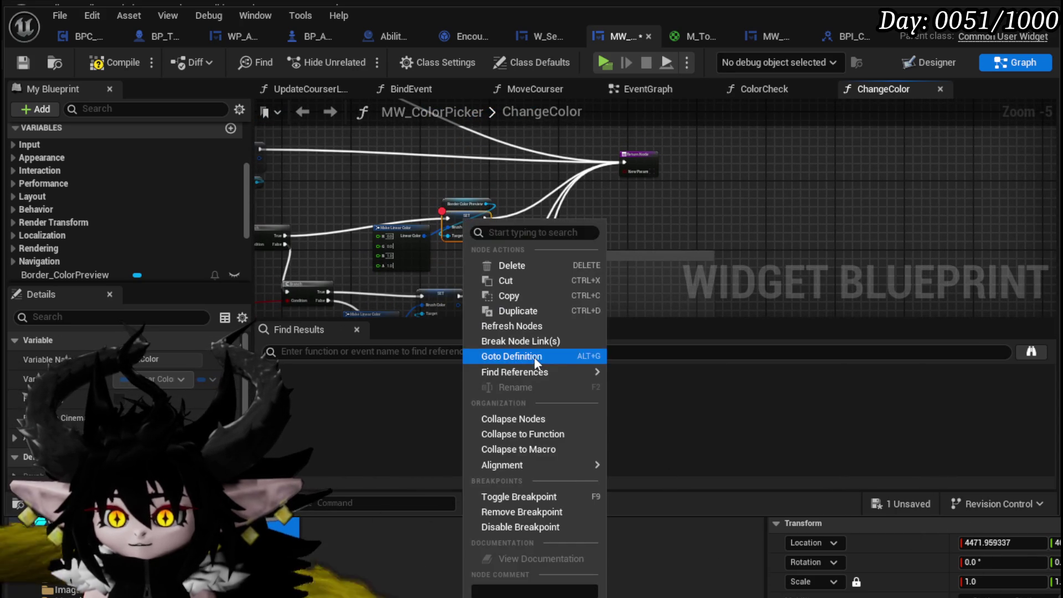
left_click(500, 510)
scroll(416, 227, "up", 2)
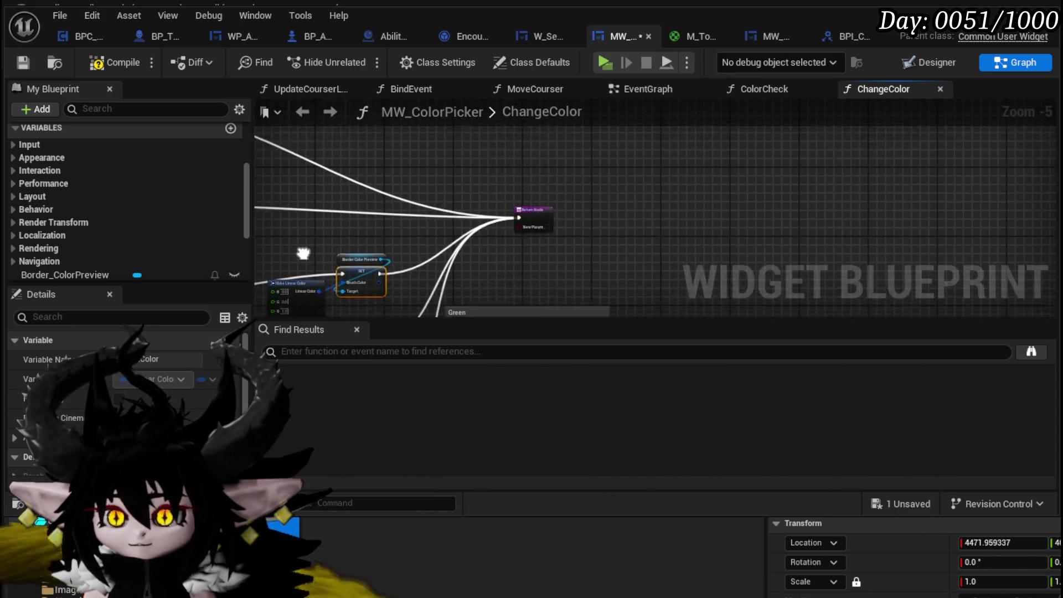
mouse_move(467, 262)
left_mouse_down()
mouse_move(805, 166)
mouse_move(761, 158)
left_mouse_up()
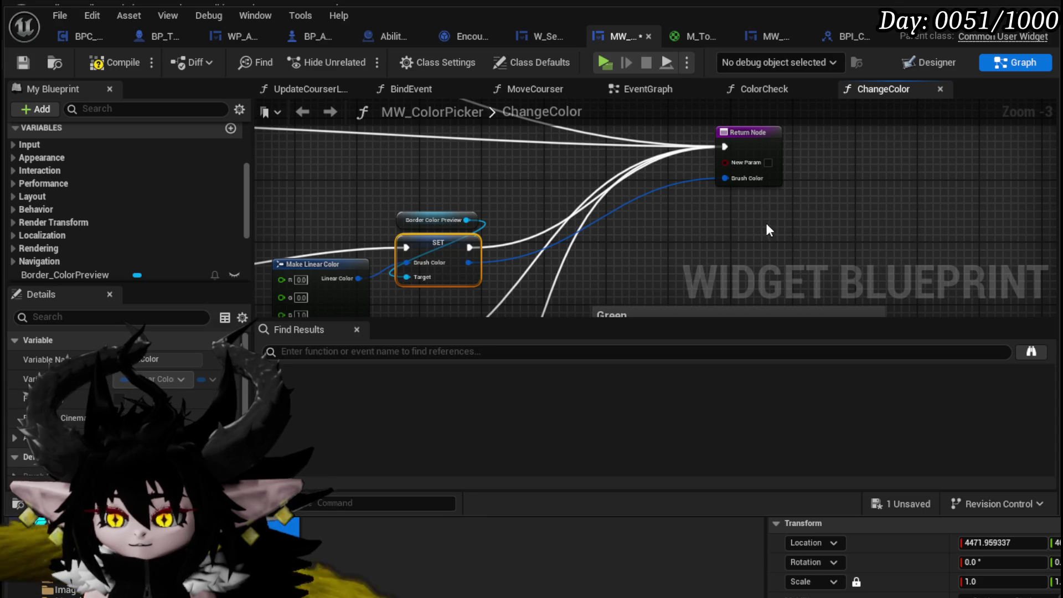
Delete the unused New Param output from the Return Node.
left_click(754, 139)
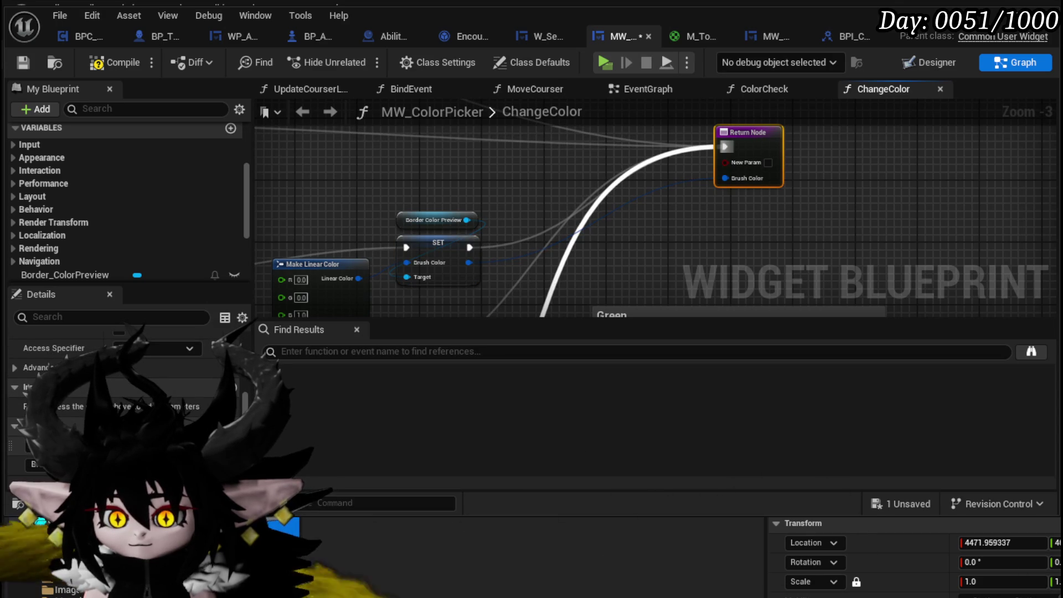
left_click(235, 465)
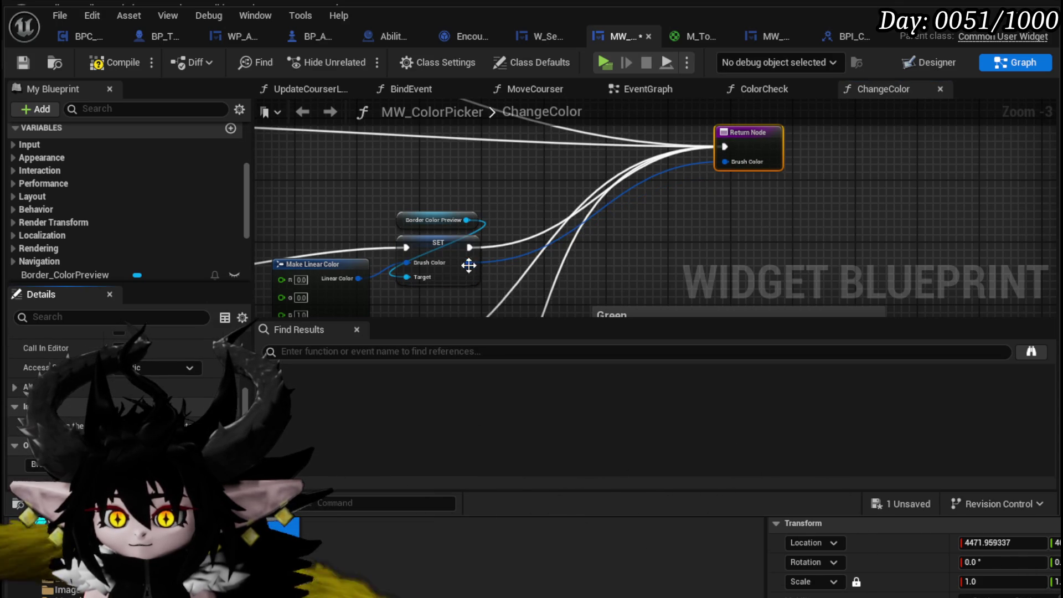
right_click(467, 263)
left_click(512, 221)
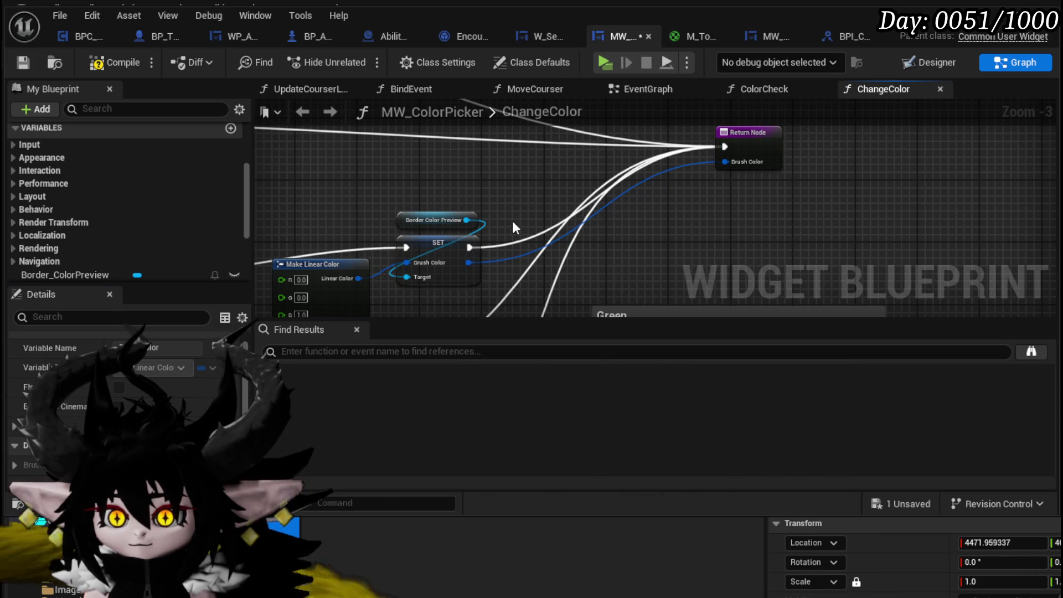
Duplicate the Border Color Preview reference and add a Get Brush node from it.
left_click(437, 220)
key("ctrl+c")
key("ctrl+v")
left_click_drag(567, 158, 495, 195)
type("get Brush")
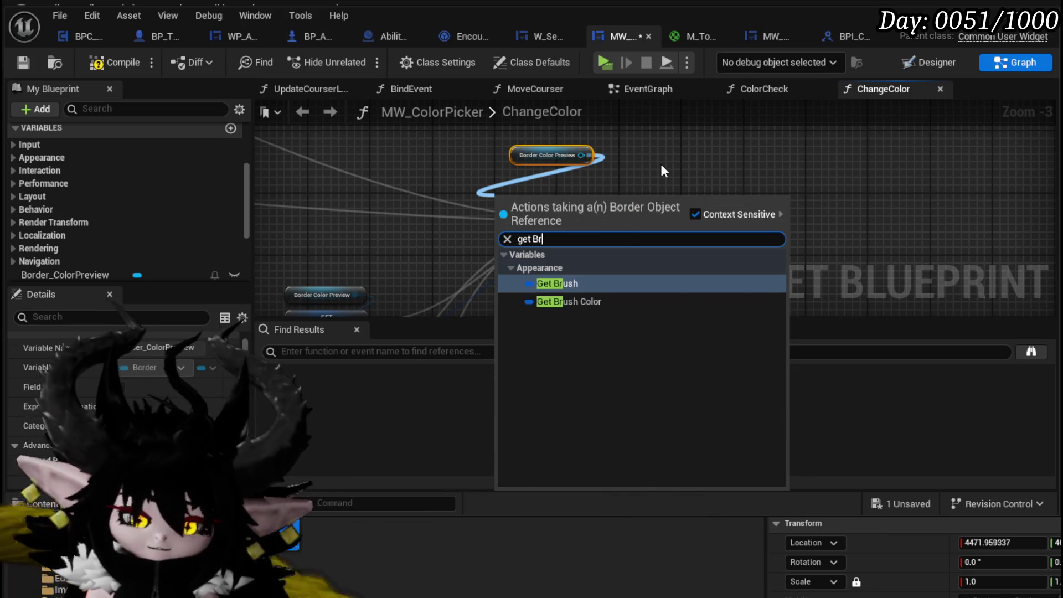
key("Return")
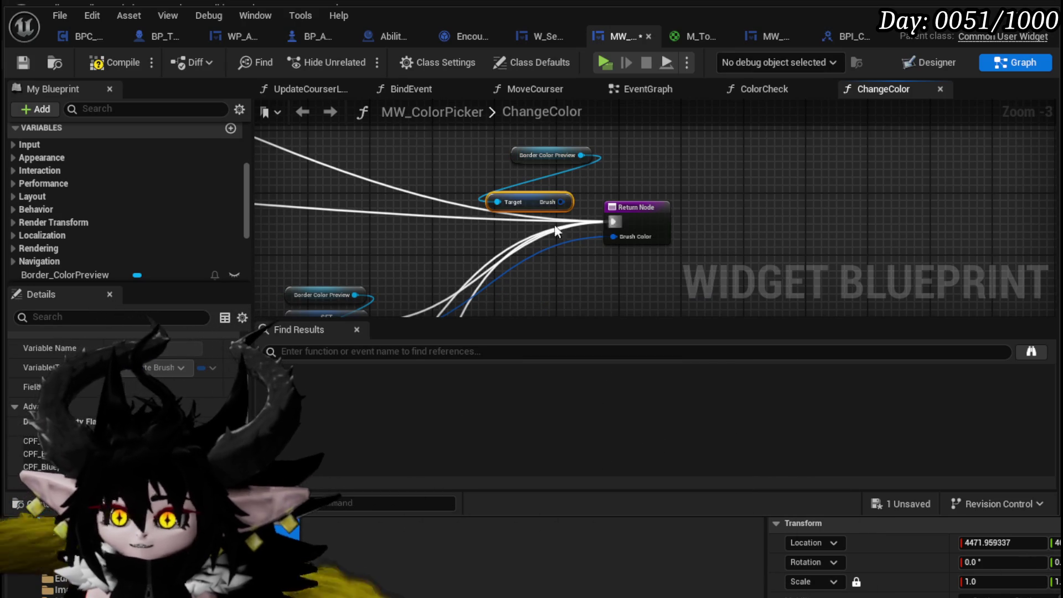
mouse_move(549, 204)
left_mouse_down()
mouse_move(620, 238)
mouse_move(626, 230)
mouse_move(554, 270)
mouse_move(557, 233)
left_mouse_up()
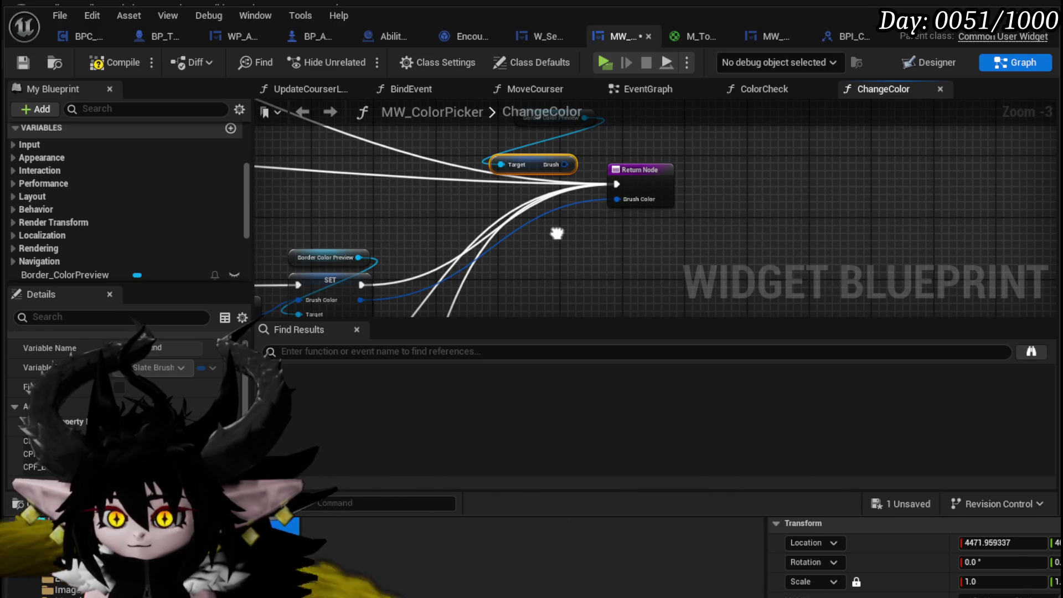
Add Get Brush Color on Border Color Preview and wire it to the return's Brush Color.
mouse_move(487, 230)
left_mouse_down()
mouse_move(597, 184)
mouse_move(580, 201)
mouse_move(516, 171)
mouse_move(450, 161)
mouse_move(572, 134)
mouse_move(565, 126)
mouse_move(491, 166)
left_mouse_up()
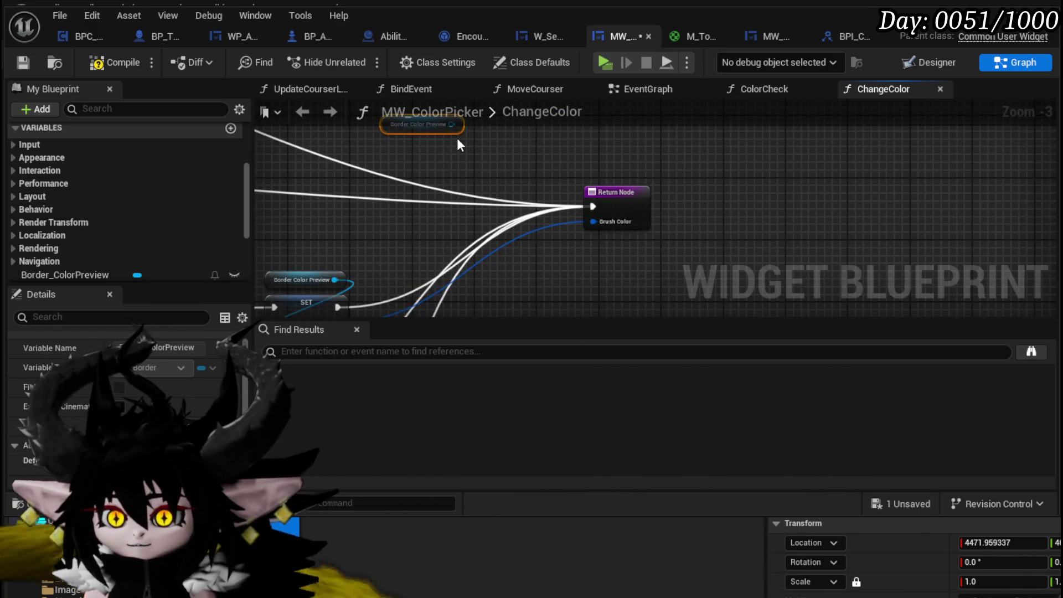
left_click_drag(451, 125, 437, 163)
type("get Br")
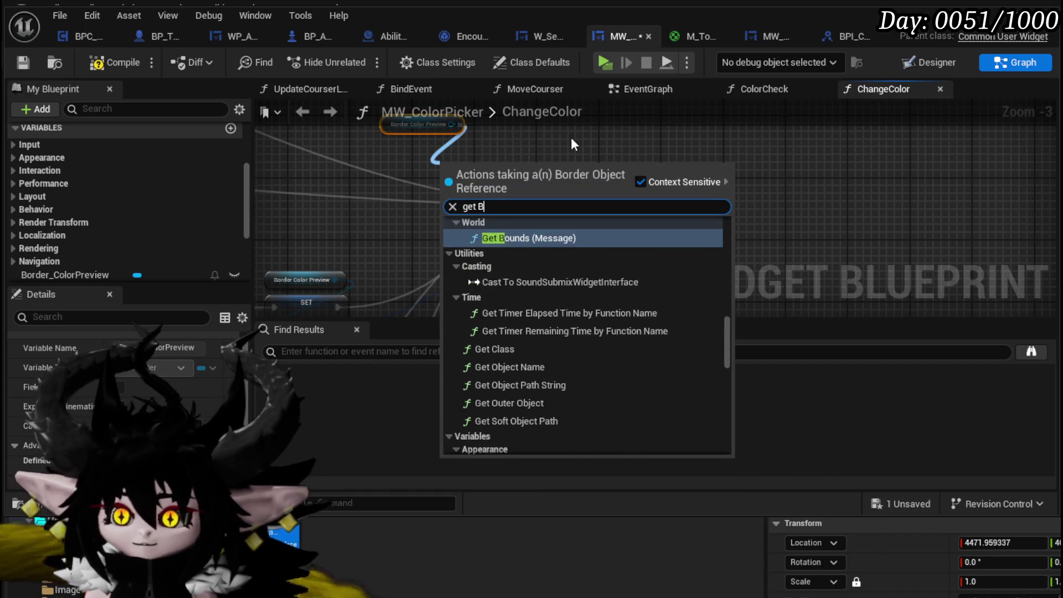
key("Down")
key("Return")
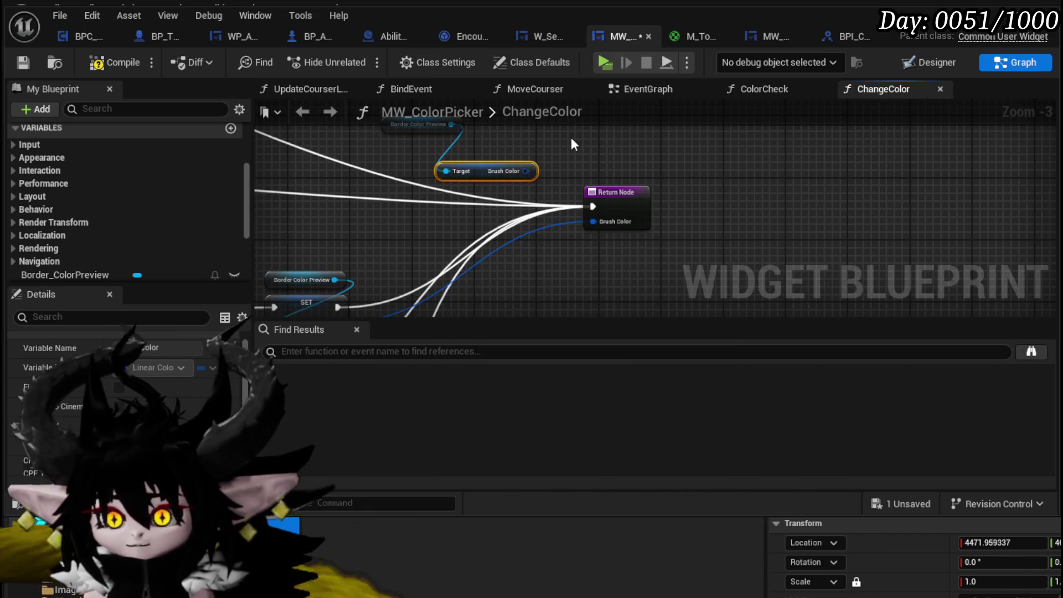
left_click_drag(525, 171, 593, 221)
mouse_move(484, 180)
left_mouse_down()
mouse_move(494, 243)
mouse_move(571, 236)
left_mouse_up()
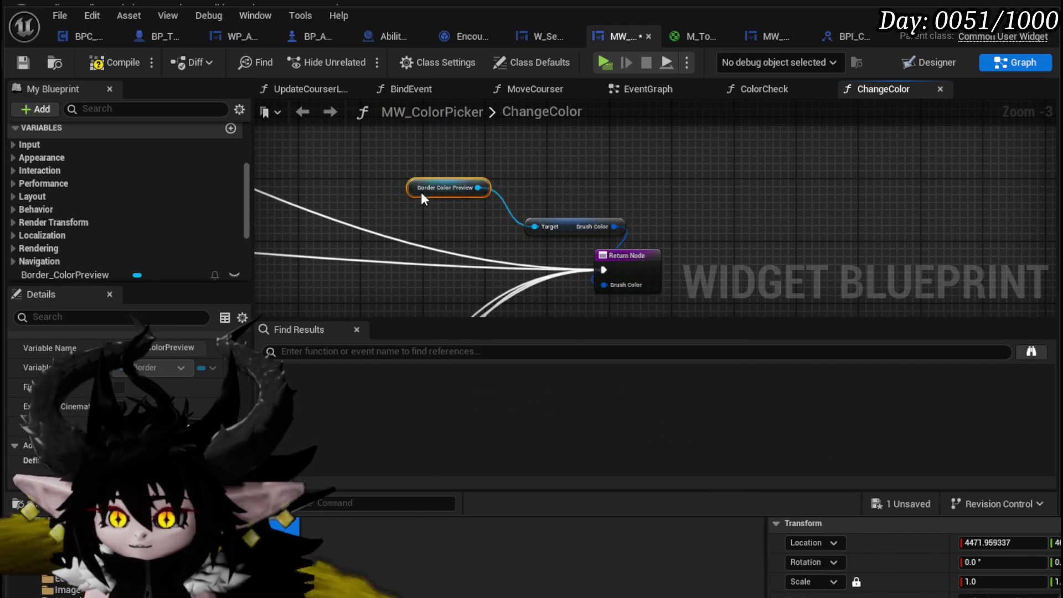
Compile and save the MW_ColorPicker widget blueprint.
left_click(113, 62)
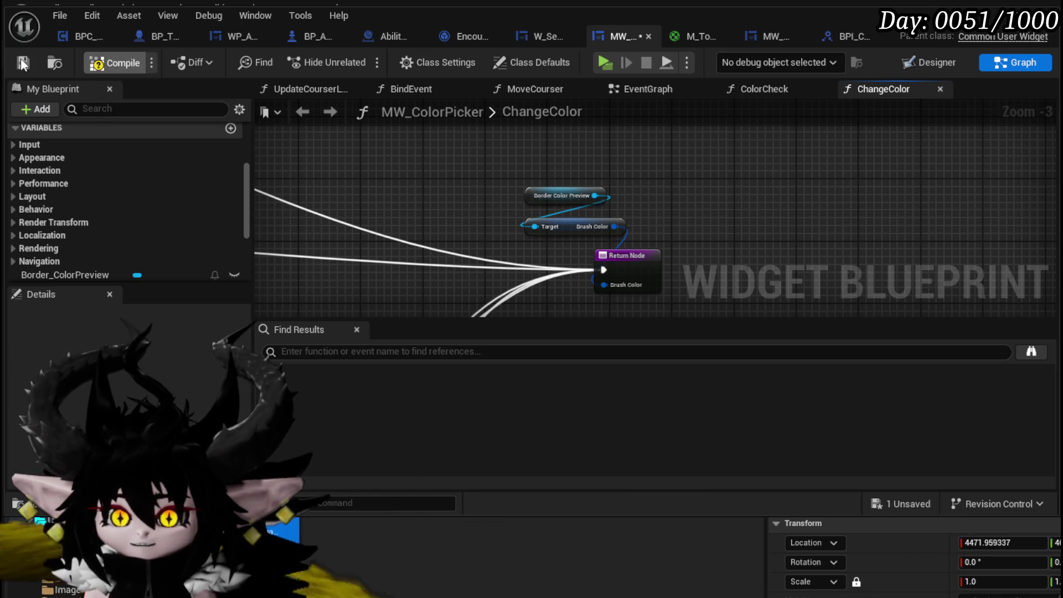
left_click(23, 63)
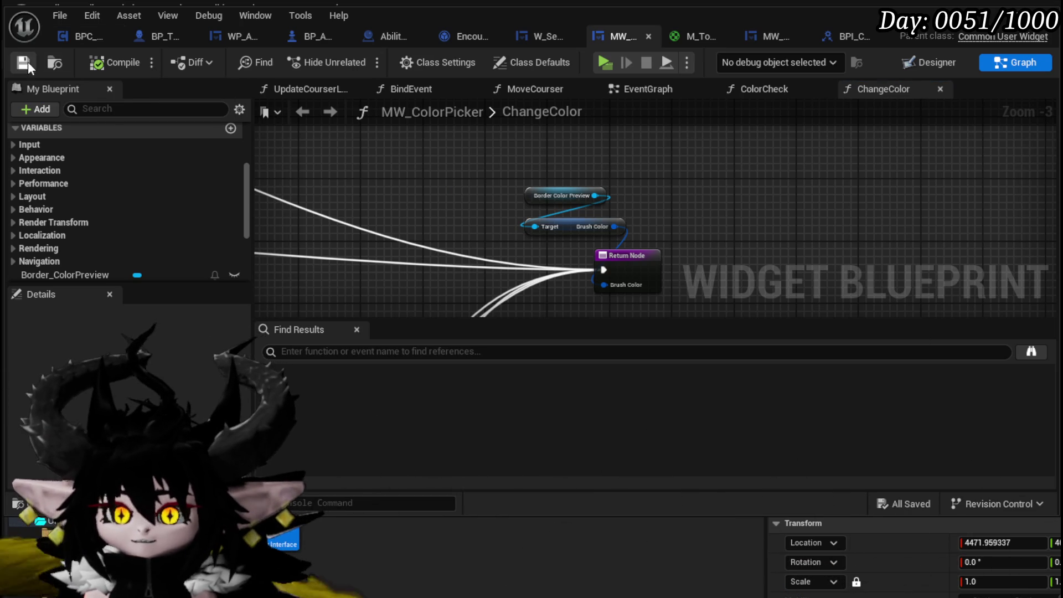
scroll(560, 190, "down", 4)
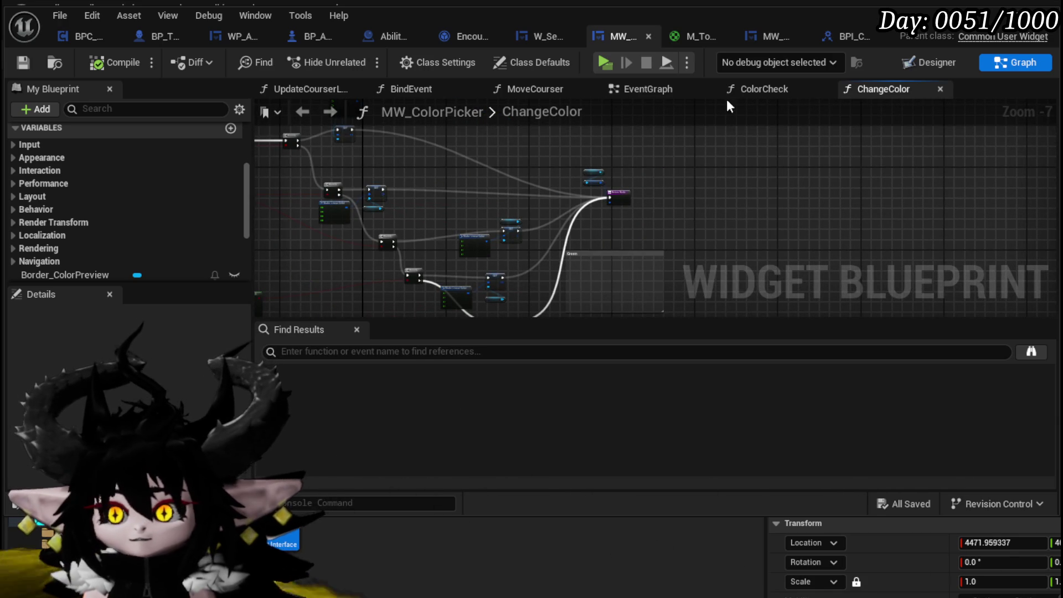
Open the ColorCheck graph, then MoveCourser, and center the Change Color call.
left_click(794, 94)
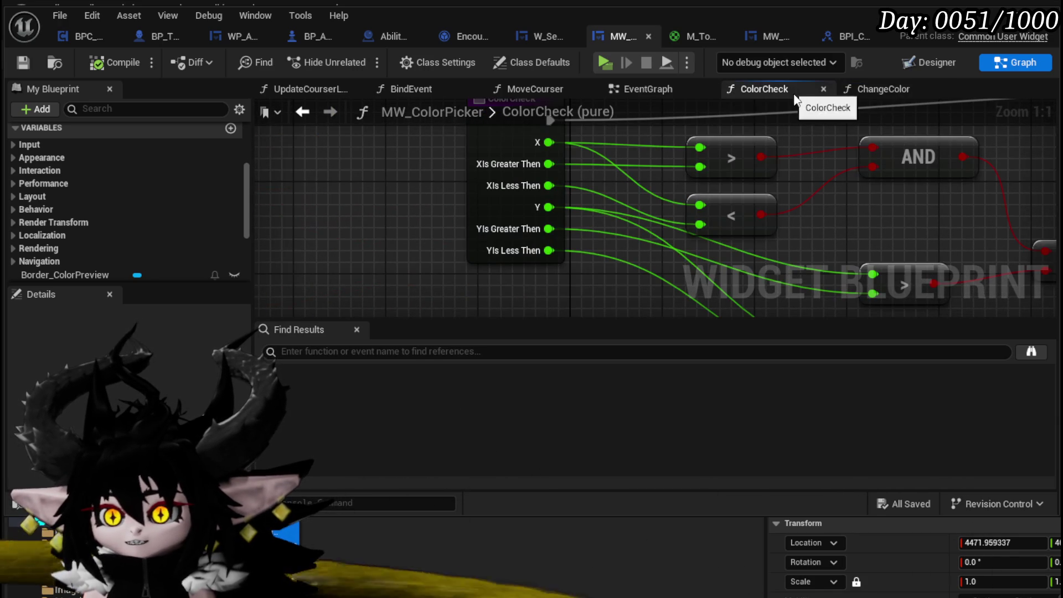
left_click(520, 90)
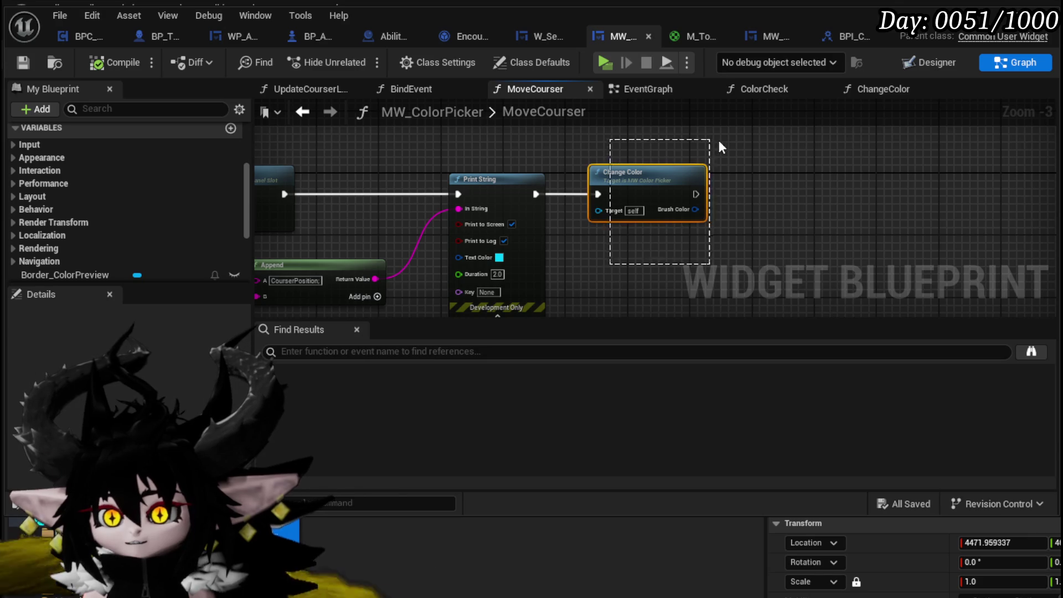
left_click_drag(711, 144, 712, 144)
left_click(620, 193)
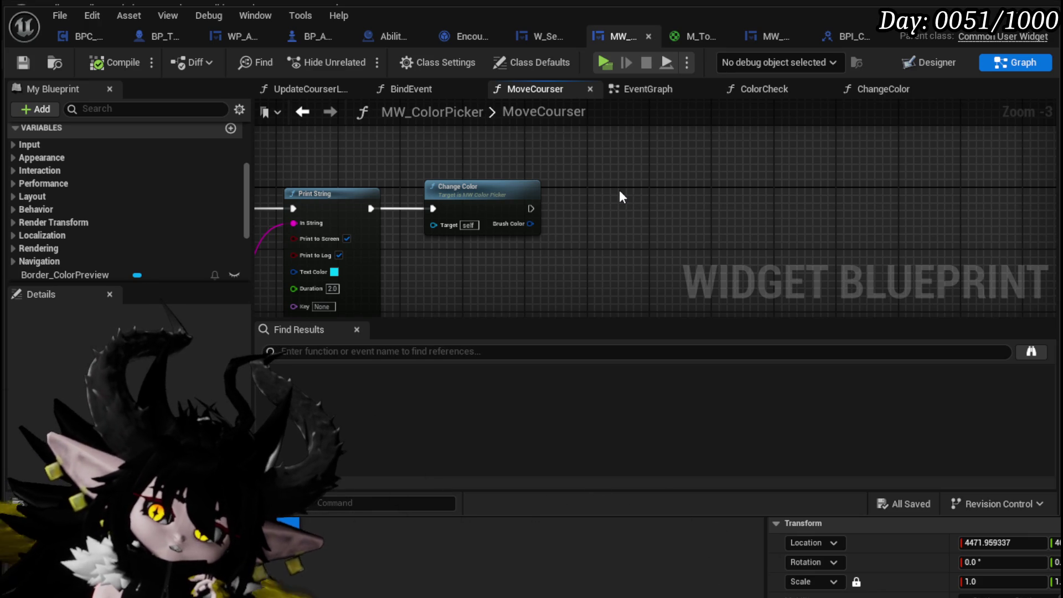
left_click_drag(619, 190, 600, 198)
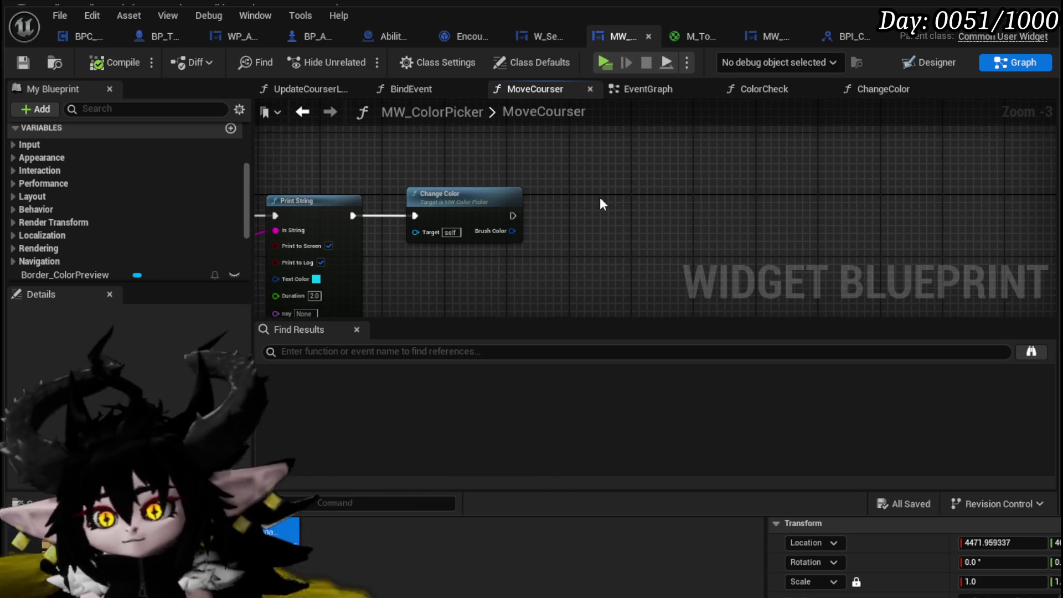
After Change Color, add Get All Widgets with Interface set to BPI_ChangableColor.
right_click(599, 197)
type("get")
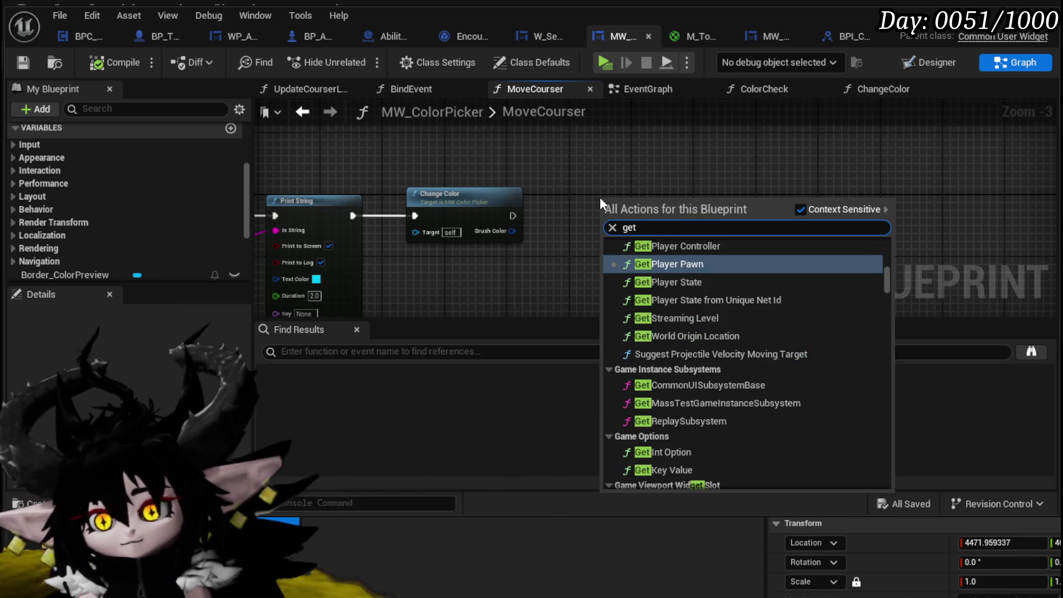
type(" Widget")
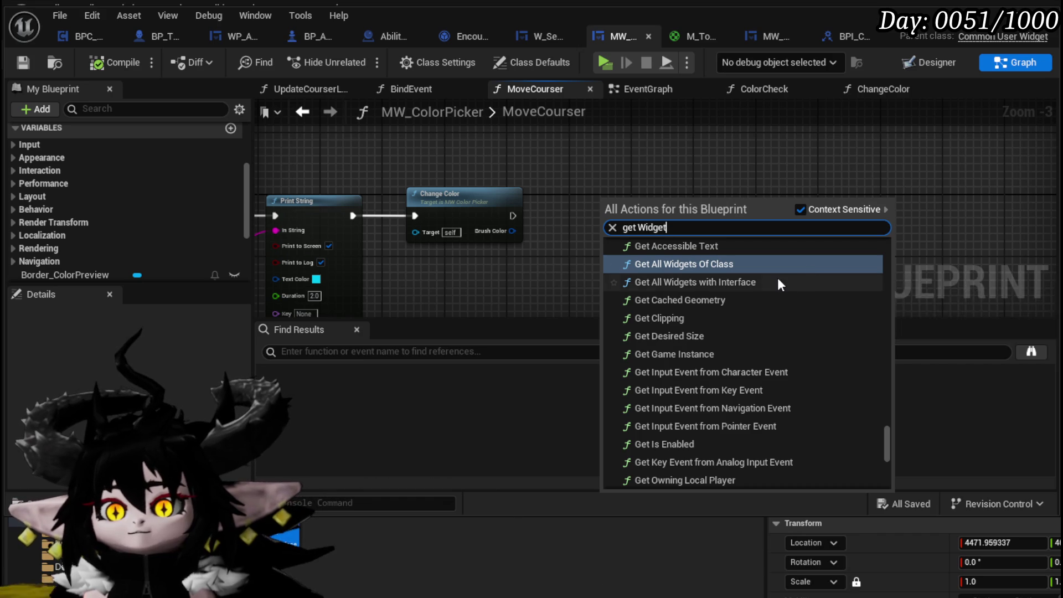
left_click(777, 281)
mouse_move(512, 215)
left_mouse_down()
mouse_move(556, 233)
mouse_move(602, 215)
left_mouse_up()
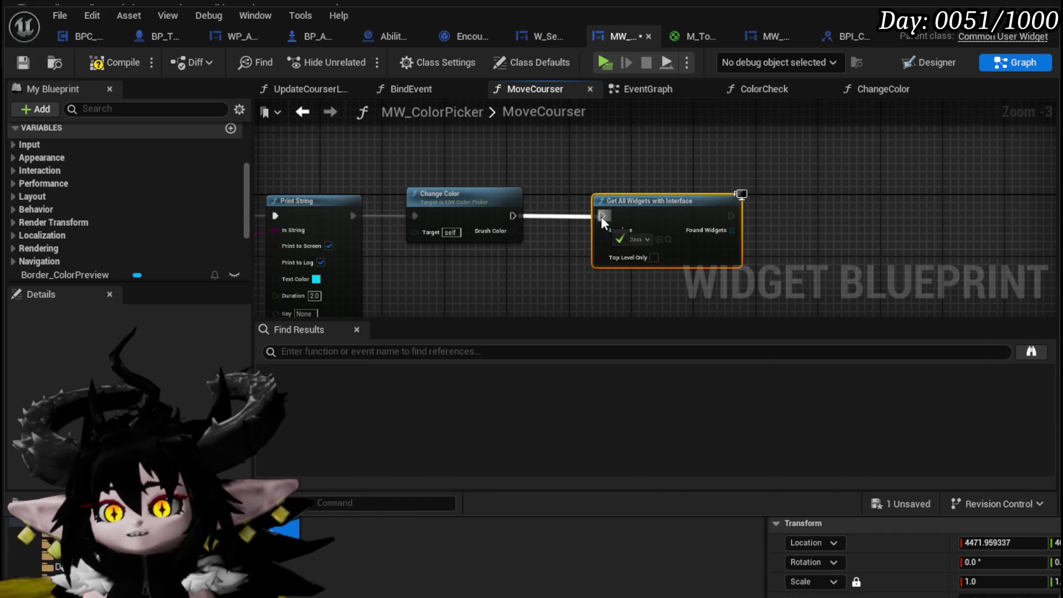
left_click(631, 240)
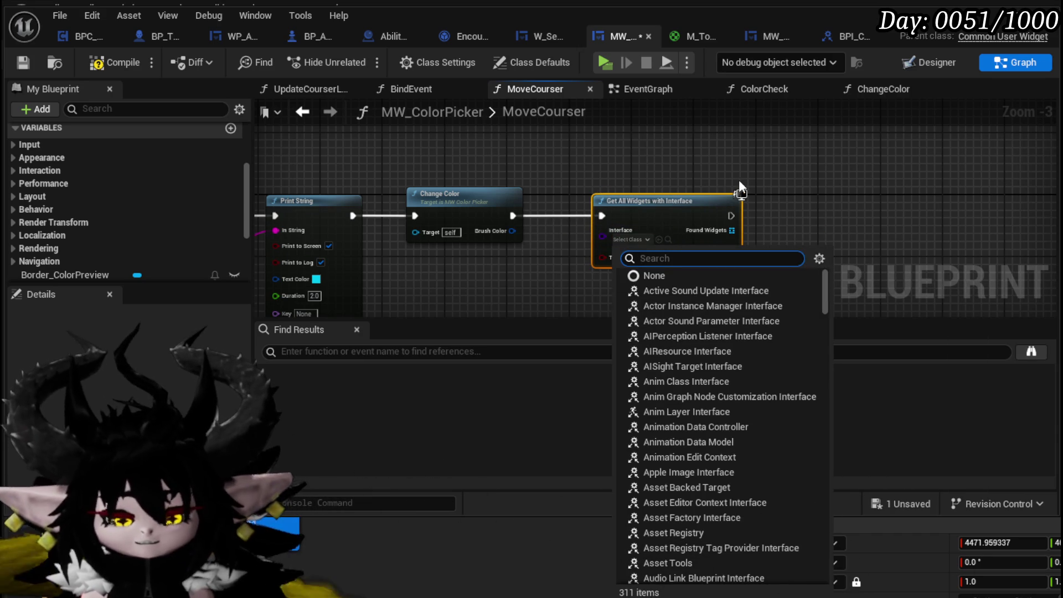
type("Chan")
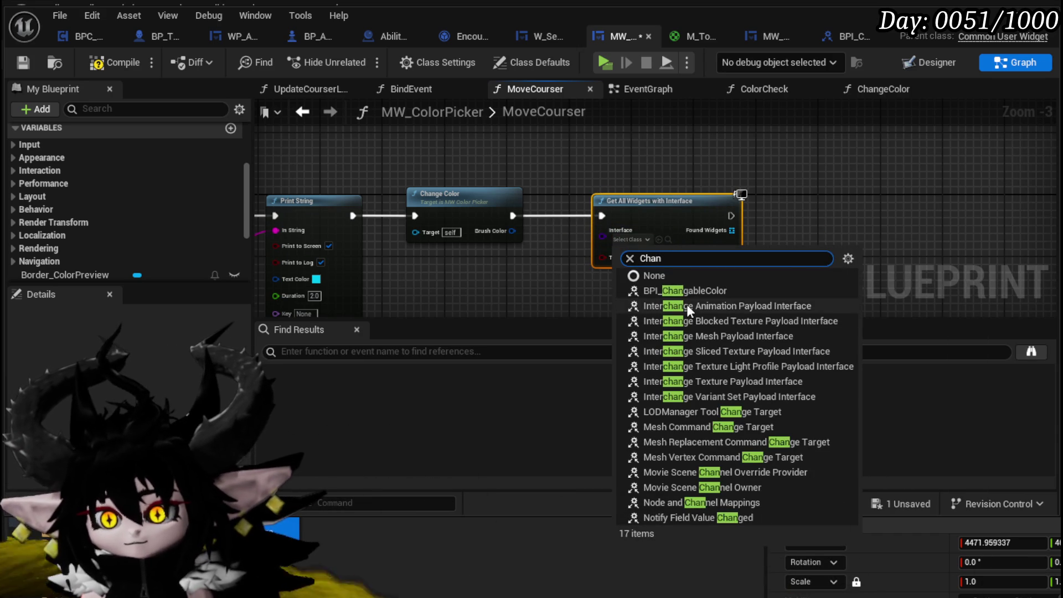
left_click(688, 290)
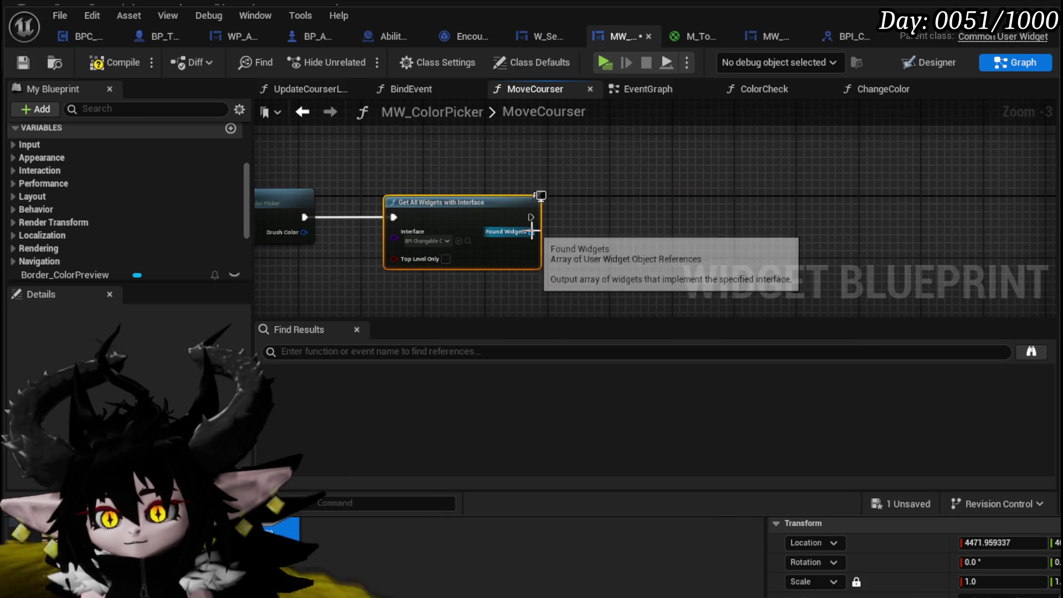
Loop over the Found Widgets array with a For Each Loop.
left_click_drag(531, 232, 585, 237)
type("Loop")
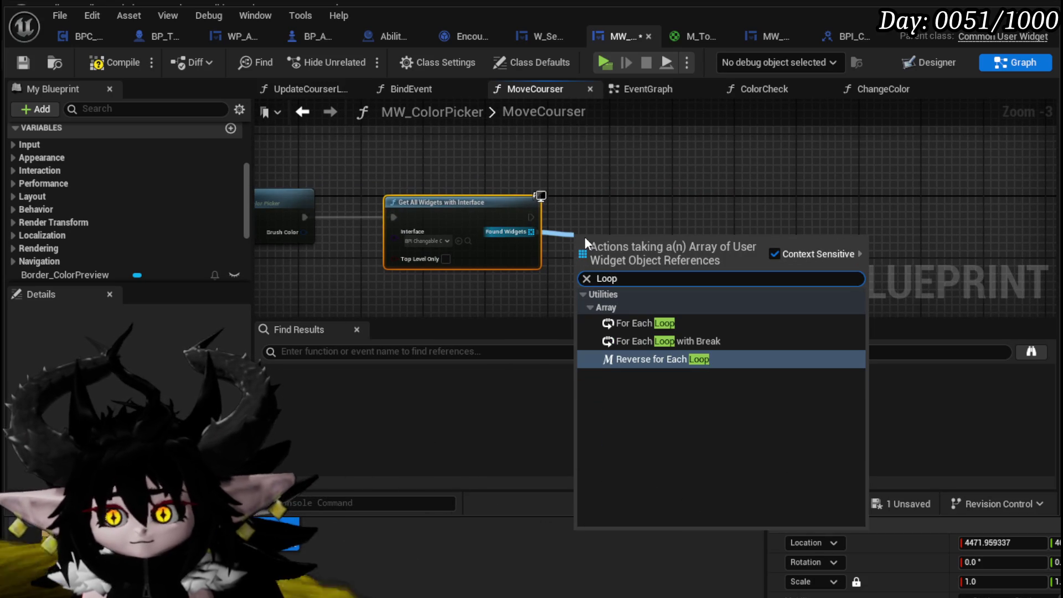
left_click(642, 322)
left_click_drag(629, 231, 610, 199)
Call Set Color (Message) on each loop element, passing in the Brush Color.
left_click_drag(641, 231, 696, 256)
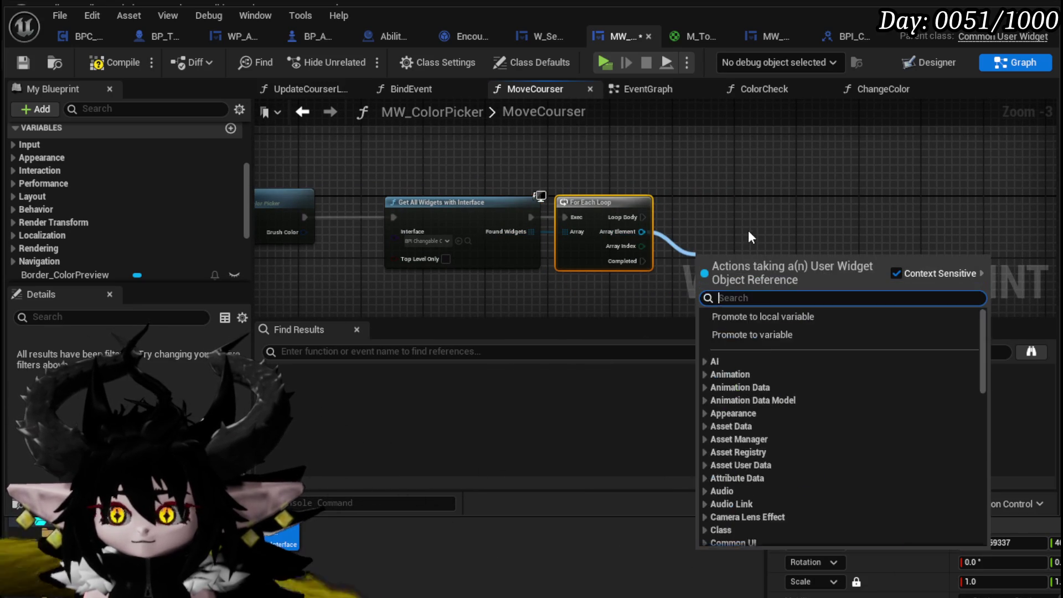
type("Set Co")
type("lor")
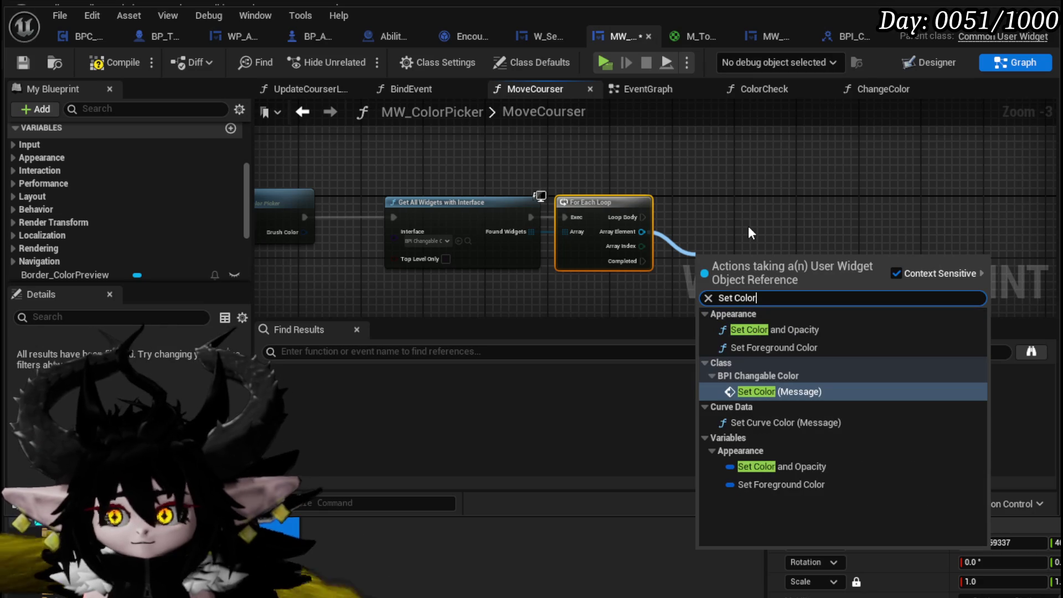
left_click(762, 390)
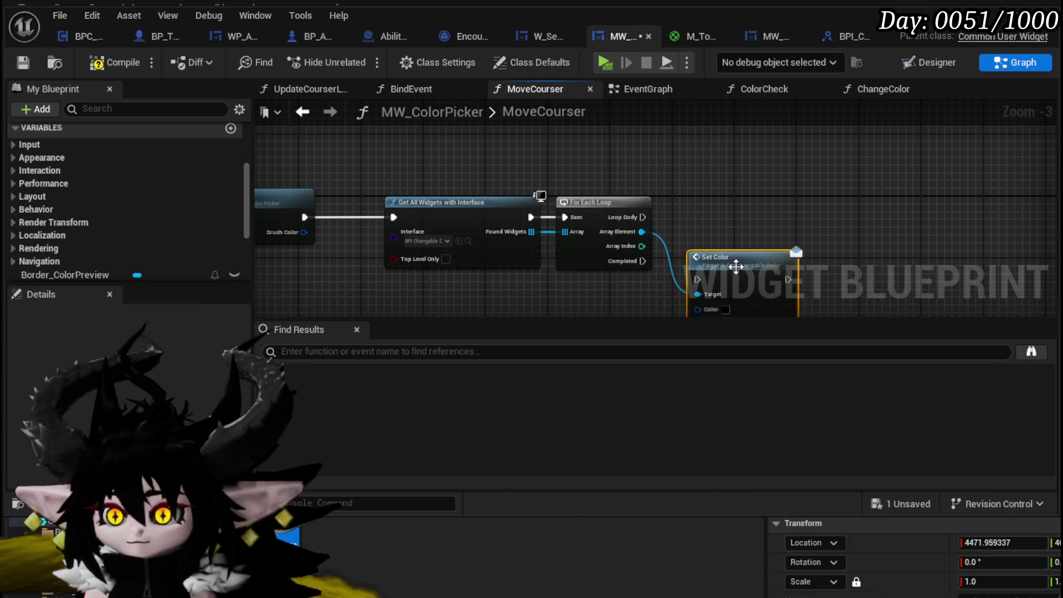
left_click_drag(642, 217, 692, 217)
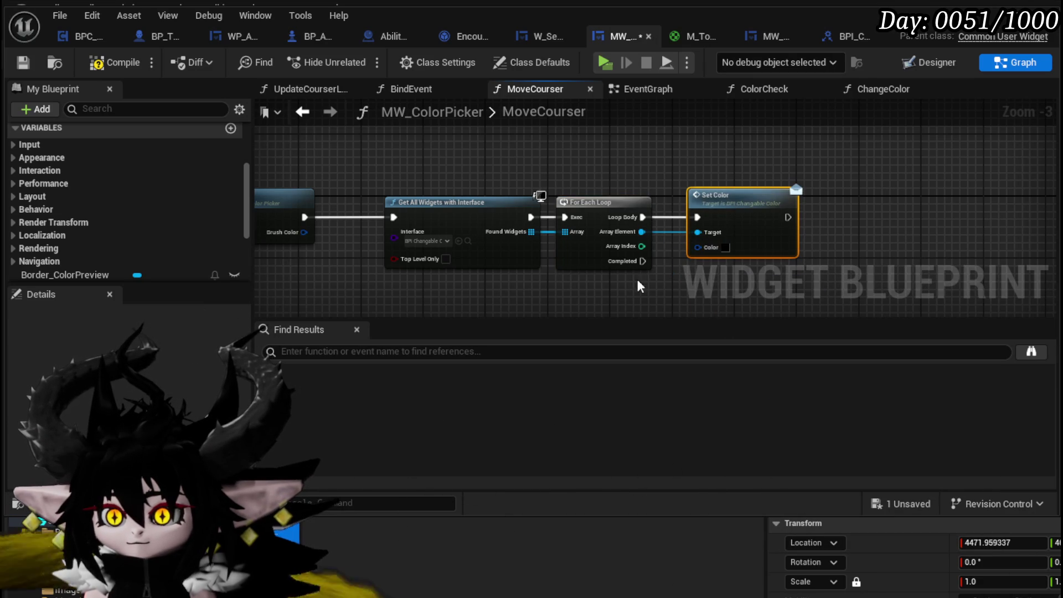
left_click_drag(304, 232, 721, 253)
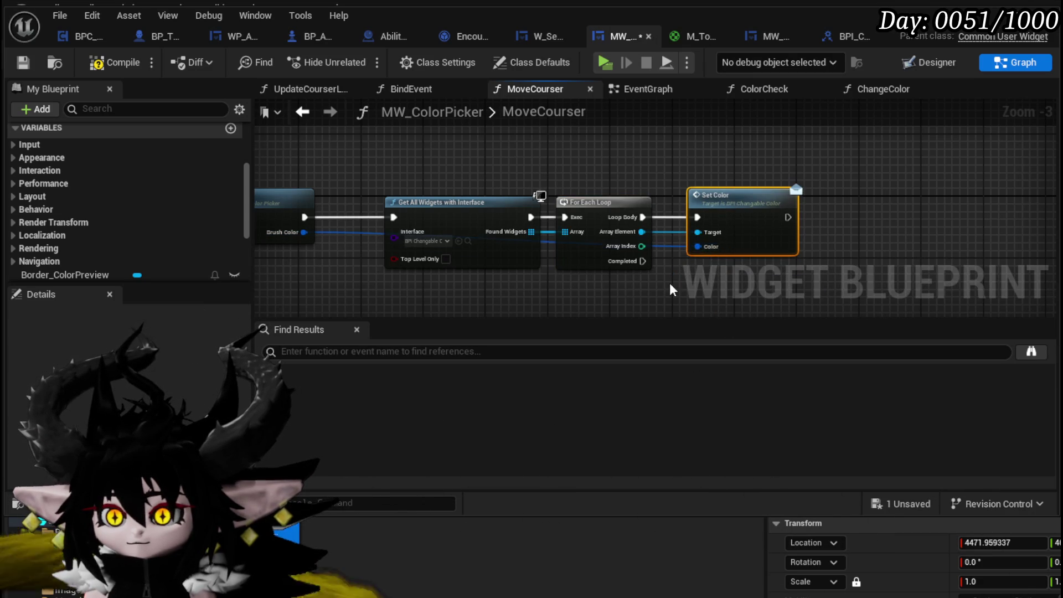
Save the MW_ColorPicker widget blueprint.
scroll(670, 282, "down", 3)
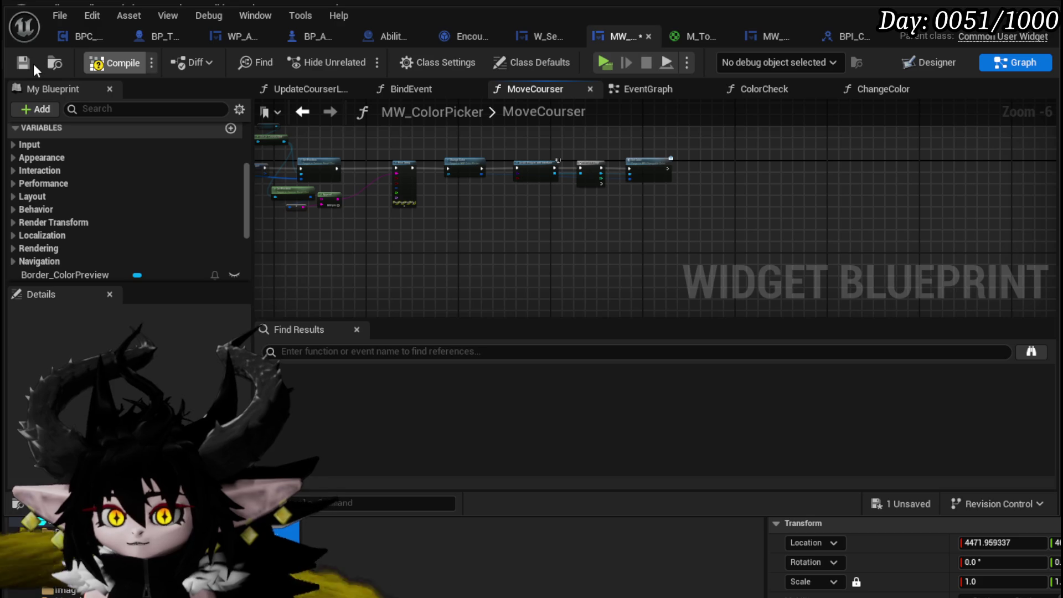
left_click(26, 67)
scroll(569, 201, "up", 3)
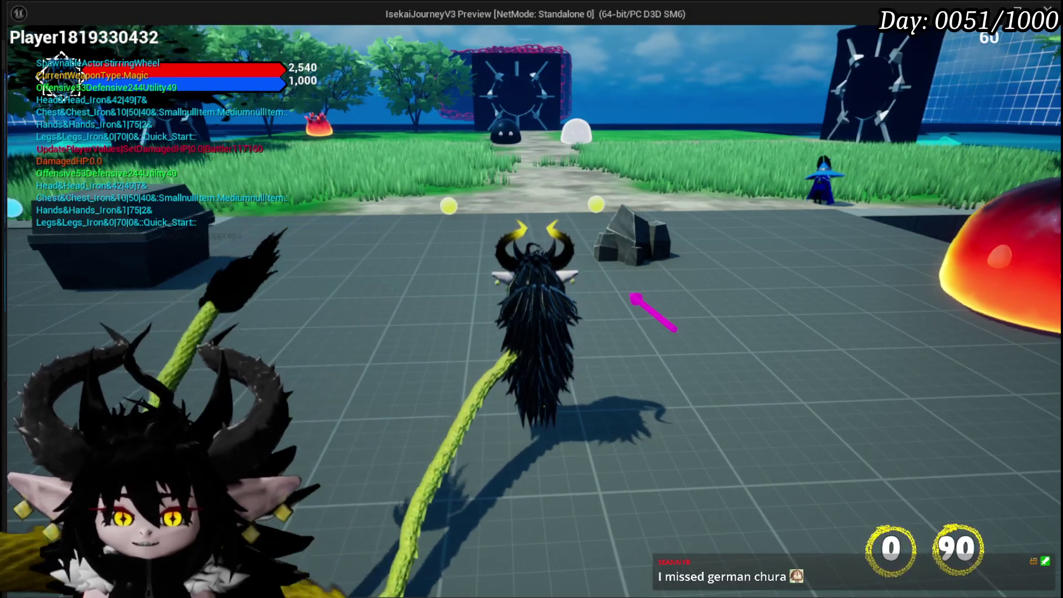
Tint the in-game menus with green, blue, magenta and other hues from the colour wheel, ending on red.
key("Escape")
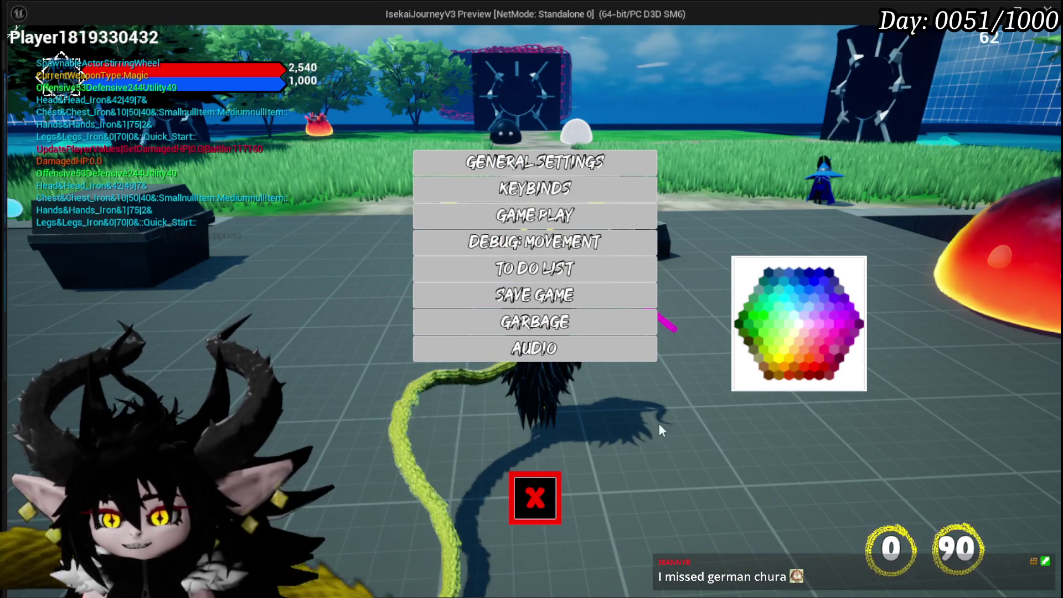
left_click(751, 322)
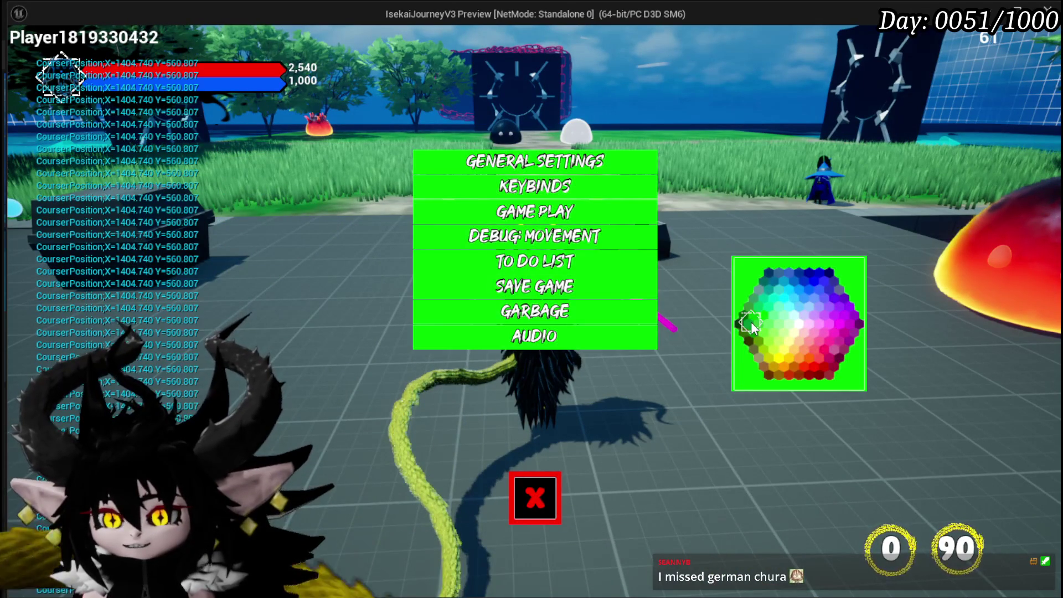
left_click(794, 323)
left_click(802, 323)
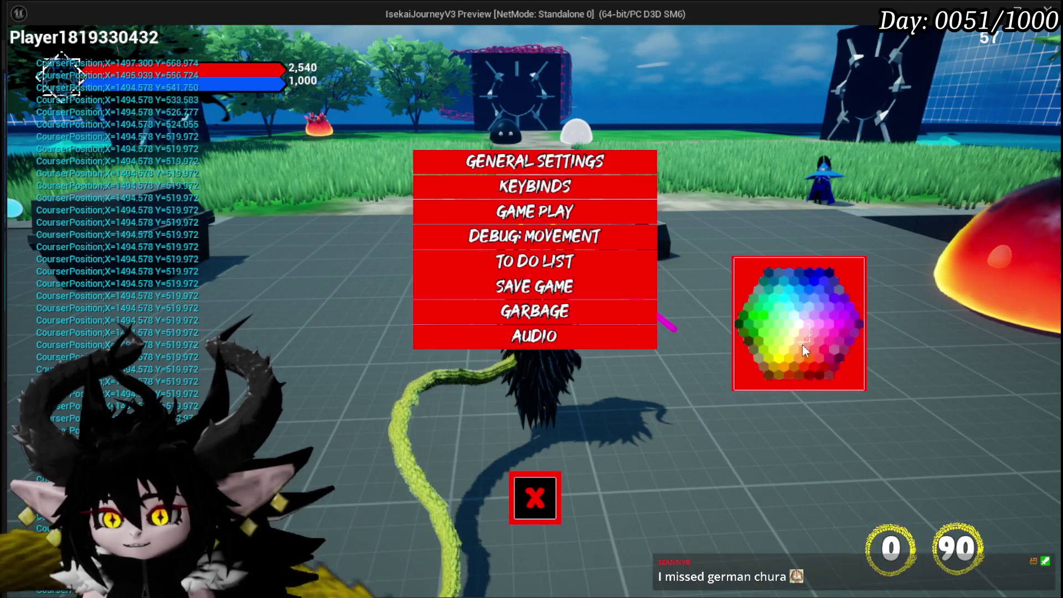
left_click(827, 333)
left_click(795, 296)
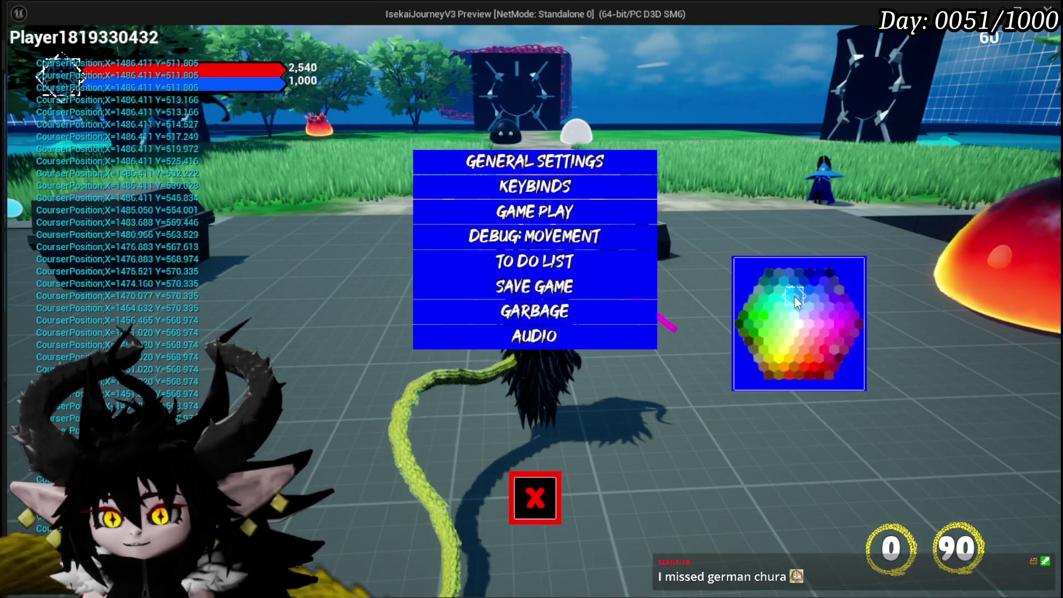
left_click(829, 324)
left_click(770, 321)
left_click(793, 290)
left_click(826, 318)
left_click(798, 350)
left_click(788, 287)
left_click(823, 315)
left_click(752, 317)
left_click(800, 281)
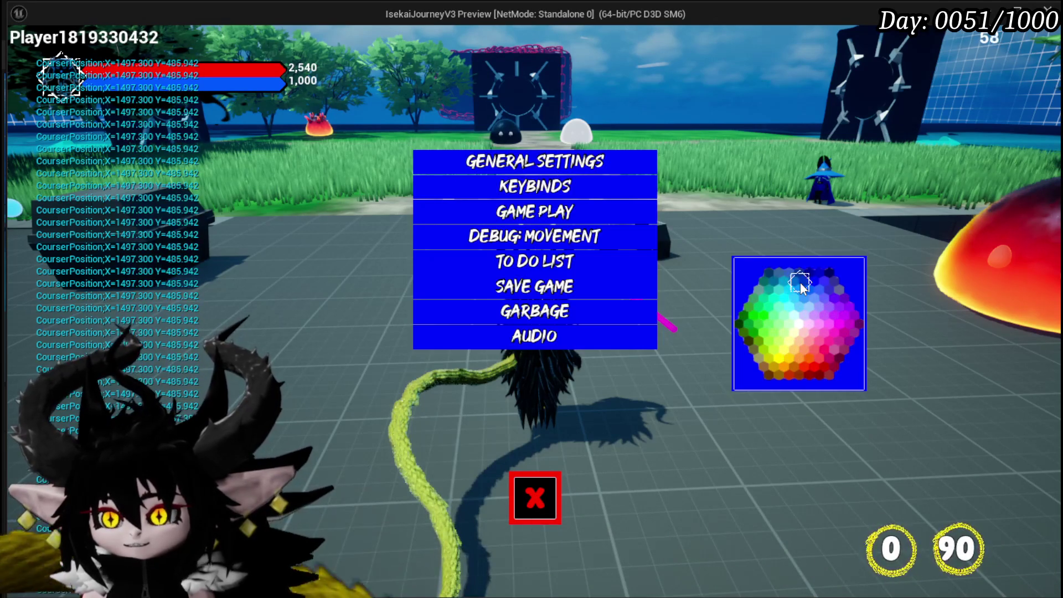
left_click(793, 355)
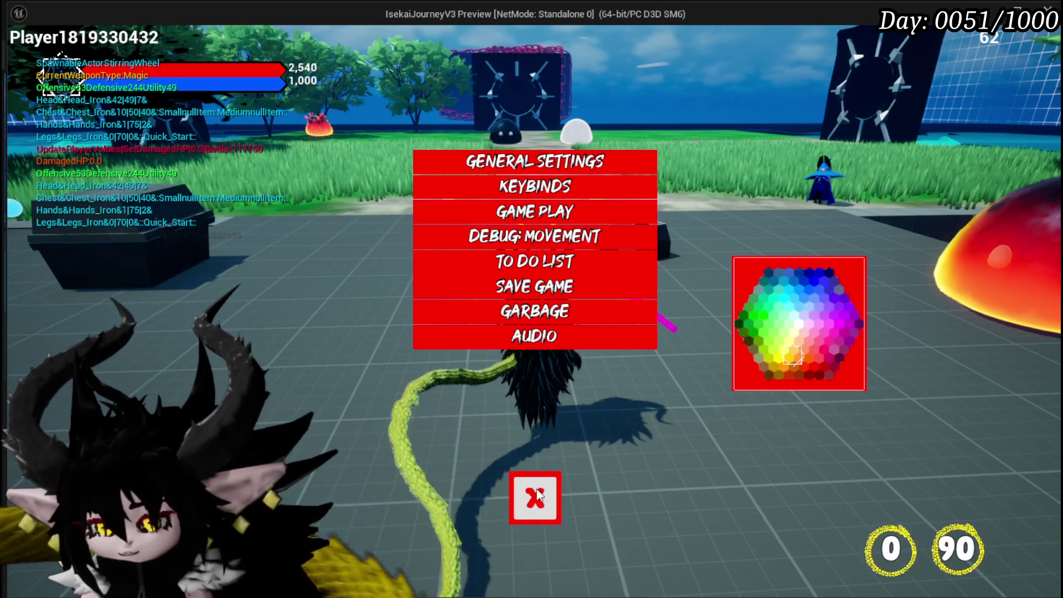
Close settings, open Equipment and view the Iron_Head helmet for the head slot.
left_click(535, 497)
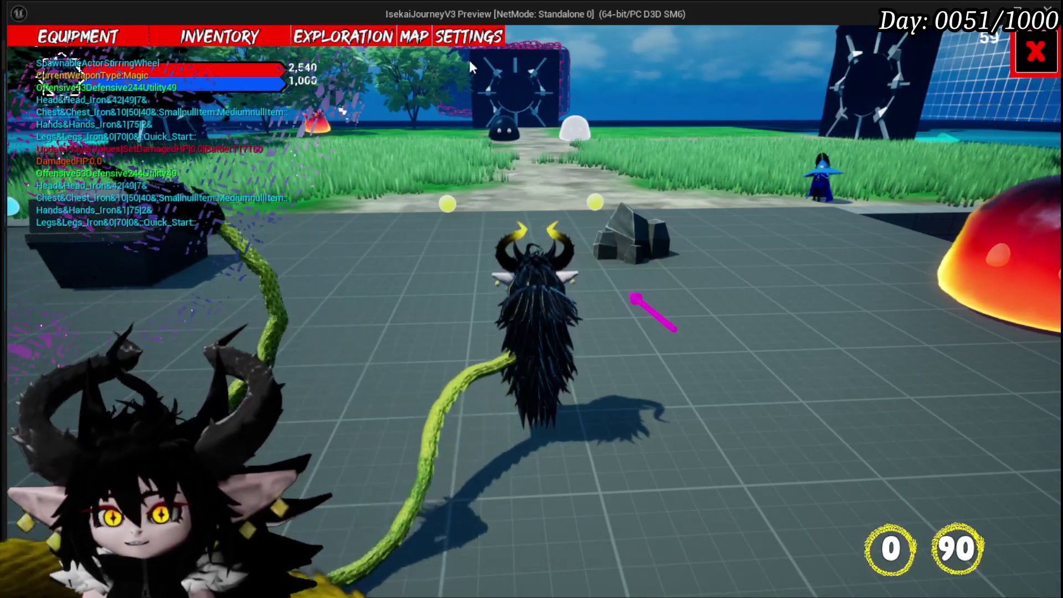
left_click(109, 40)
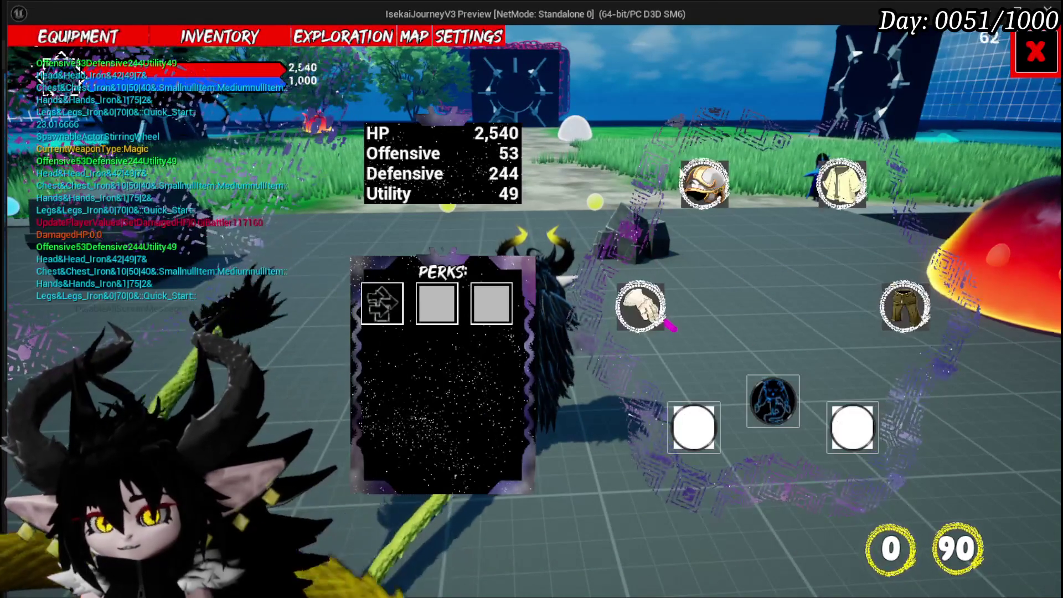
left_click(703, 184)
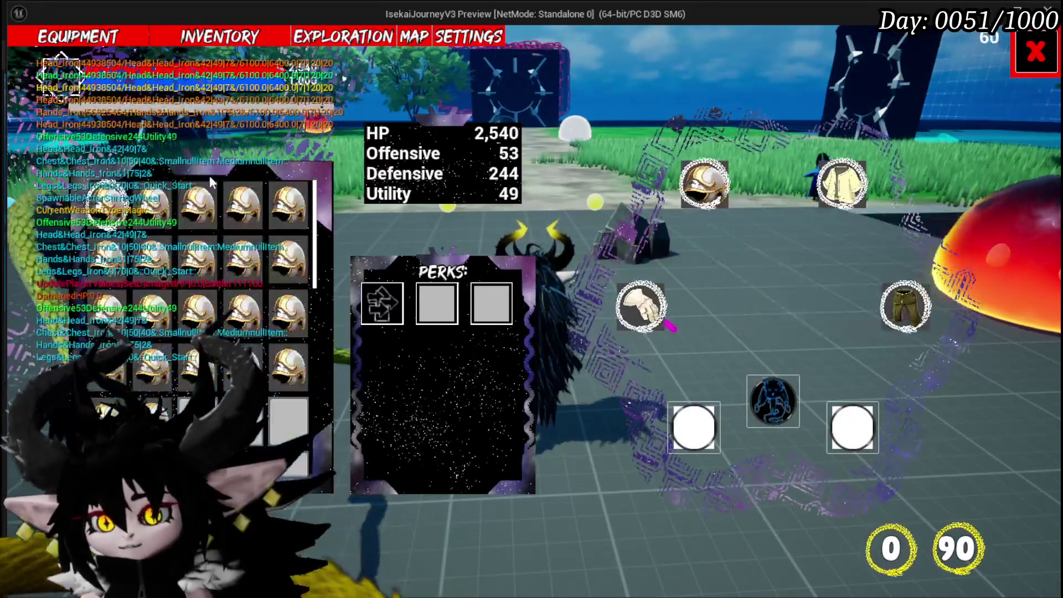
left_click(200, 203)
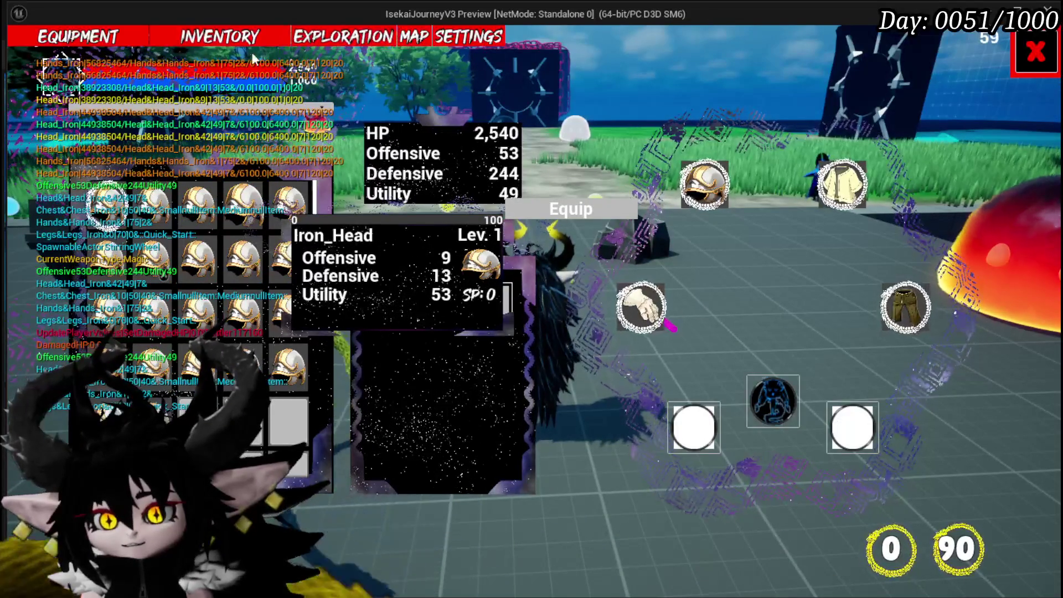
Browse the inventory's Materials and equipment categories, then close the inventory.
left_click(221, 37)
left_click(374, 130)
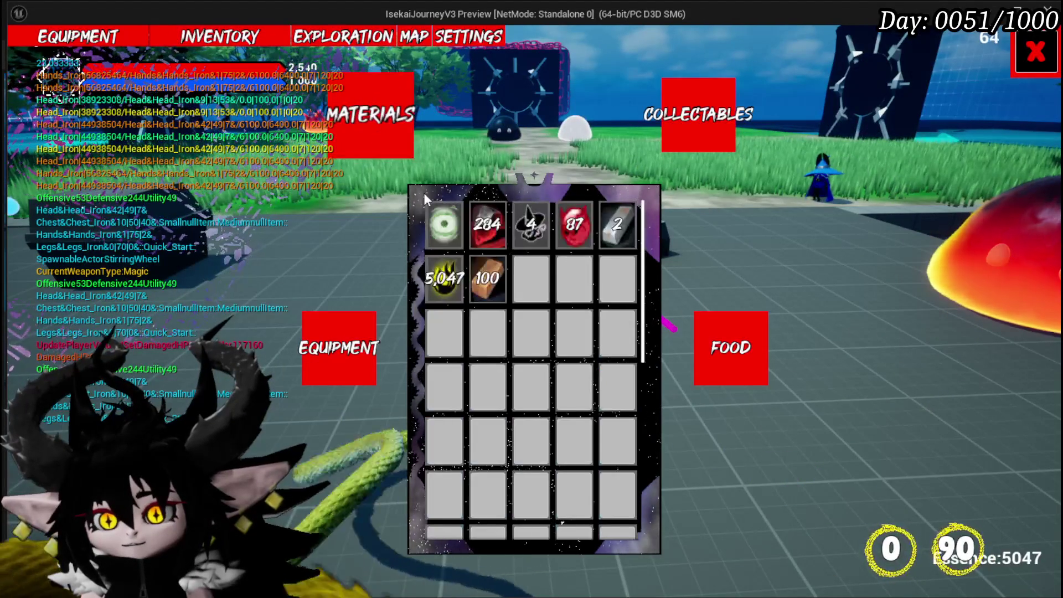
left_click(338, 351)
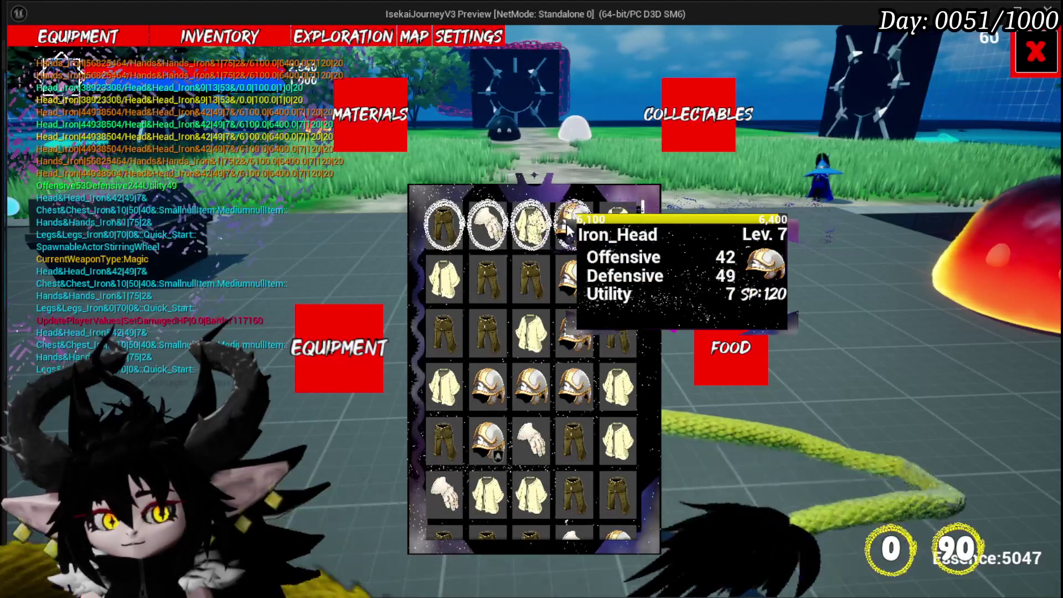
left_click(685, 127)
left_click(368, 378)
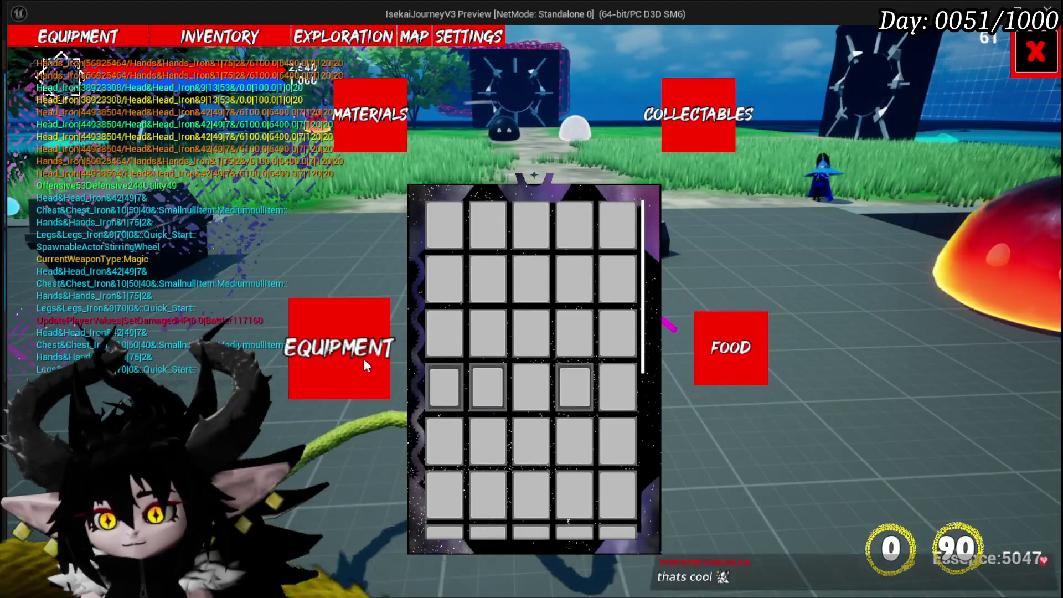
left_click(1035, 52)
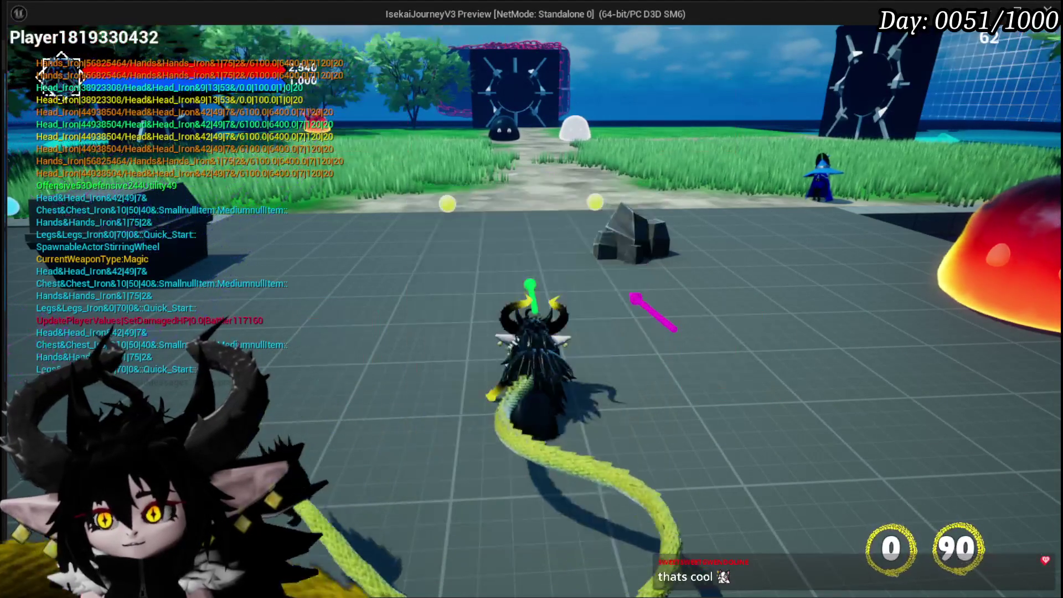
Reopen the Equipment screen and show the ability card hand and item grid.
key("Tab")
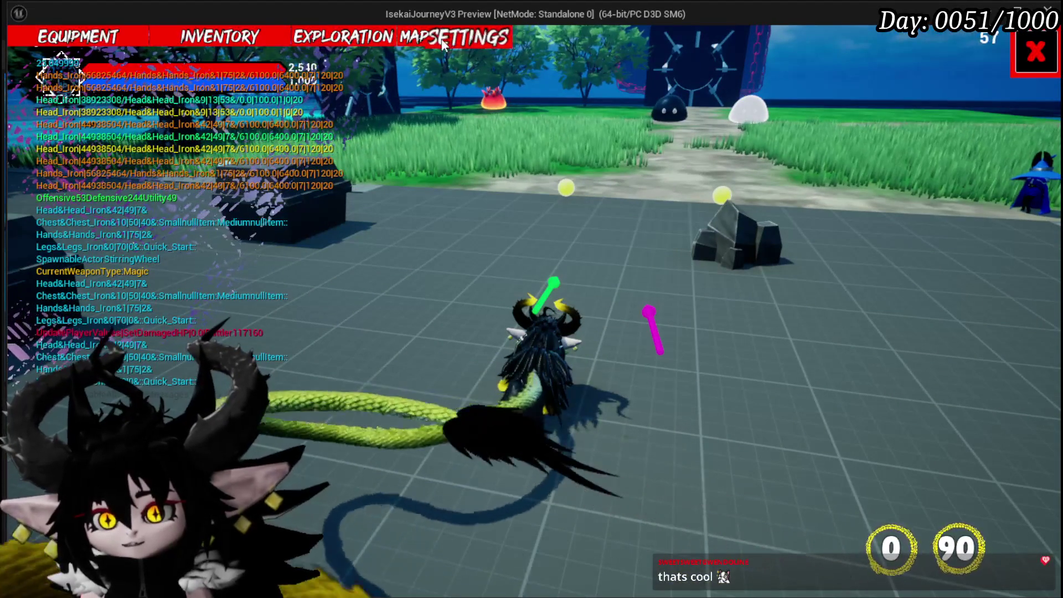
left_click(77, 36)
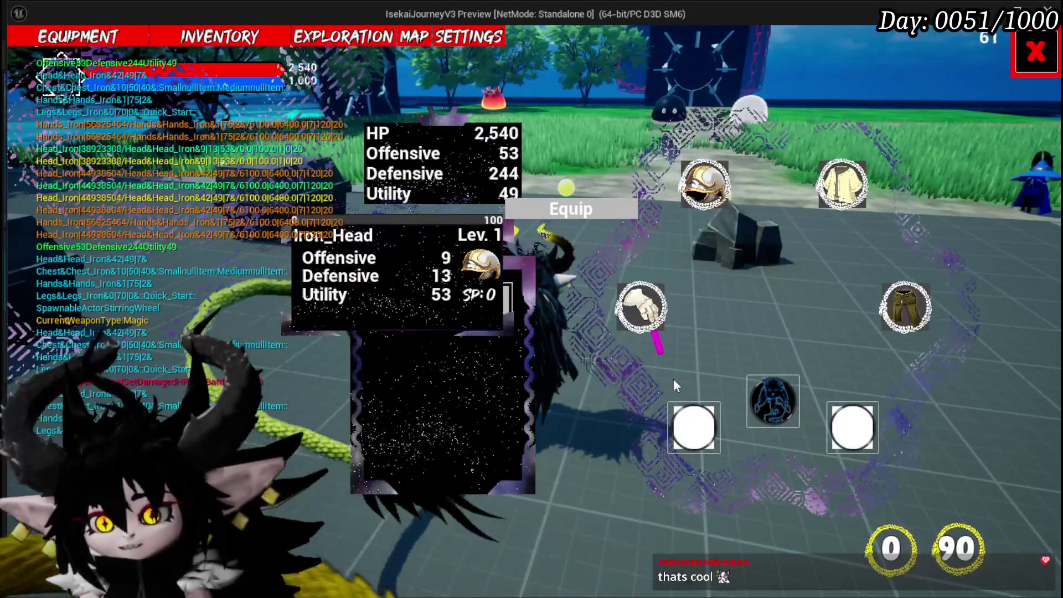
left_click(748, 402)
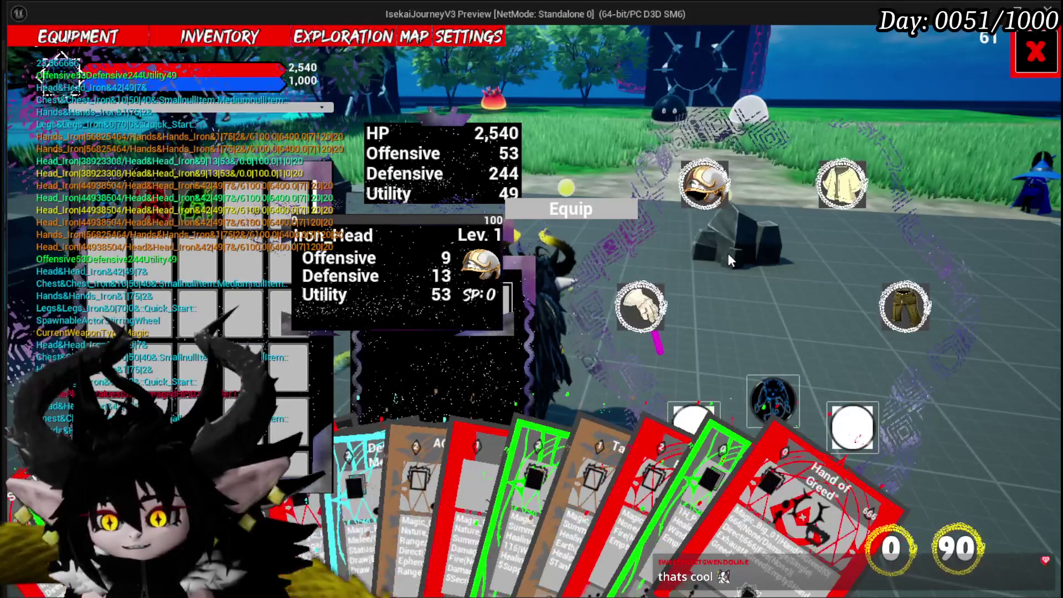
Exit the play session and return to editing the L_DungeonCreationTest level.
key("Escape")
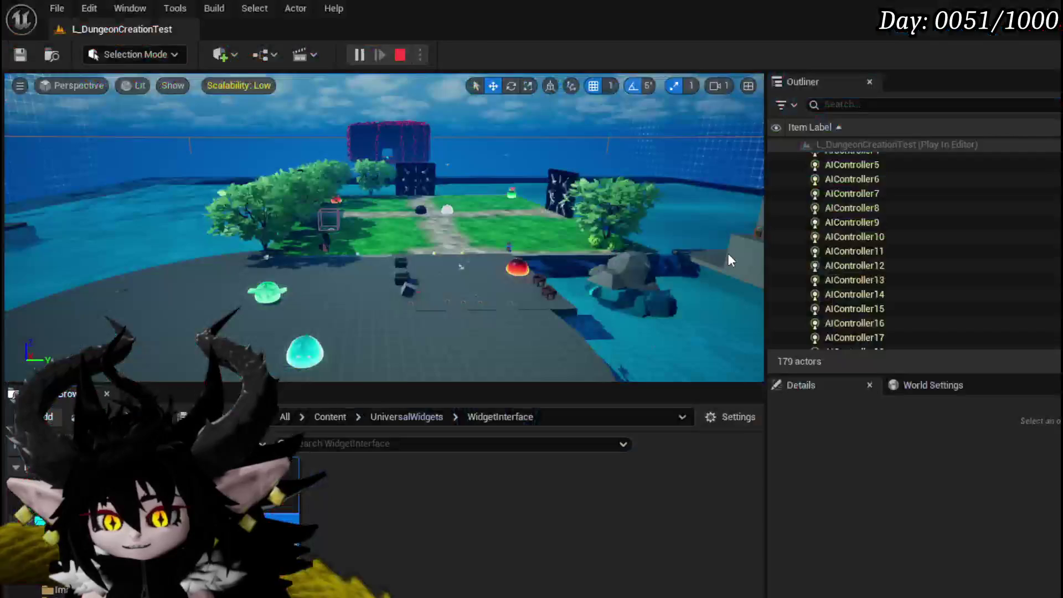
left_click(17, 58)
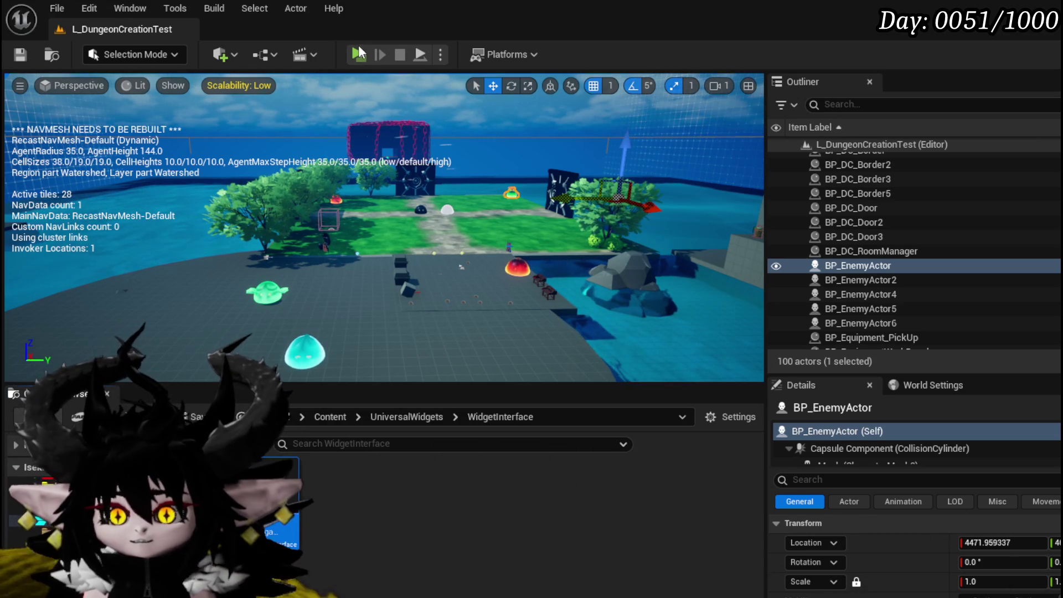
Start a new play test and set the menu colour to blue in Settings.
key("alt+p")
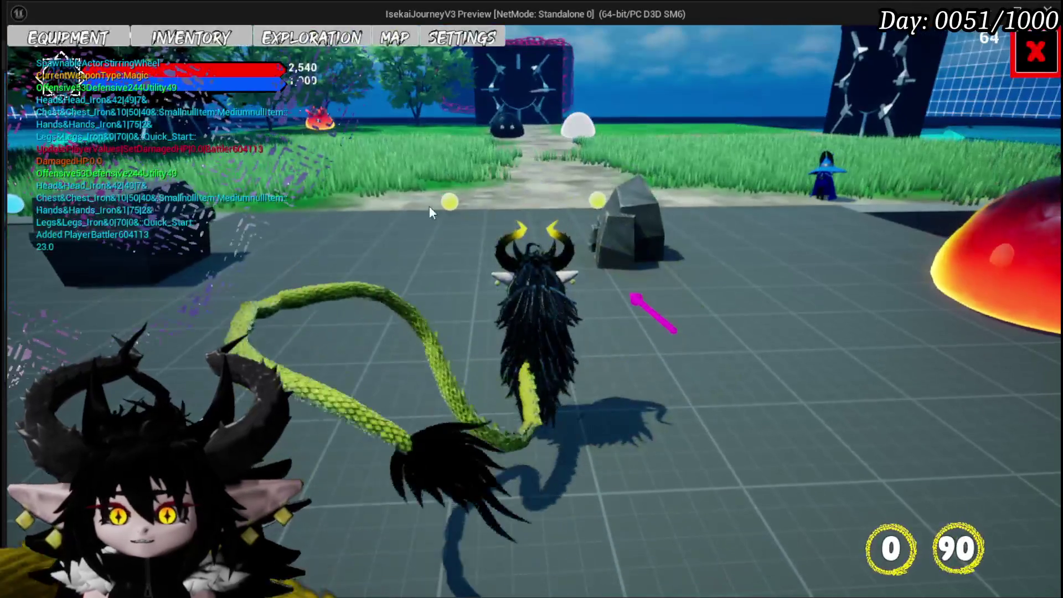
left_click(462, 37)
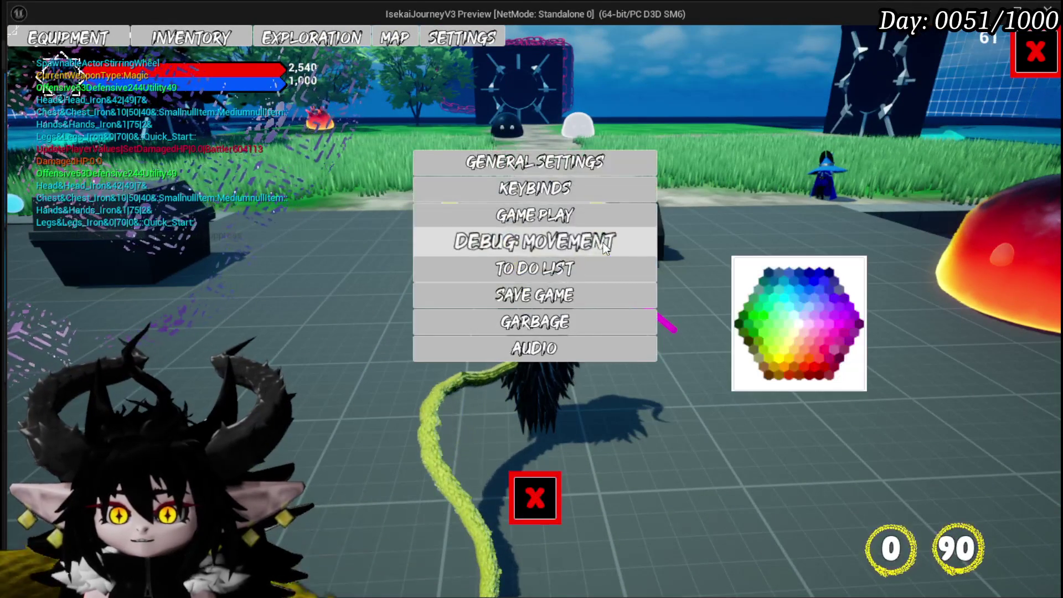
left_click_drag(834, 291, 814, 280)
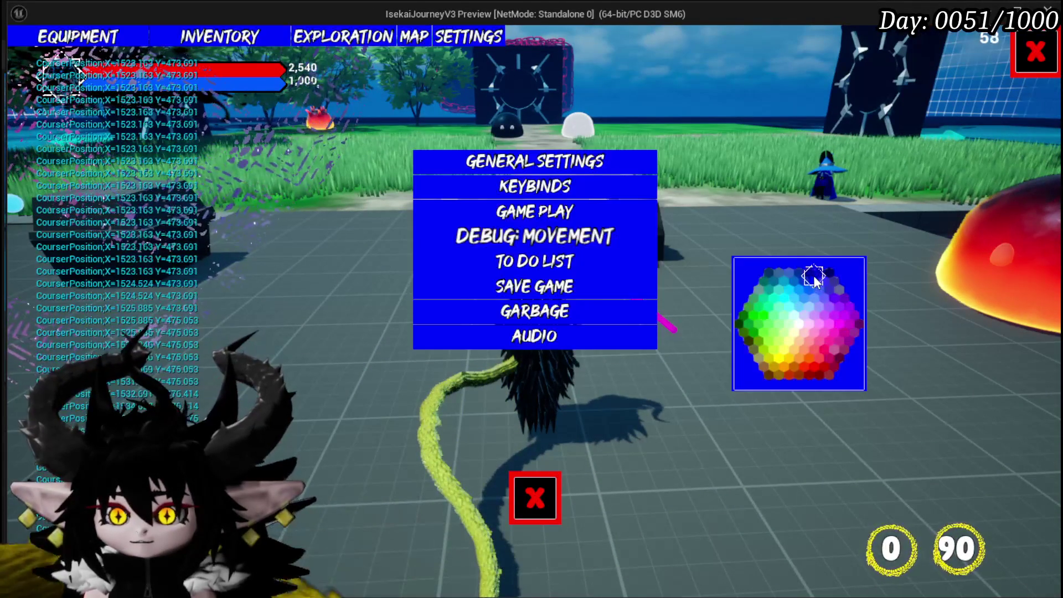
left_click(527, 490)
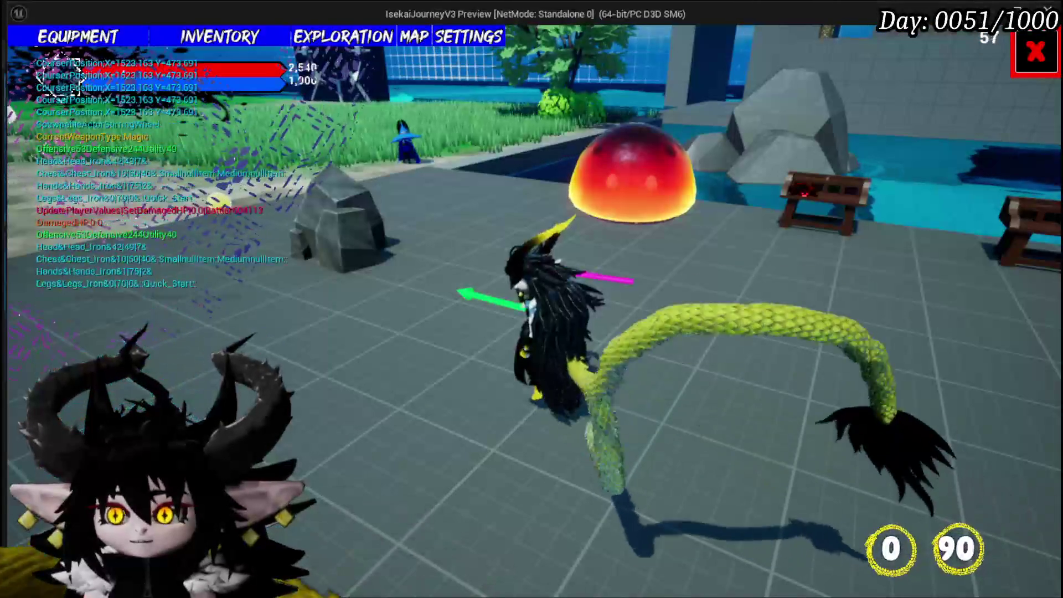
key("Escape")
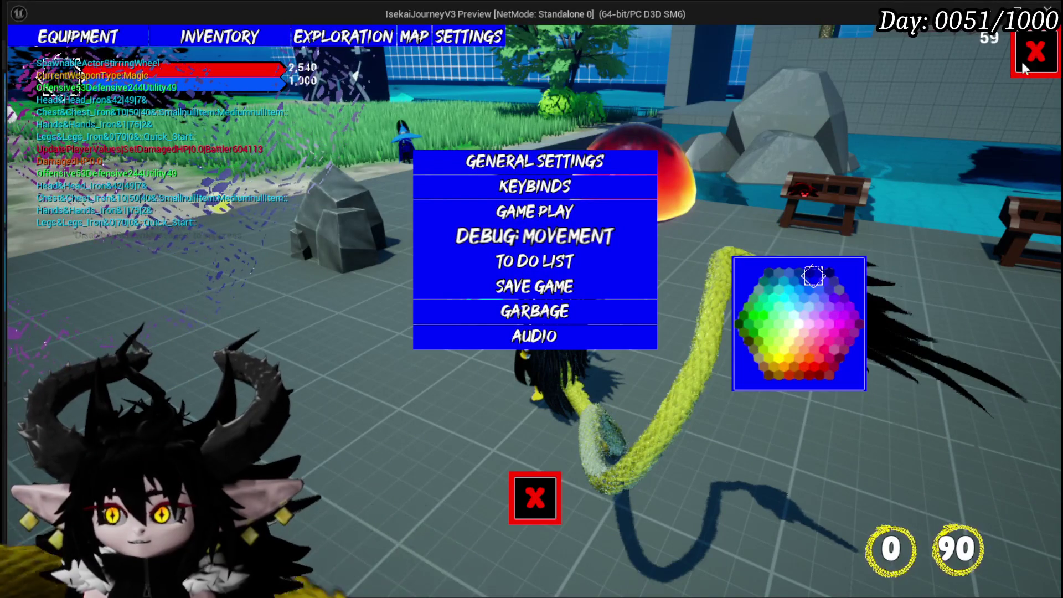
left_click(531, 515)
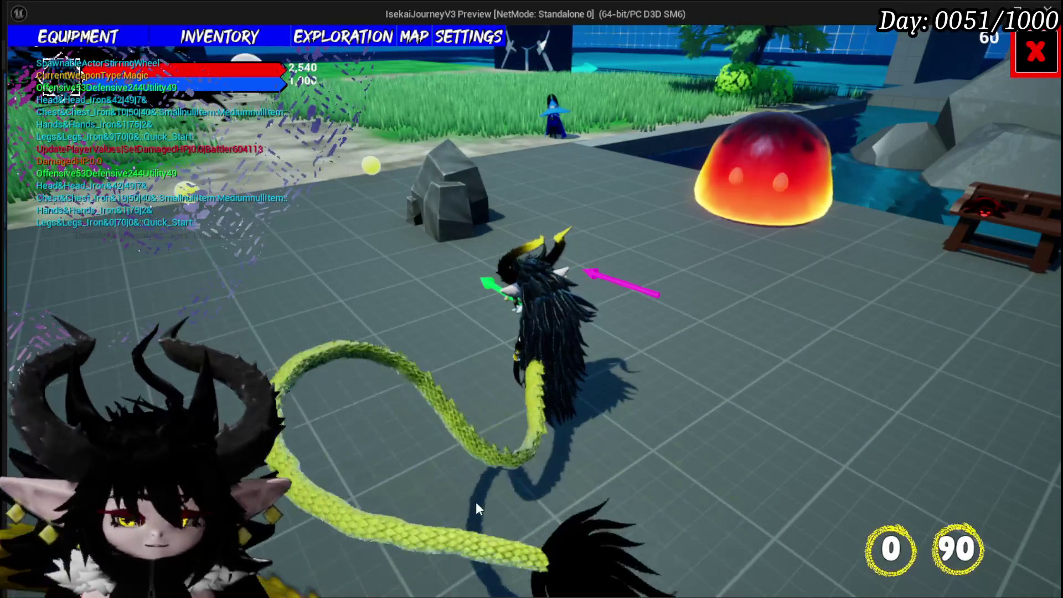
left_click(571, 453)
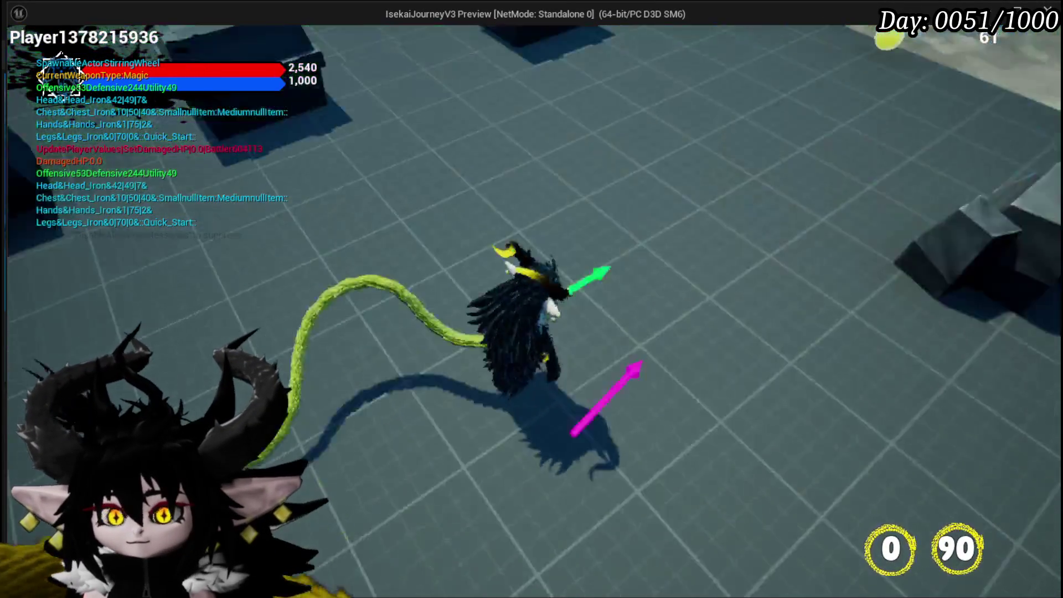
Walk to the wooden desk and open then close its Ability/Equipment menu.
key("w")
key("e")
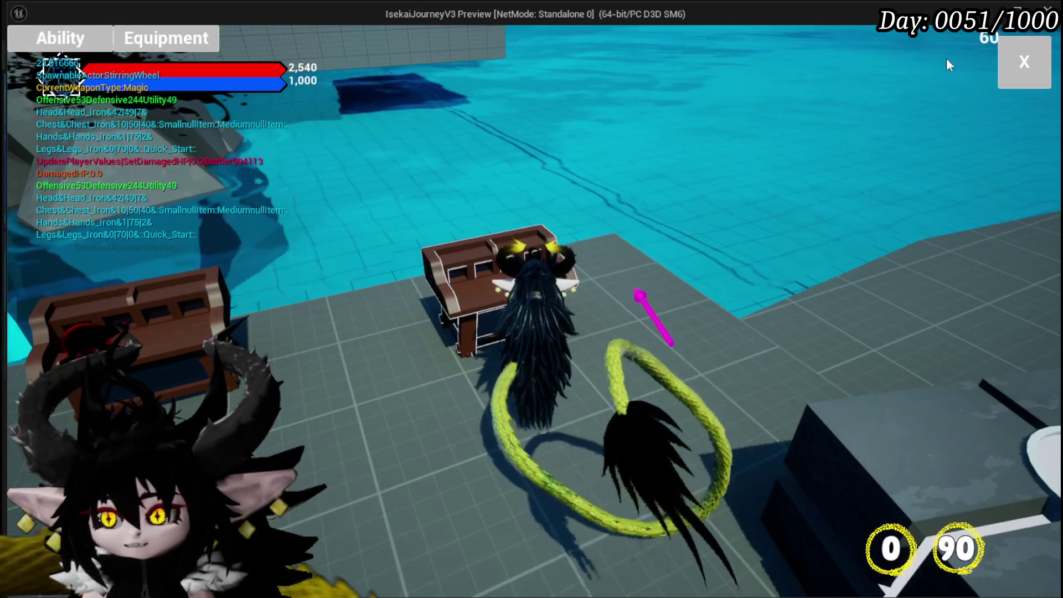
key("e")
key("e")
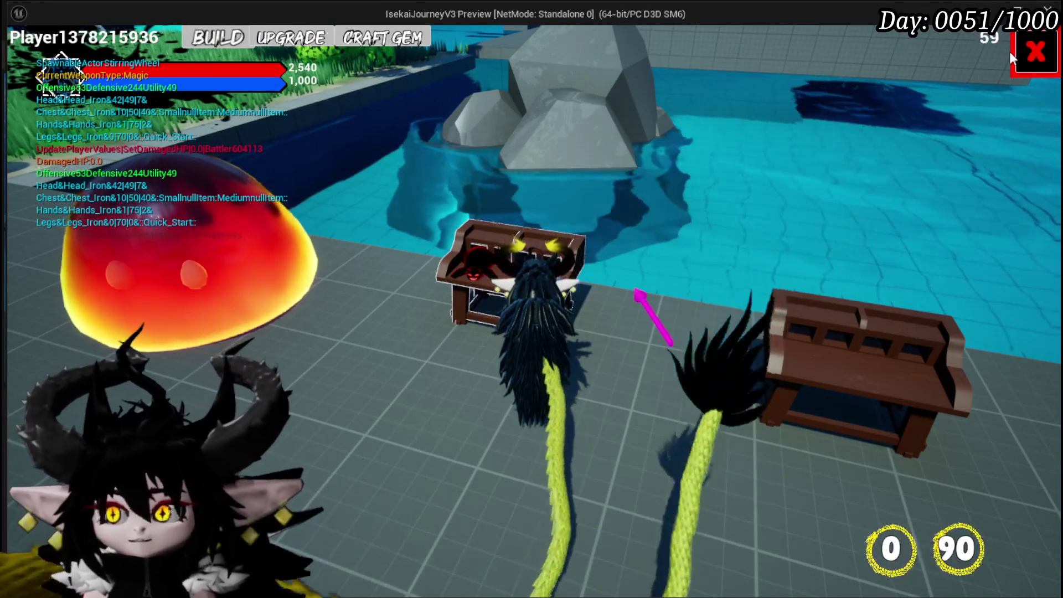
Pick another blue shade in the settings colour picker and resume play.
key("Tab")
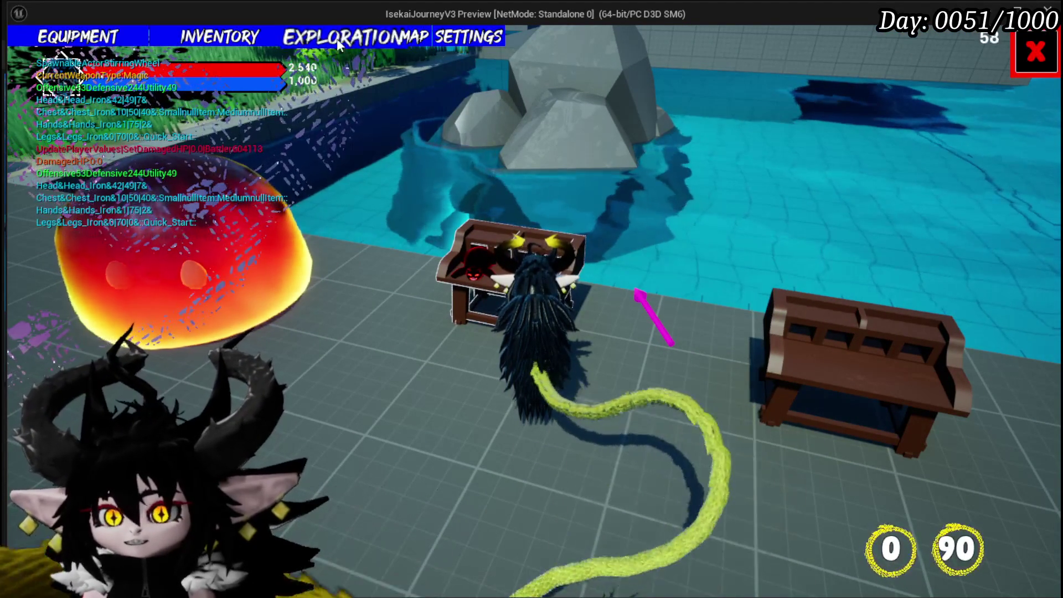
left_click(468, 45)
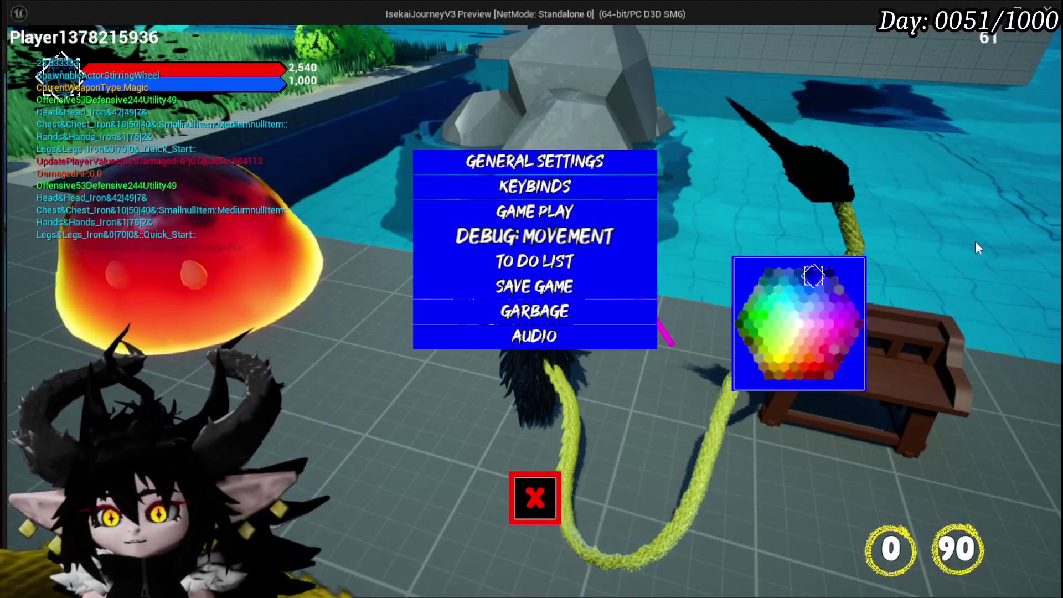
left_click(805, 307)
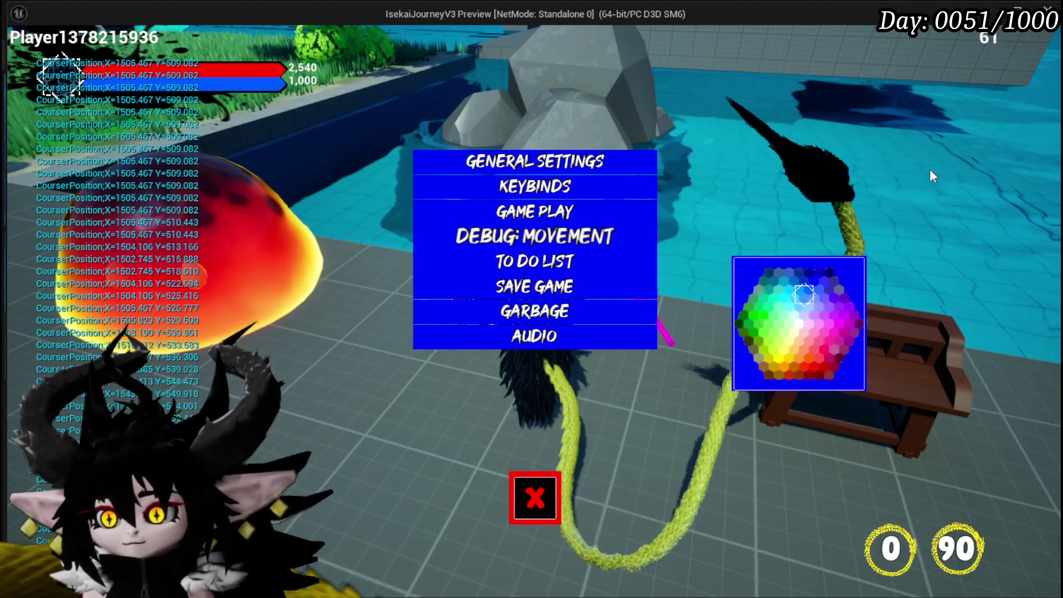
key("Tab")
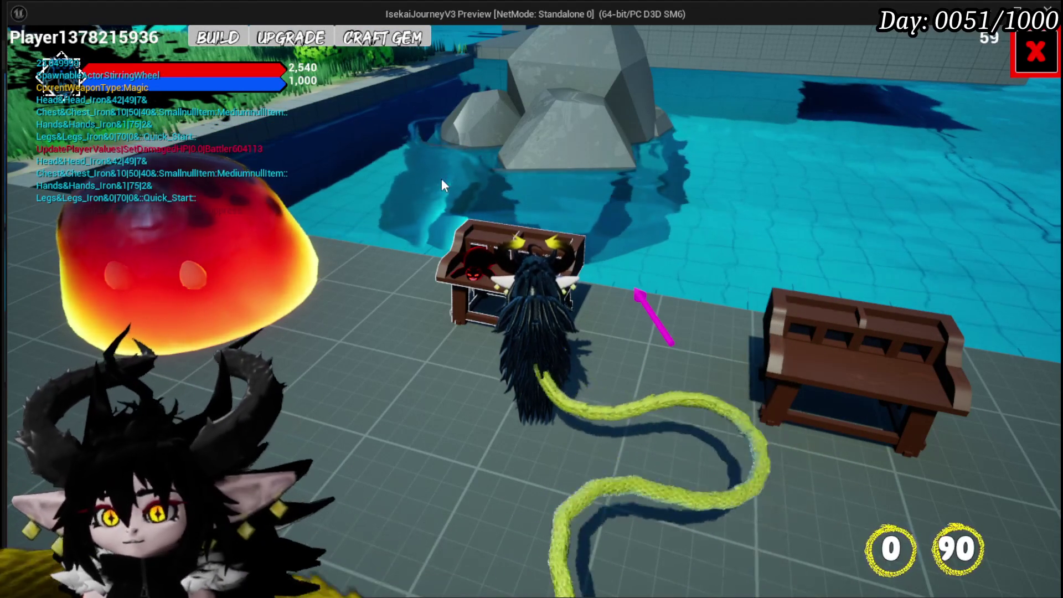
left_click(1022, 57)
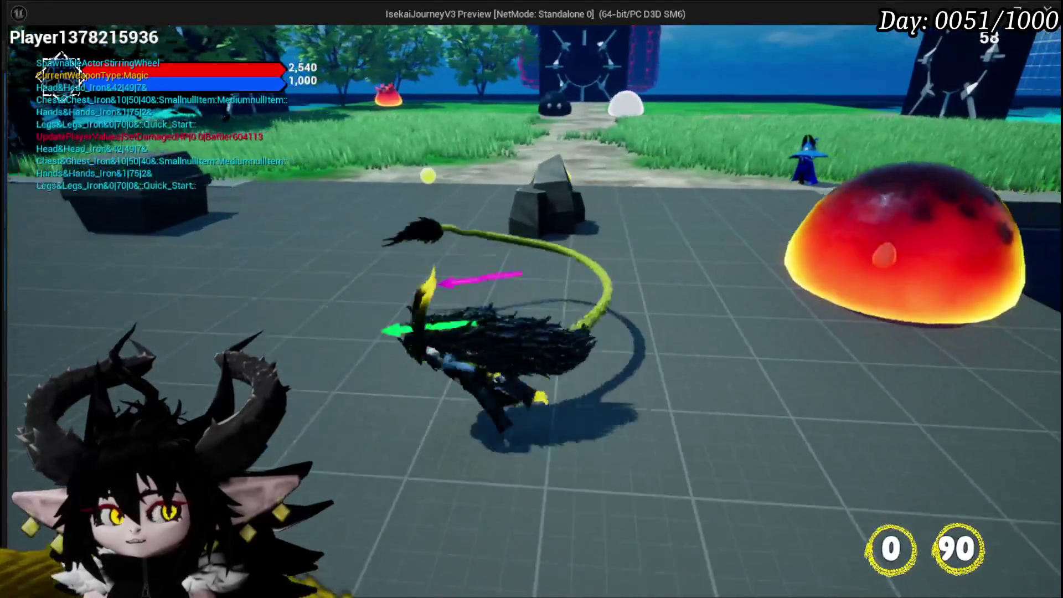
Walk the character to the bench and back, then stop the preview.
key("w")
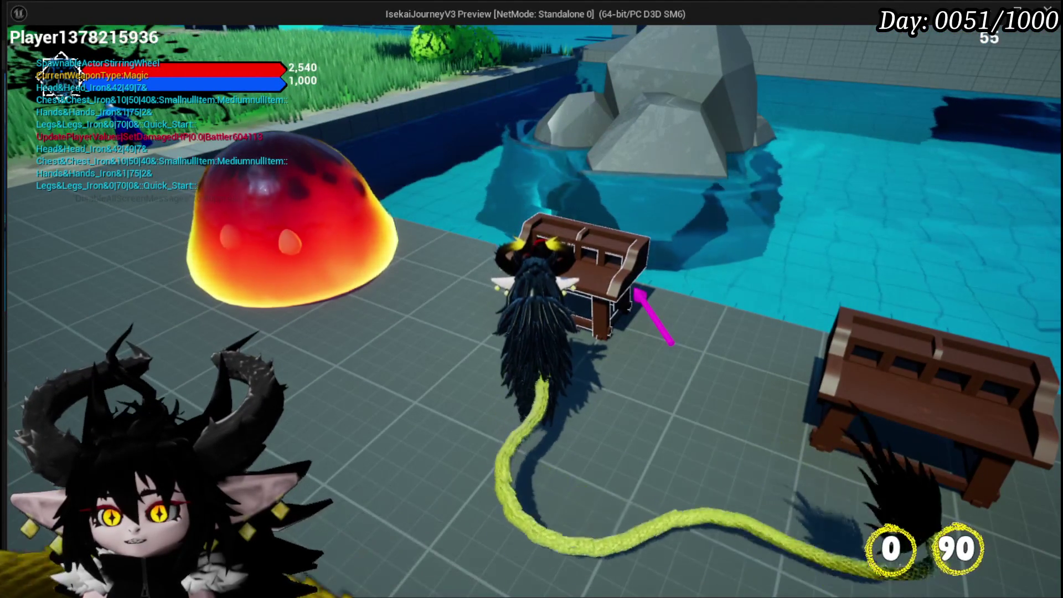
key("w")
key("Escape")
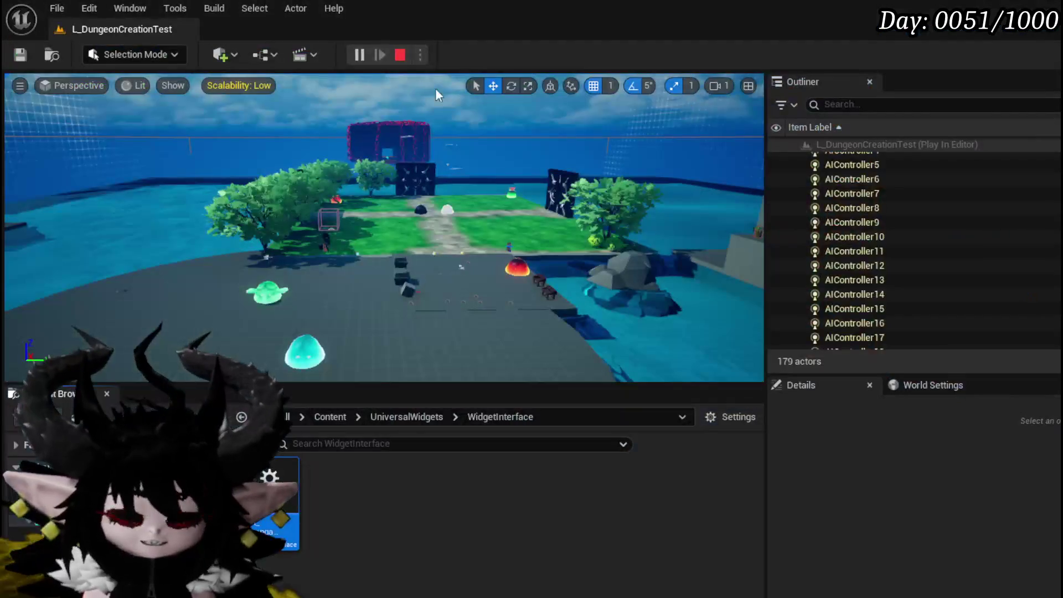
Save the level, browse to the AbilitySystem UI folder and open WP_AbilityToolTipp.
left_click(20, 55)
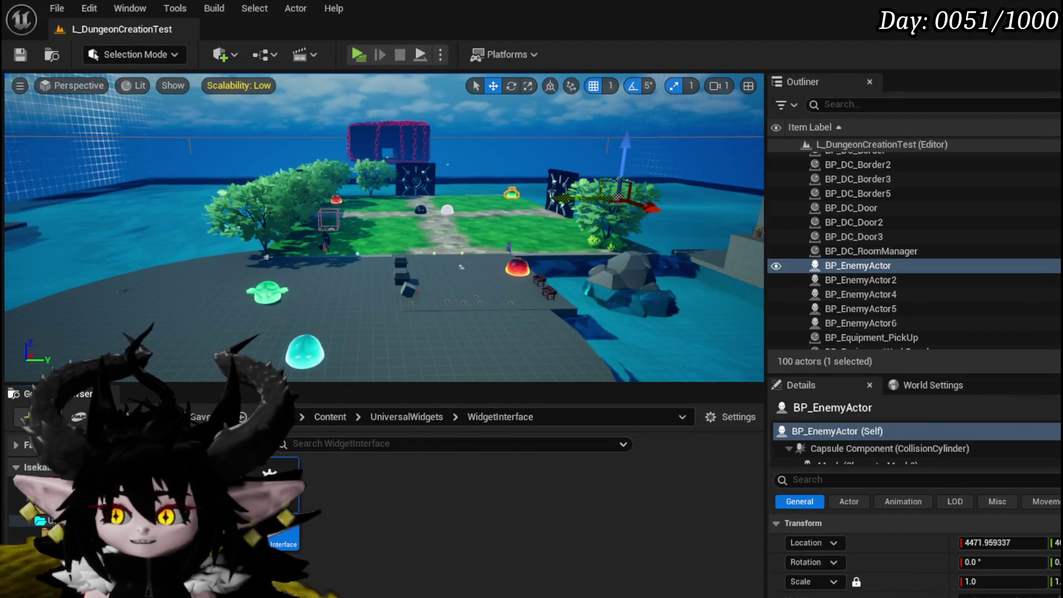
left_click(437, 512)
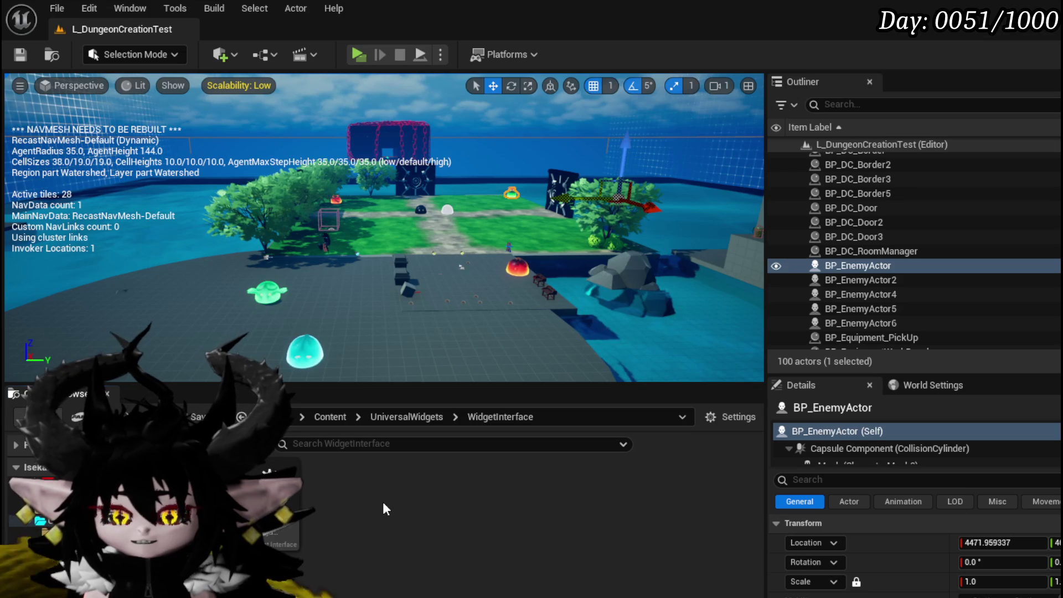
mouse_move(288, 479)
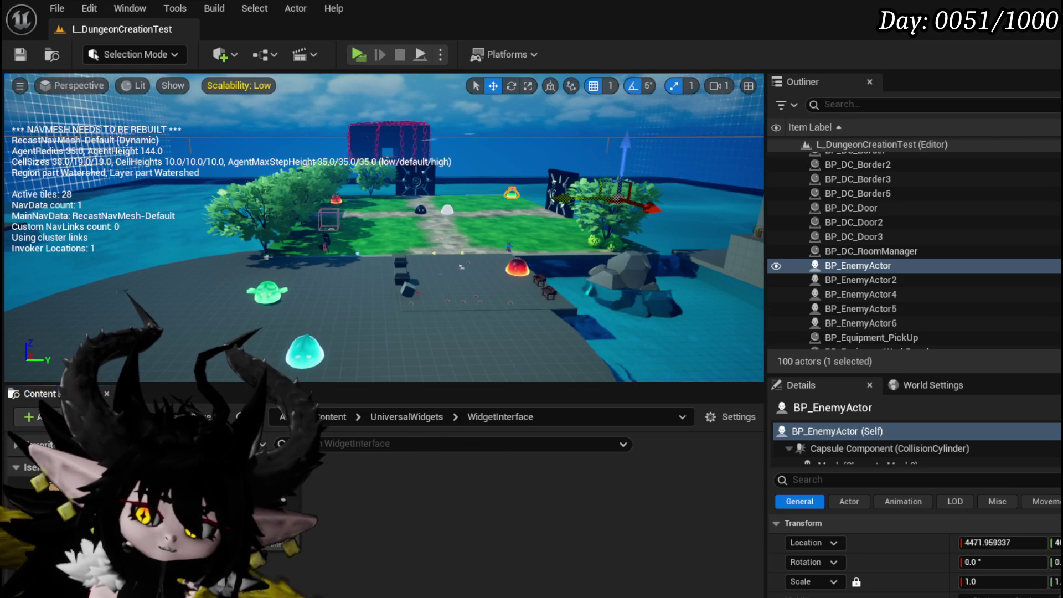
left_click(55, 486)
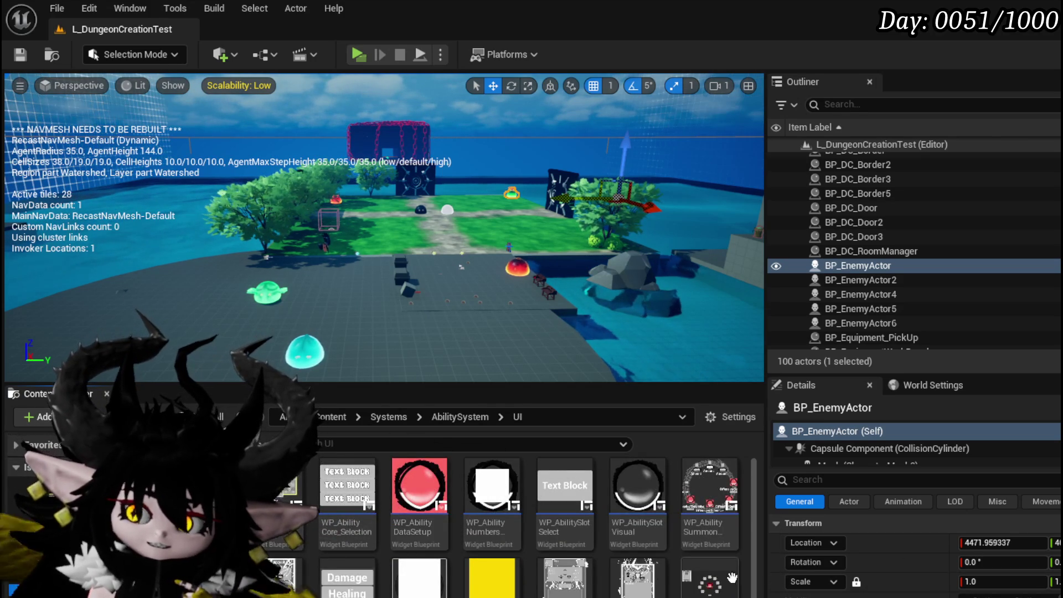
scroll(638, 565, "down", 1)
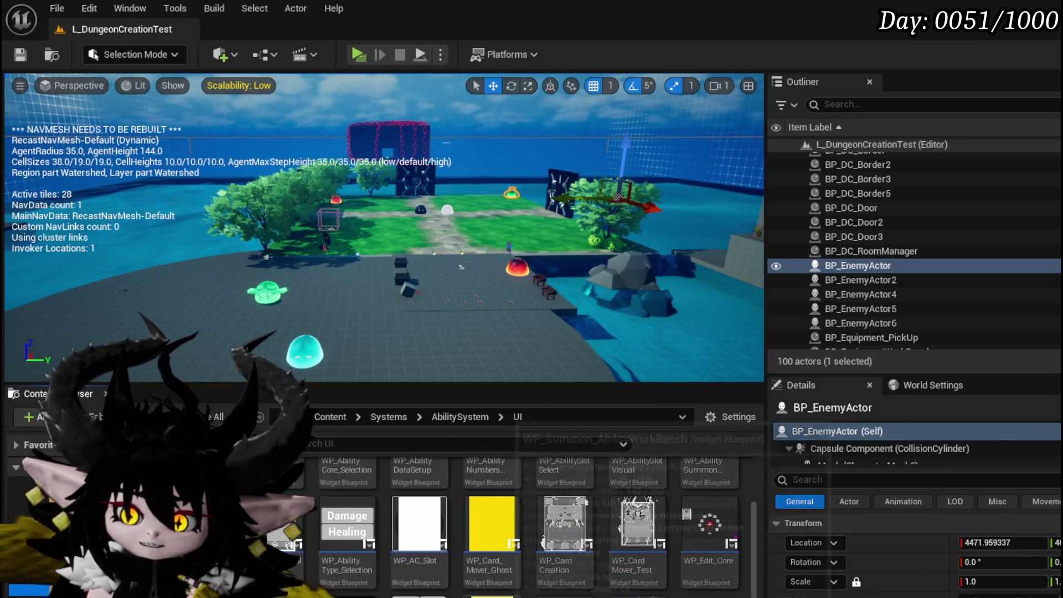
double_click(347, 523)
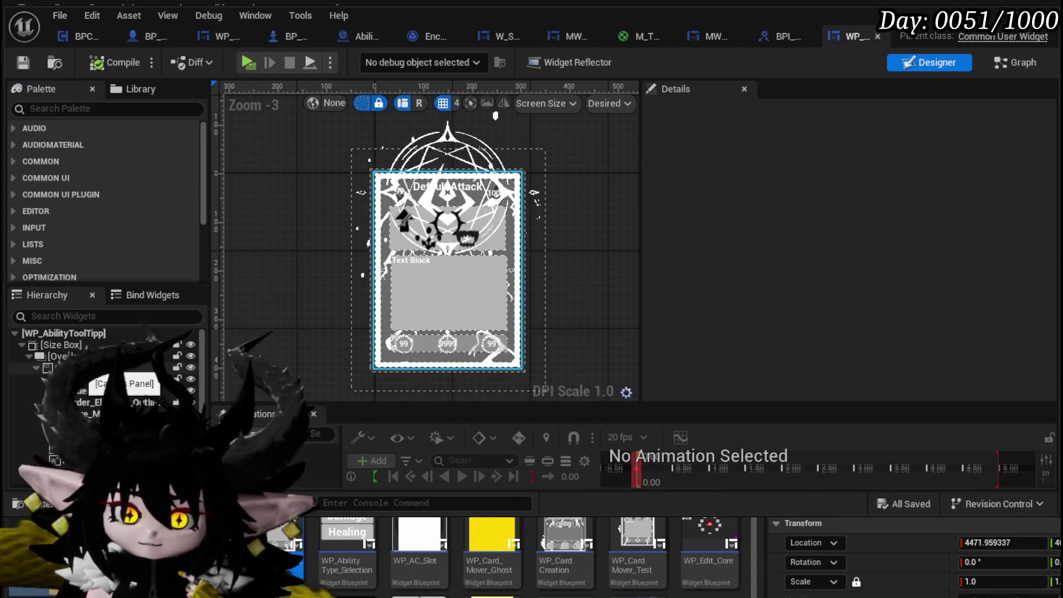
Inspect Border_185, the text-area border and Border_Holo in the widget hierarchy.
scroll(84, 359, "down", 5)
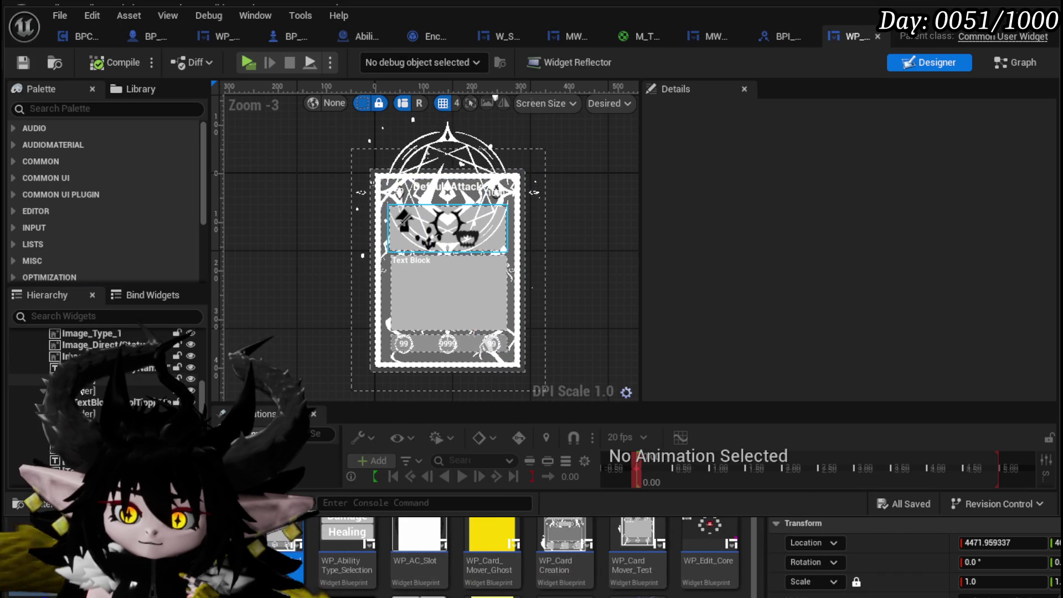
left_click(83, 380)
left_click(81, 391)
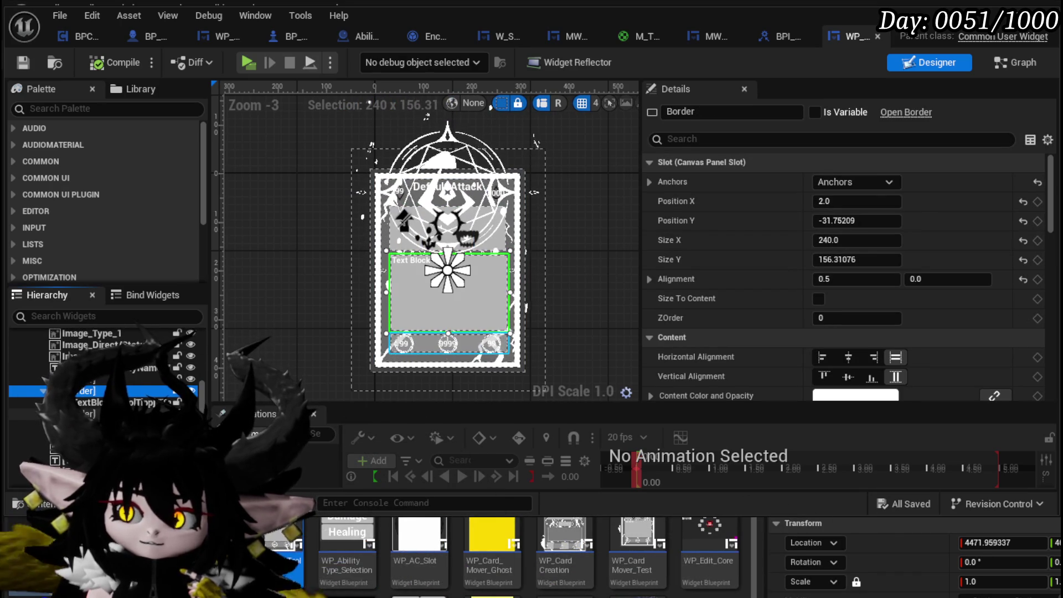
key("Down")
key("Down")
key("Down")
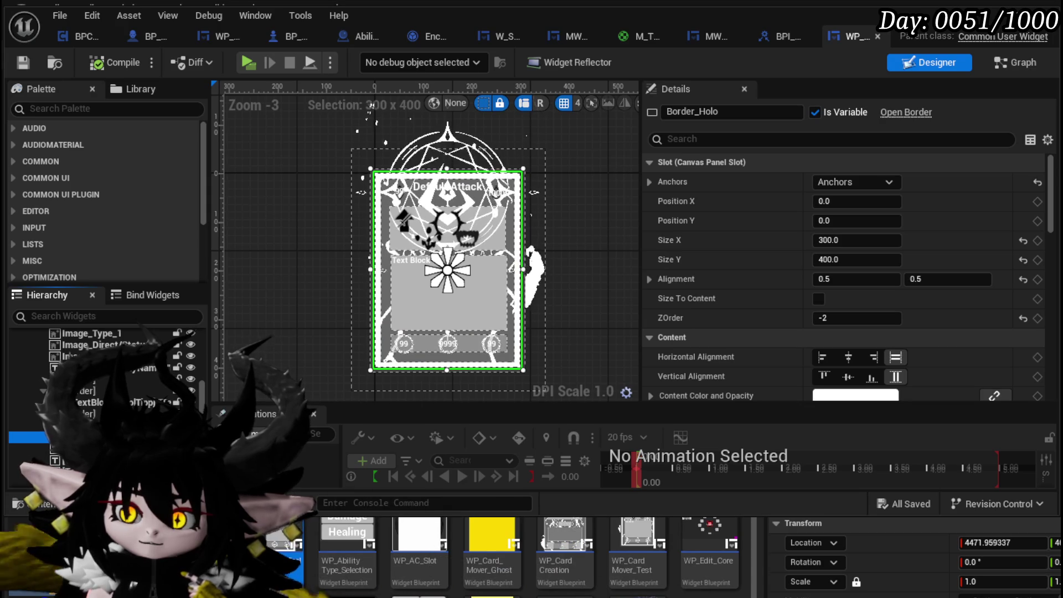
scroll(352, 223, "up", 9)
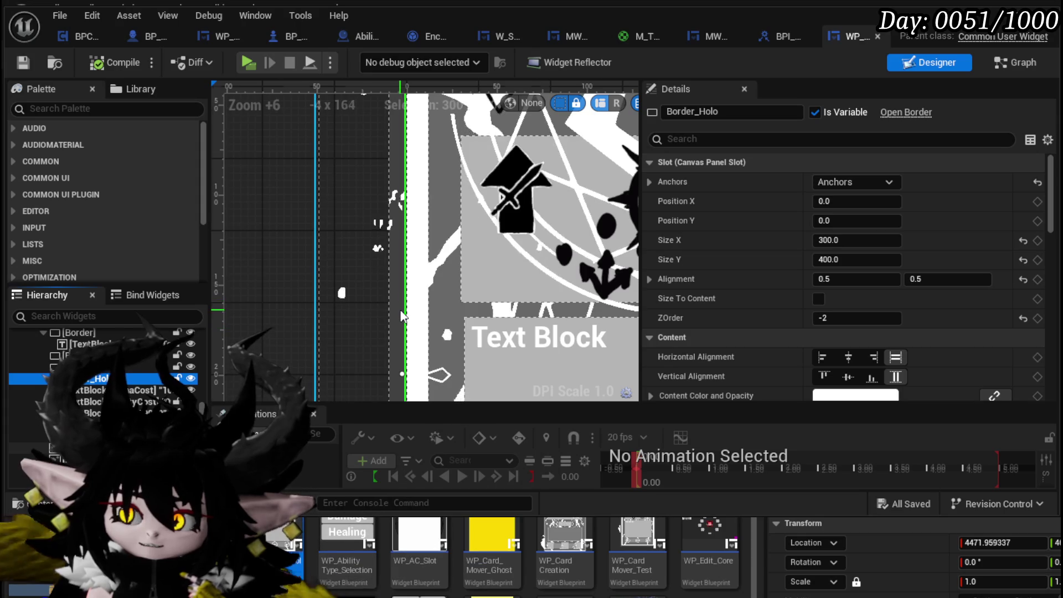
scroll(403, 316, "down", 2)
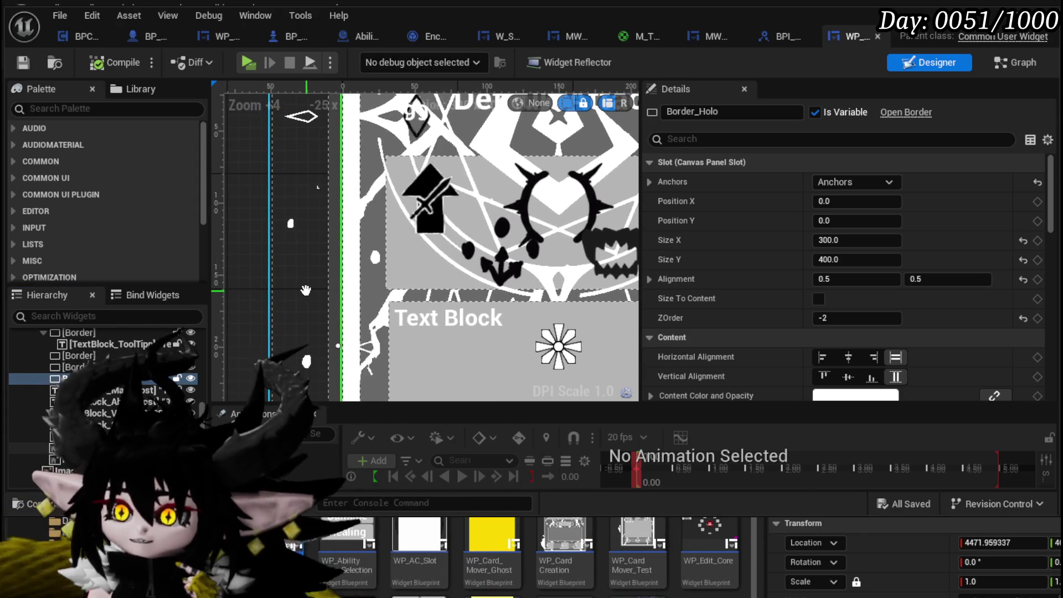
scroll(95, 394, "up", 1)
left_click(95, 394)
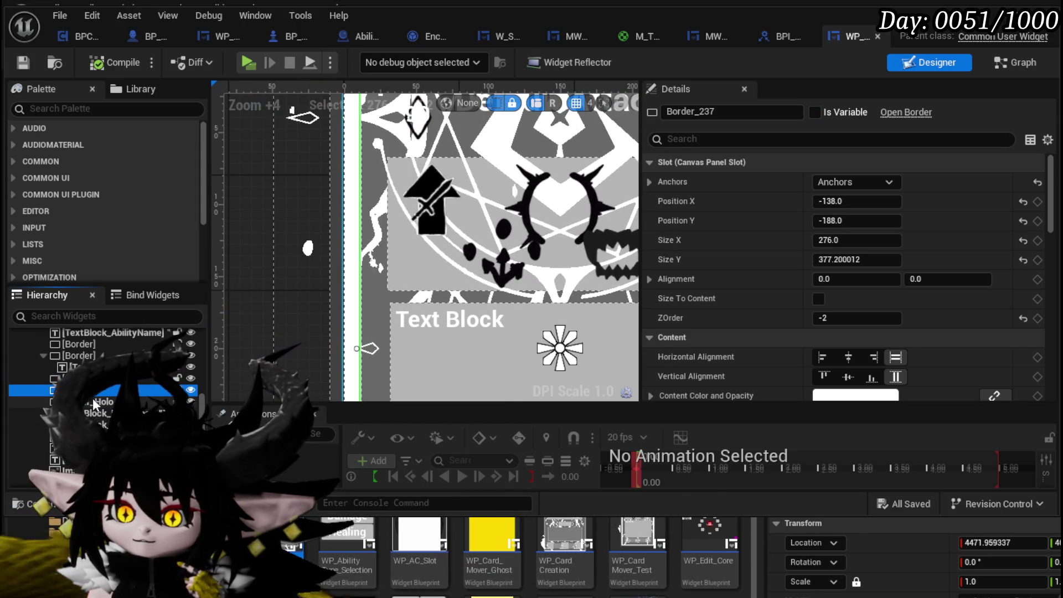
left_click(94, 405)
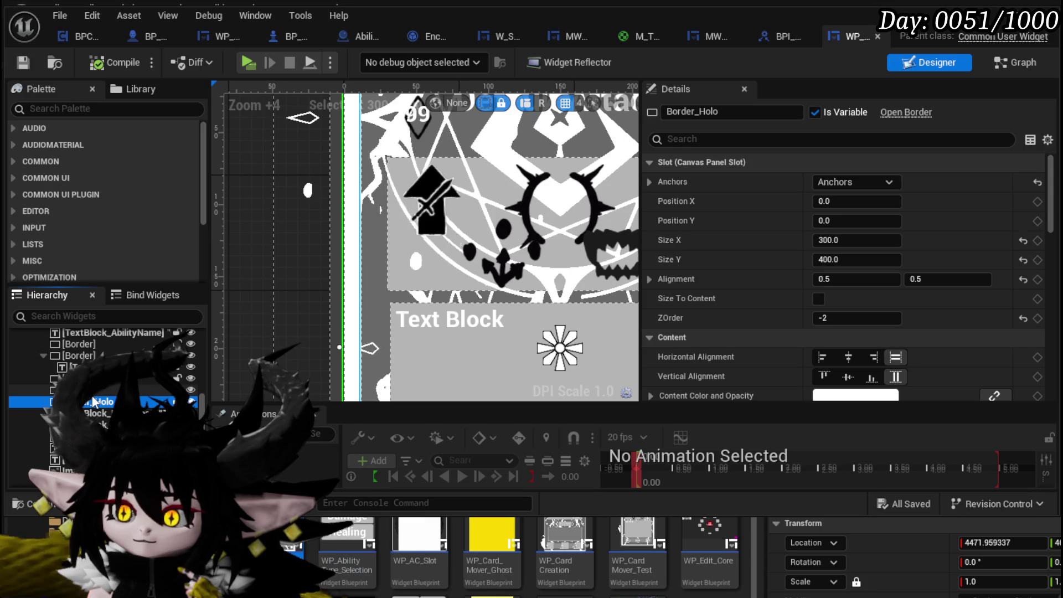
Check the Border_1 properties and the Border_185 icon panel border.
left_click(91, 394)
left_click(91, 378)
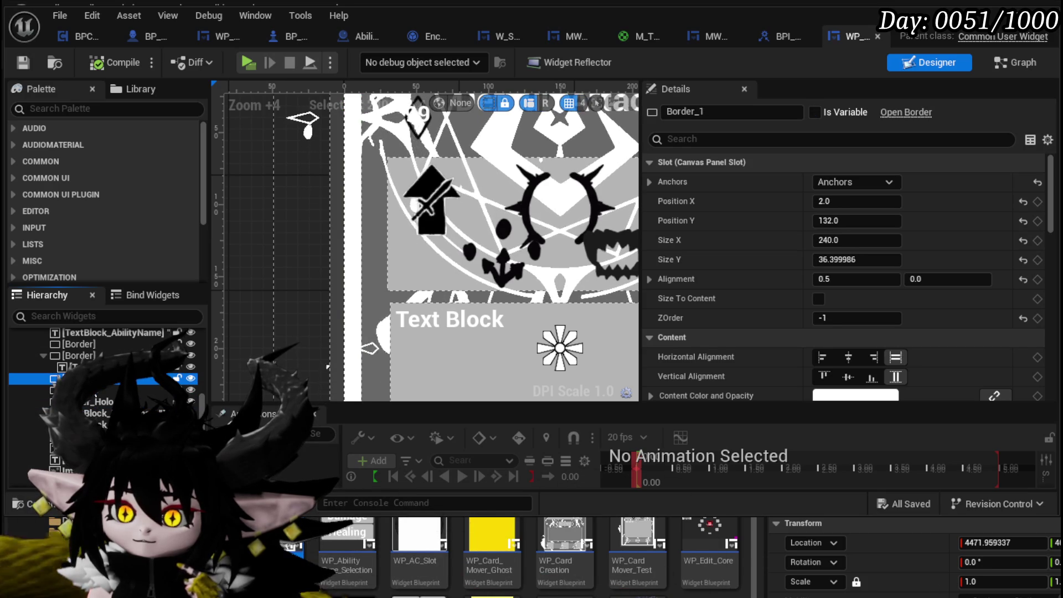
scroll(105, 359, "up", 1)
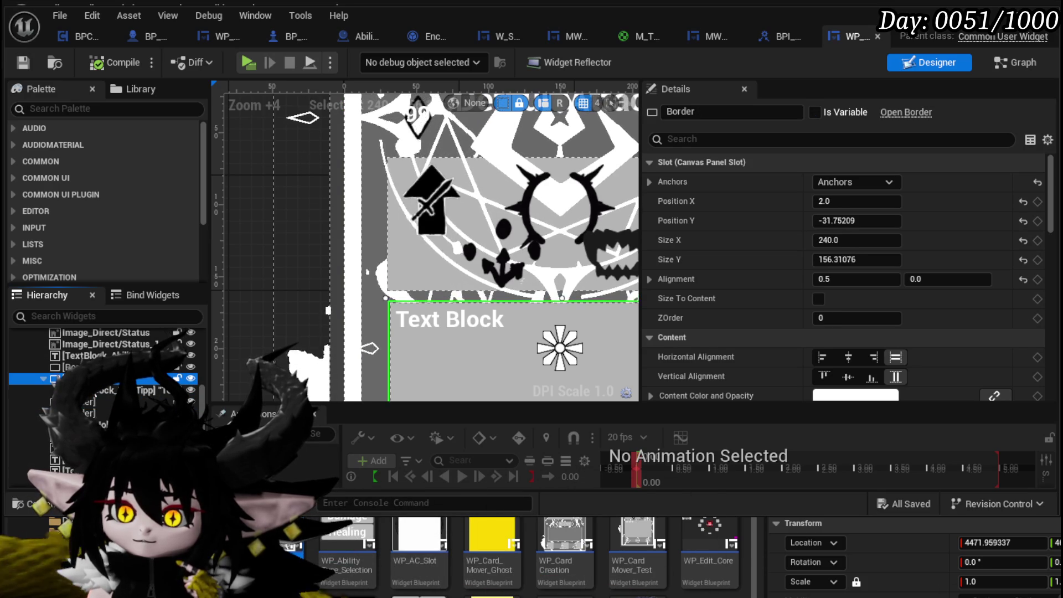
left_click(502, 252)
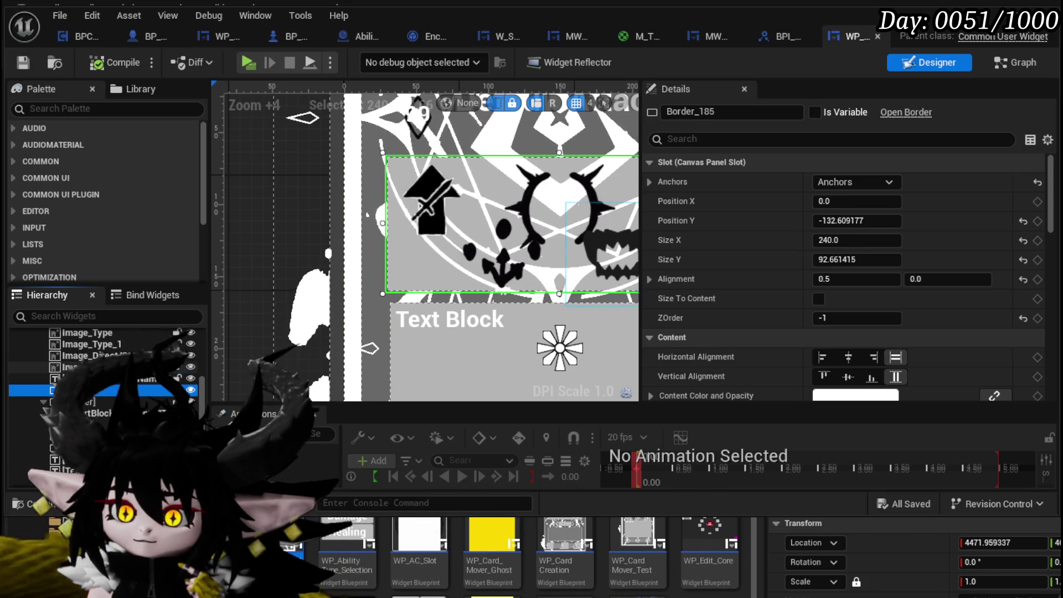
scroll(100, 390, "up", 5)
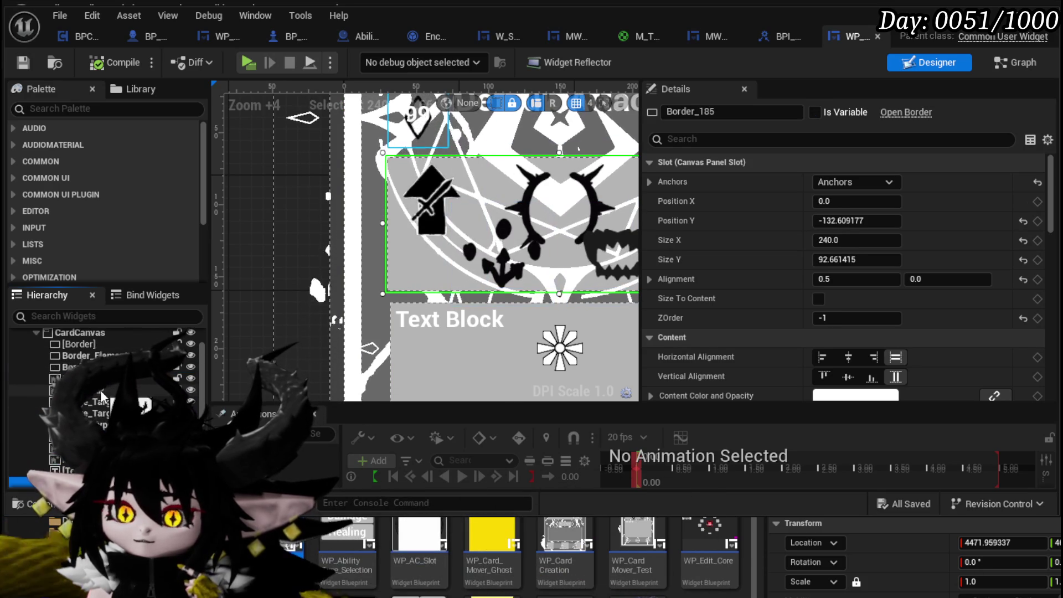
Review Border_105's brush and content colour values, then view the blueprint Graph.
left_click(72, 367)
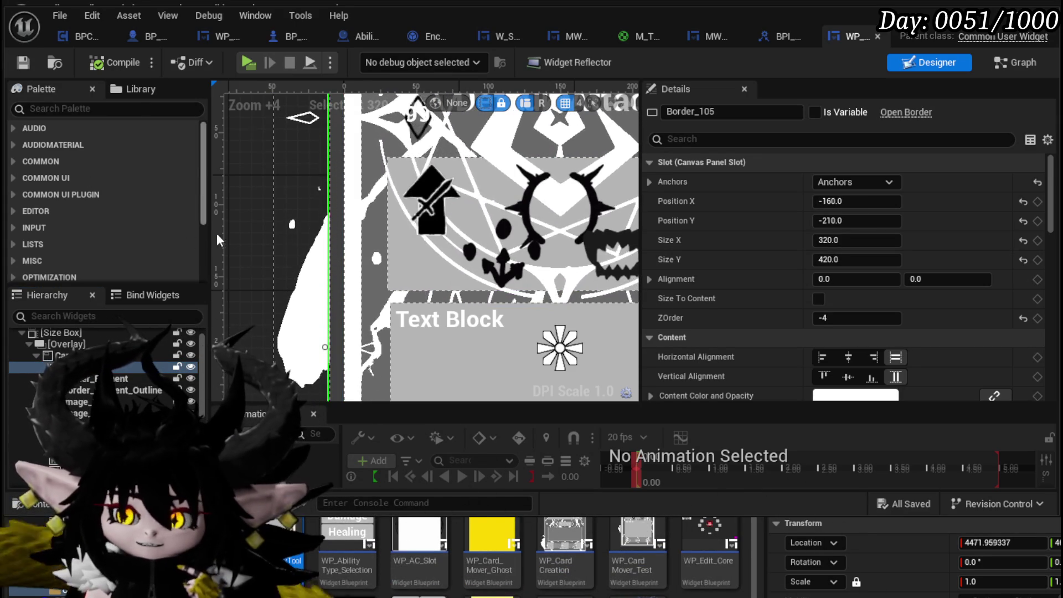
scroll(235, 230, "down", 3)
scroll(235, 226, "down", 2)
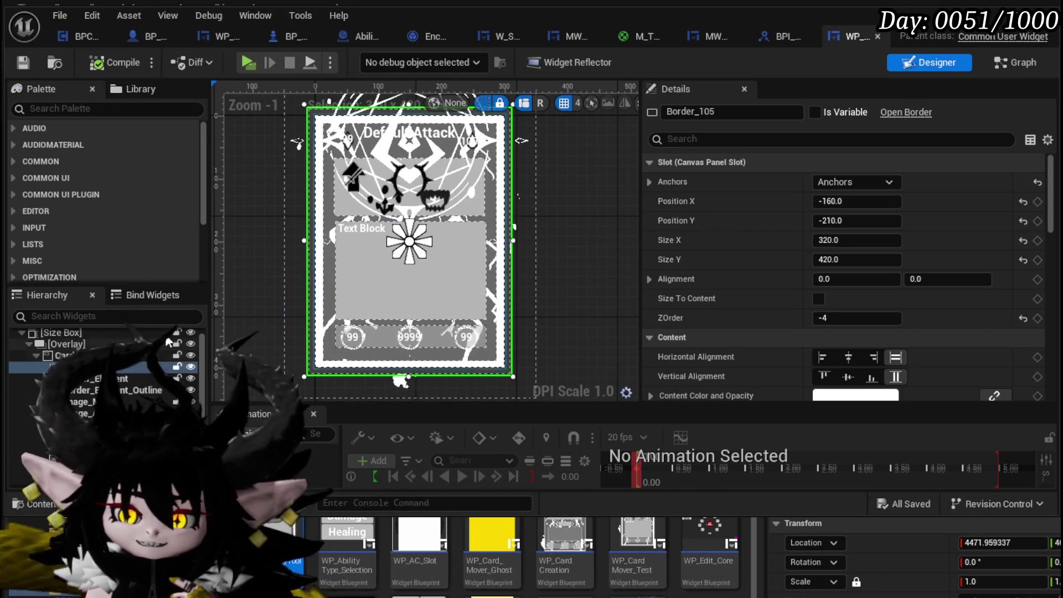
scroll(786, 234, "down", 5)
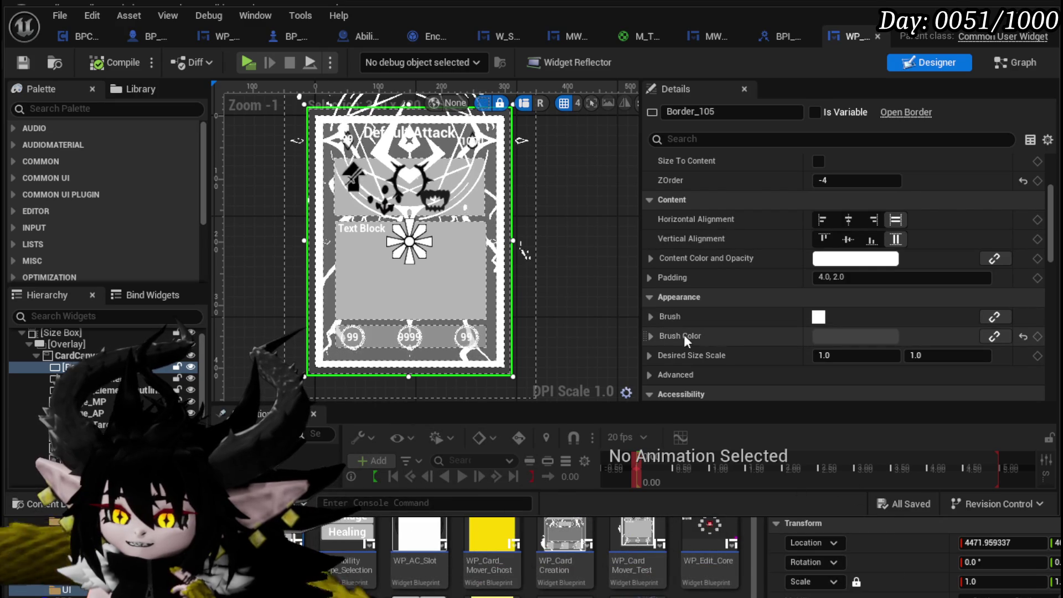
scroll(656, 331, "down", 3)
left_click(650, 266)
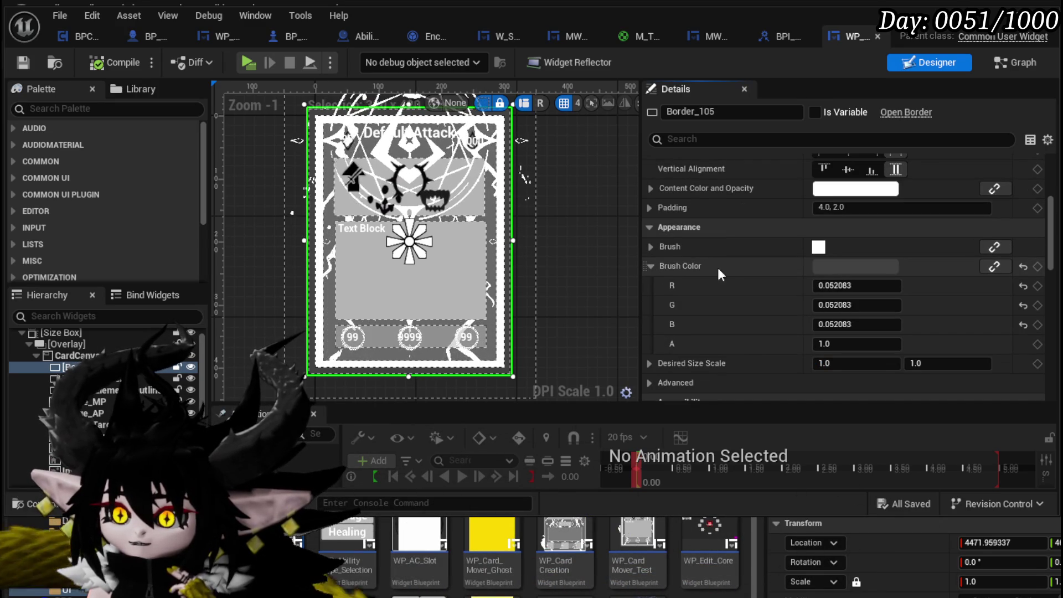
scroll(710, 263, "up", 8)
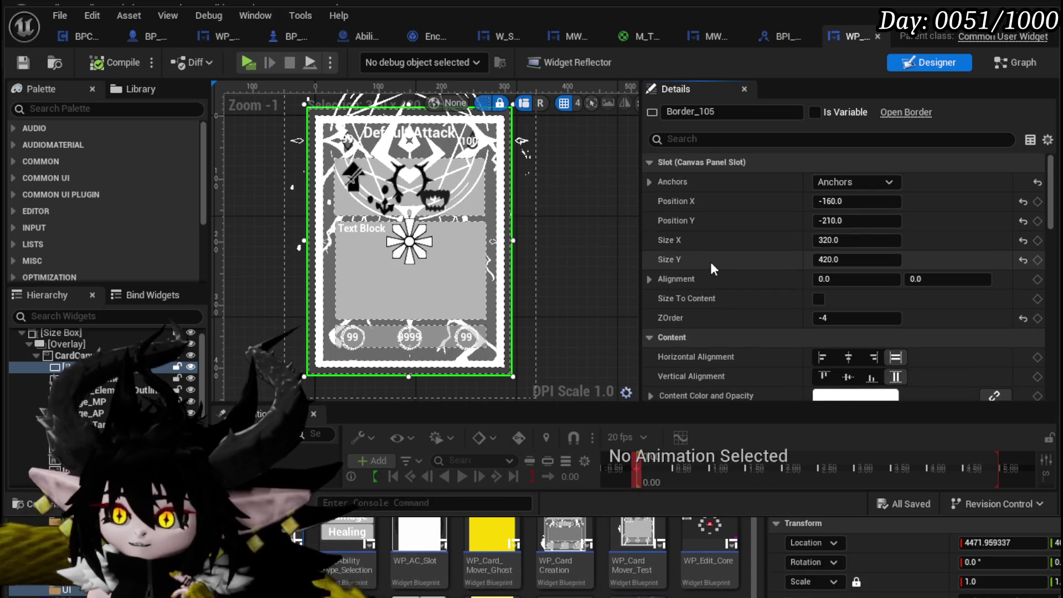
scroll(711, 264, "down", 1)
scroll(711, 263, "up", 2)
scroll(675, 304, "down", 2)
left_click(649, 350)
scroll(749, 322, "down", 10)
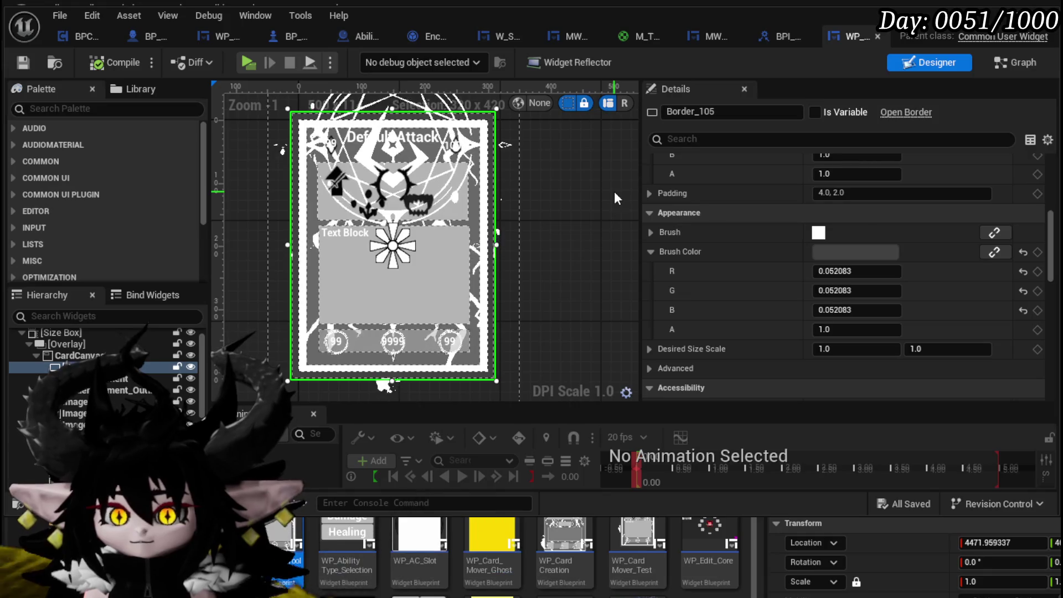
left_click(1021, 62)
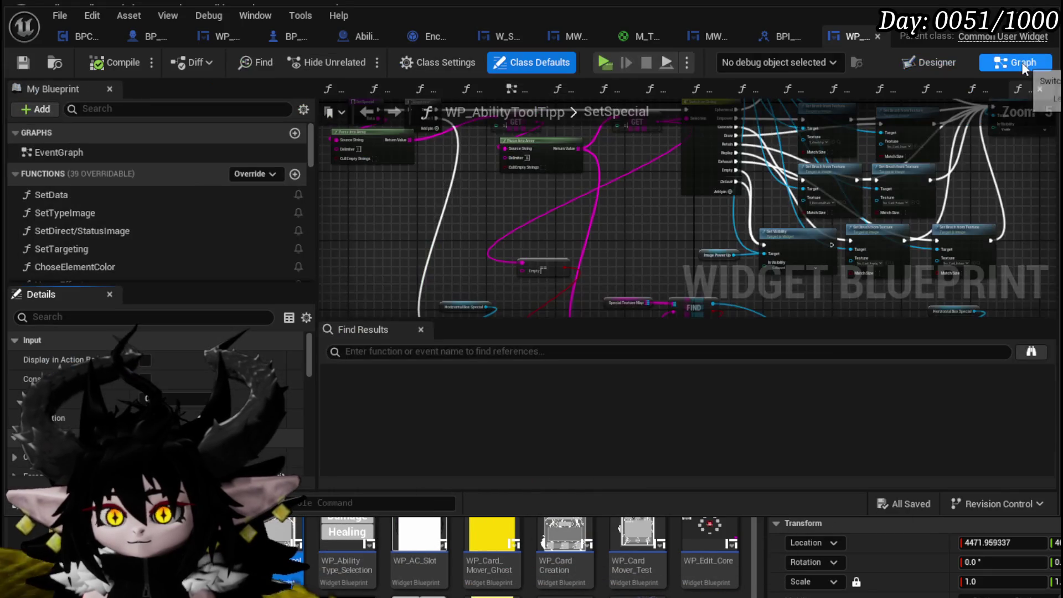
Create a new function named ApplyColor, then compile and save the widget.
scroll(148, 177, "down", 5)
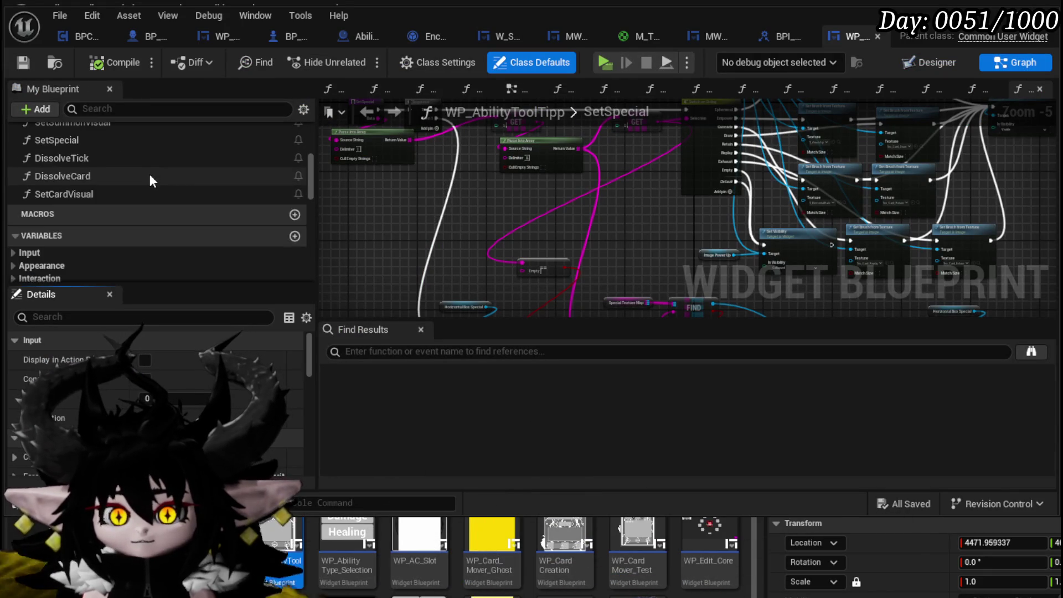
scroll(149, 174, "up", 2)
scroll(149, 174, "up", 10)
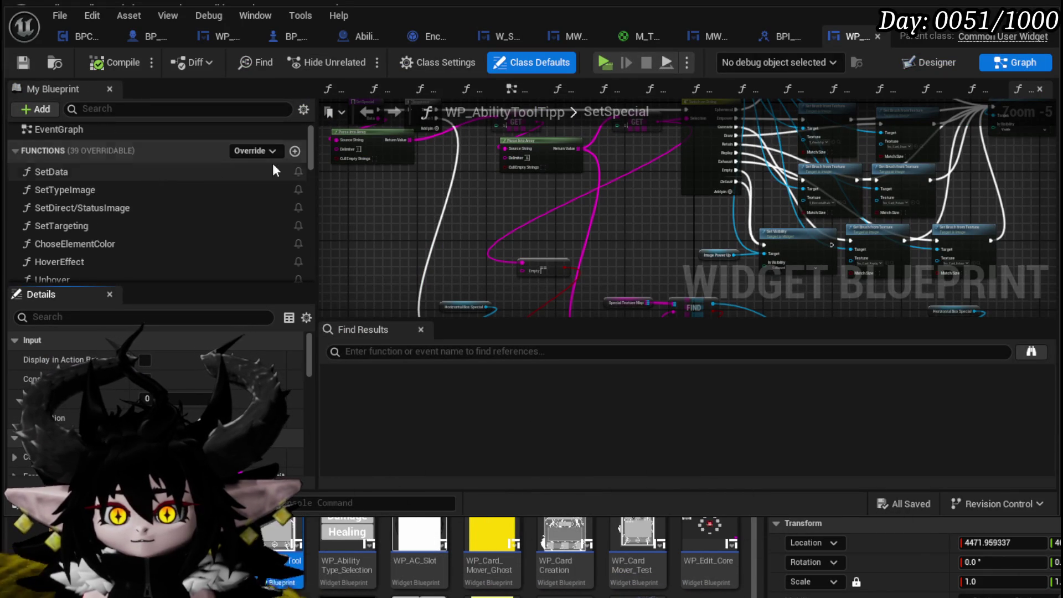
left_click(294, 150)
type("ApplyColor")
key("Return")
left_click(95, 70)
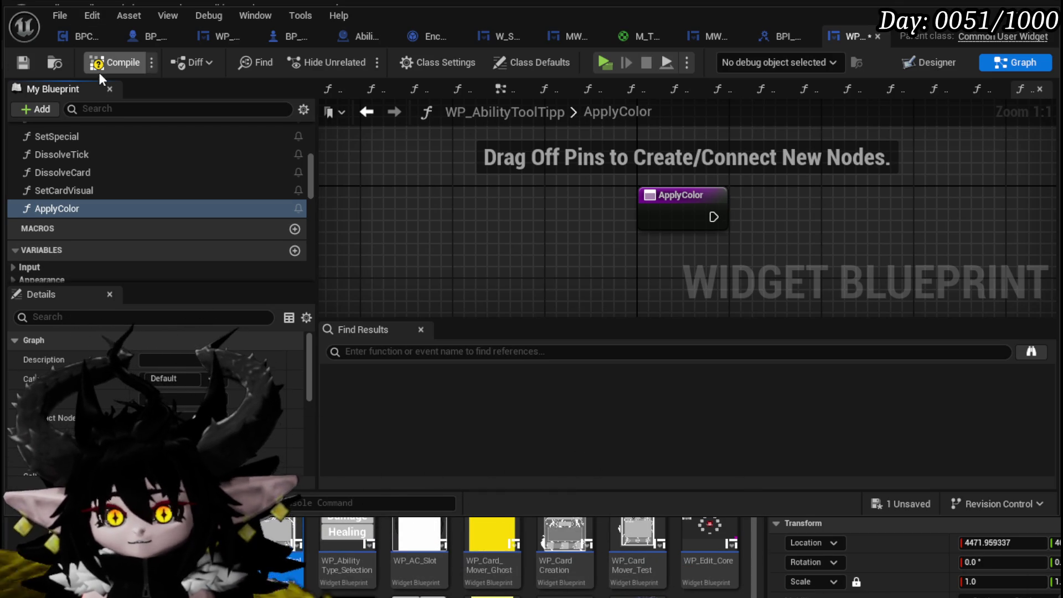
left_click(21, 66)
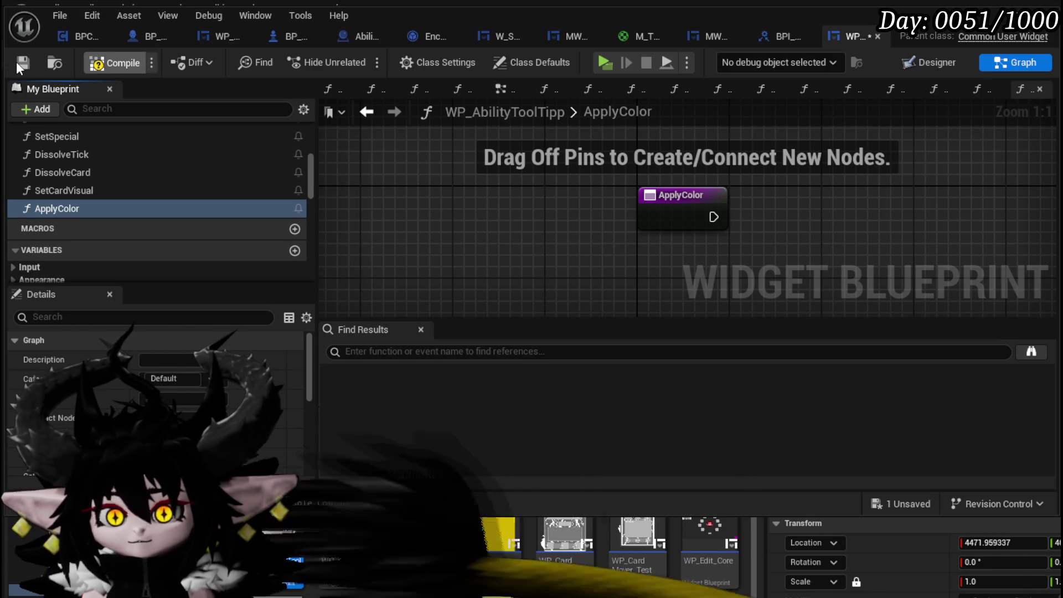
Give ApplyColor a Linear Color input named Color and save.
left_click(671, 206)
scroll(187, 382, "down", 5)
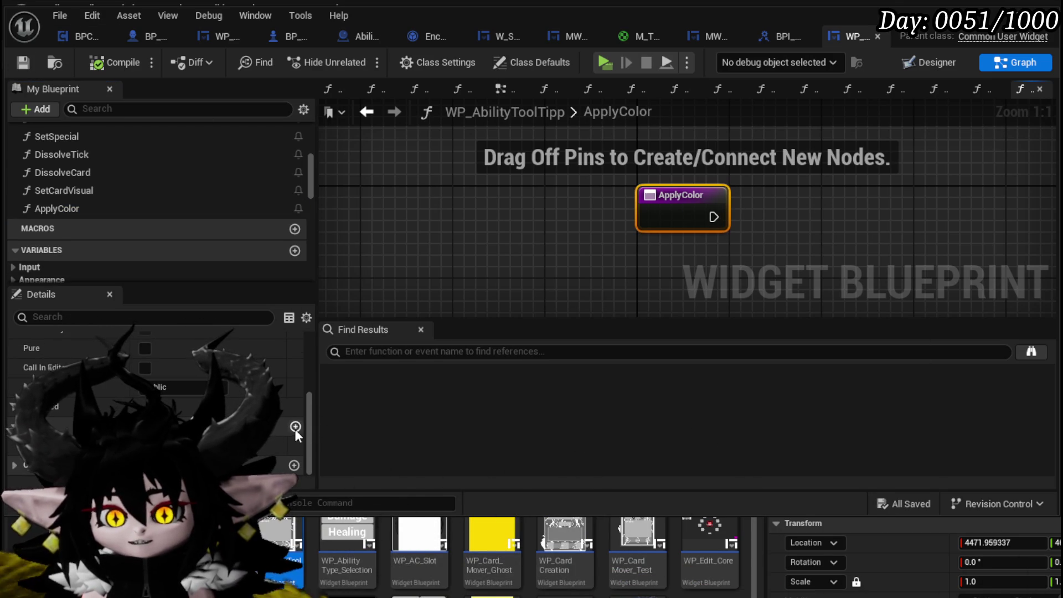
left_click(296, 428)
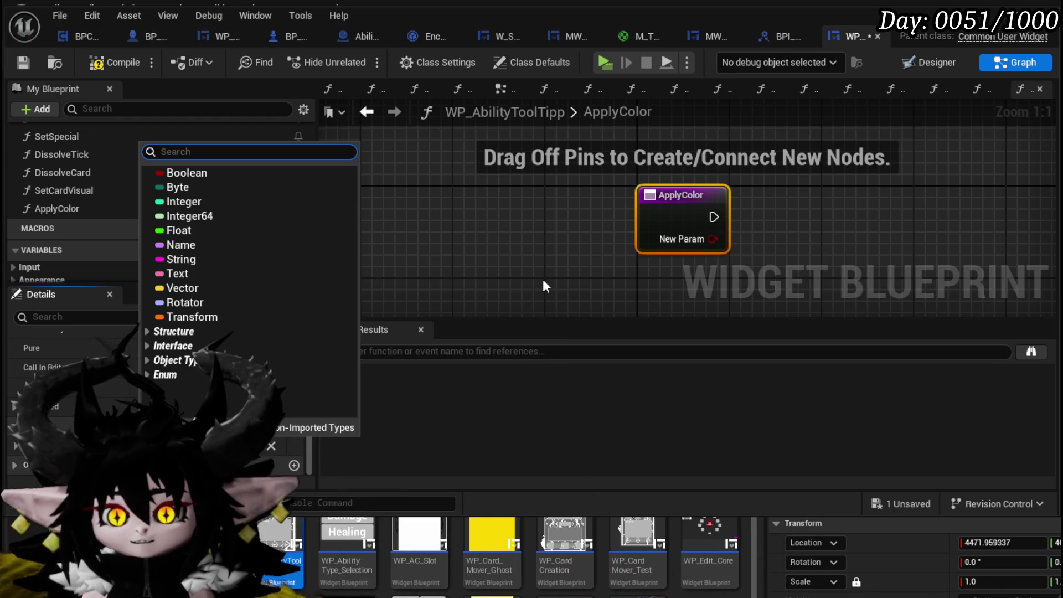
type("Linear")
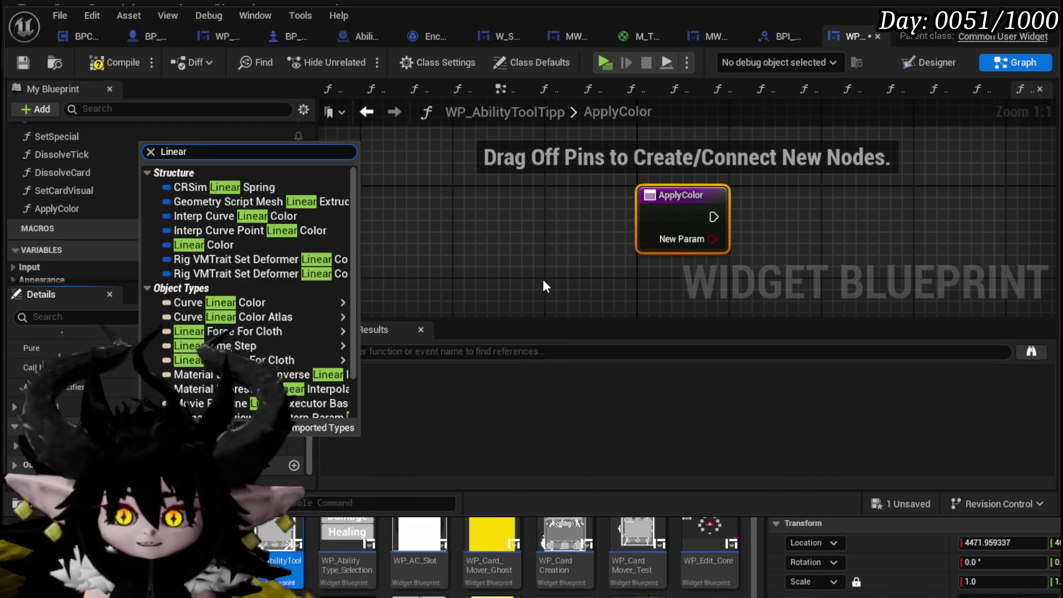
mouse_move(244, 345)
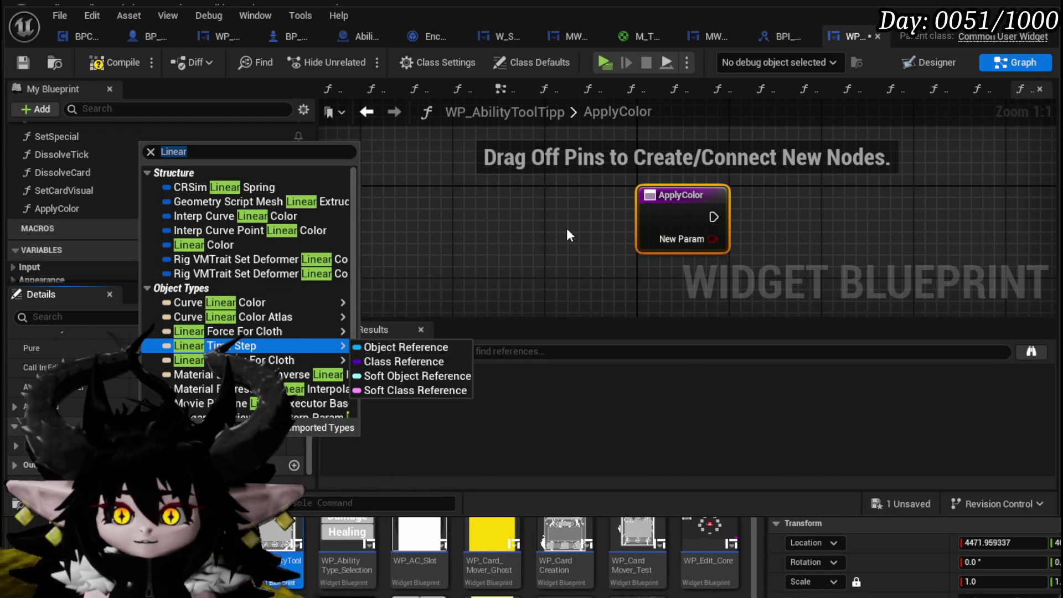
left_click(203, 153)
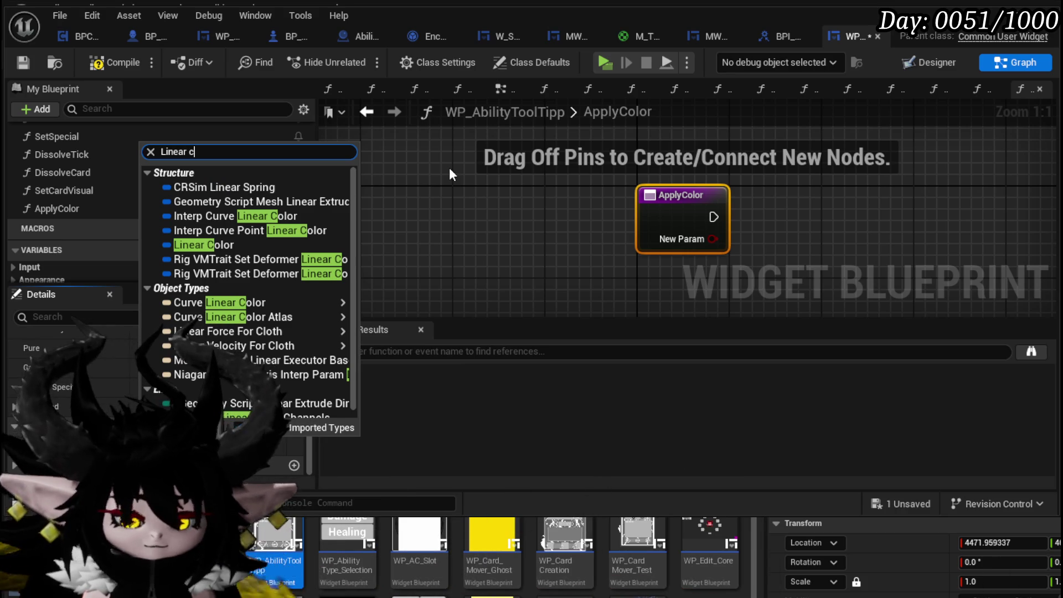
type("olo")
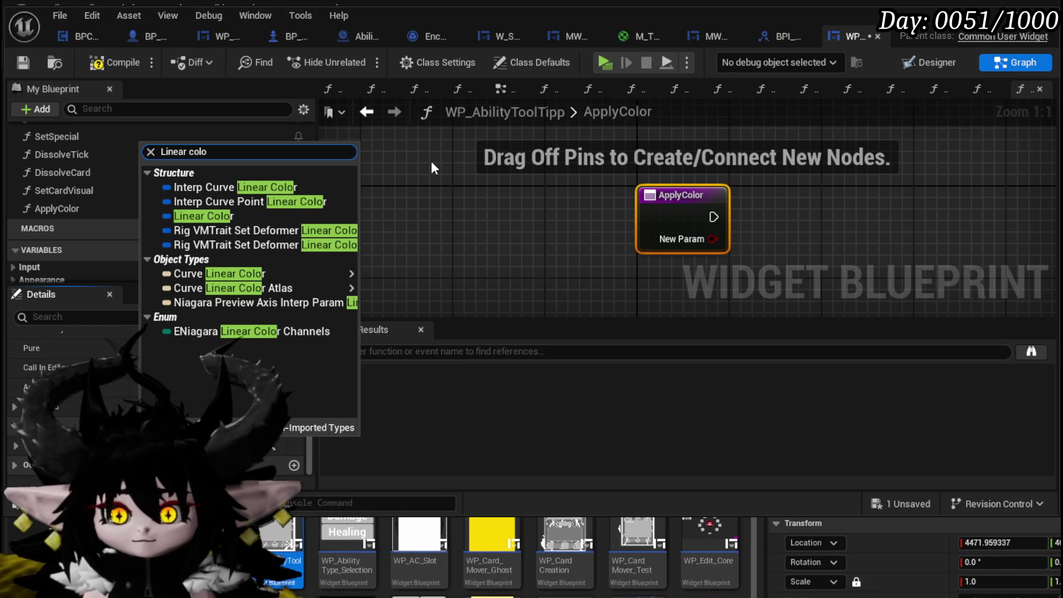
left_click(241, 216)
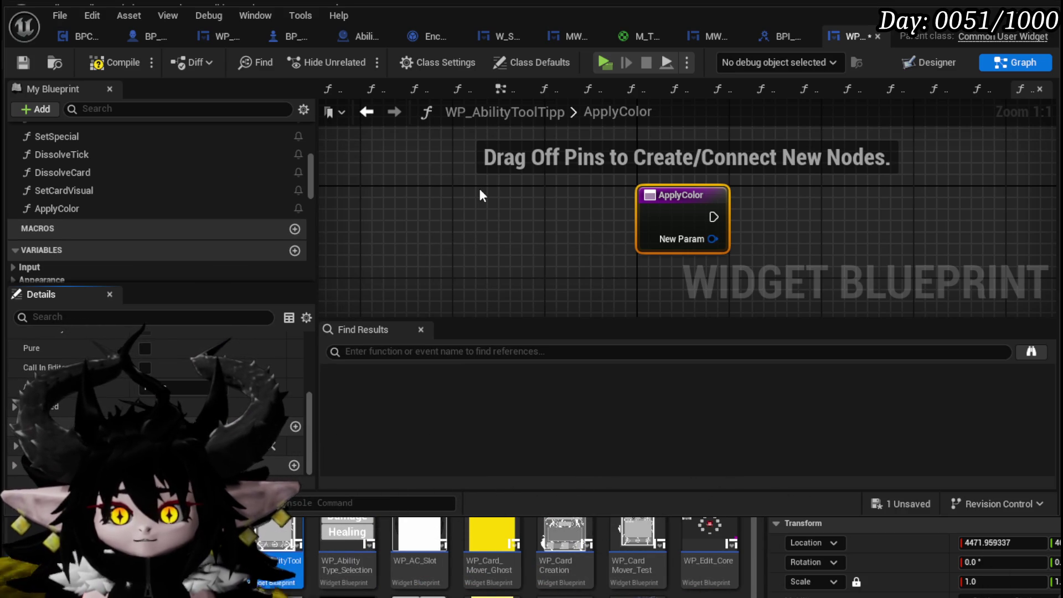
type("Color")
key("Return")
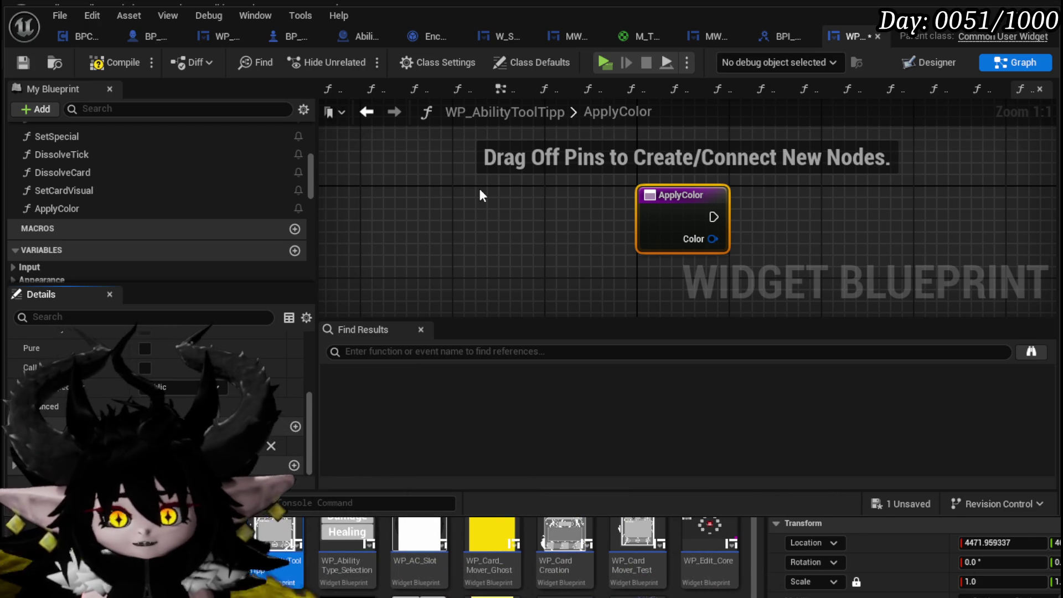
left_click(22, 64)
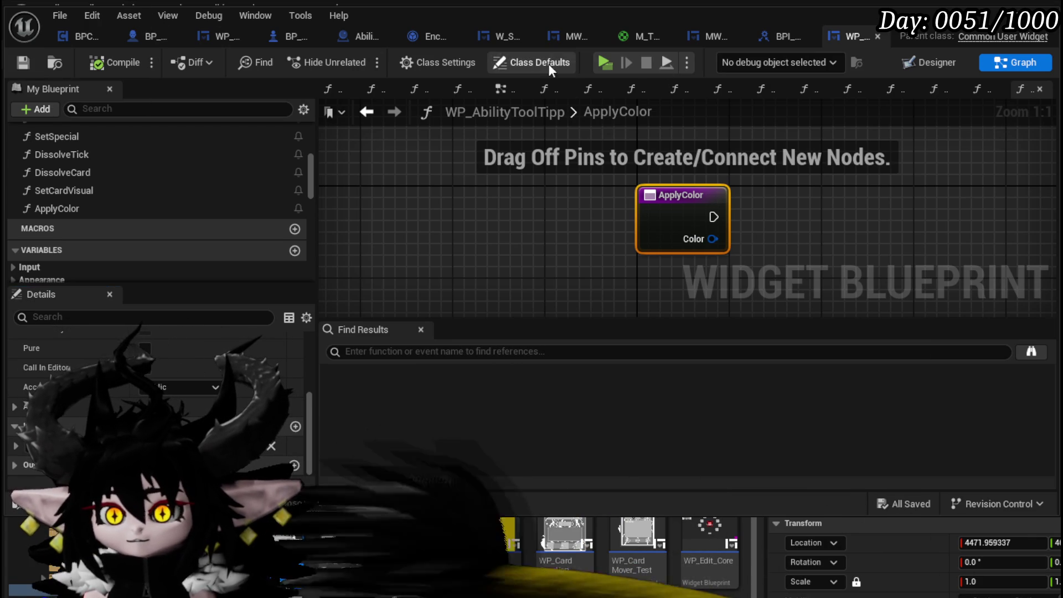
Add BPI_ChangableColor under Implemented Interfaces in the blueprint's Class Settings.
left_click(512, 62)
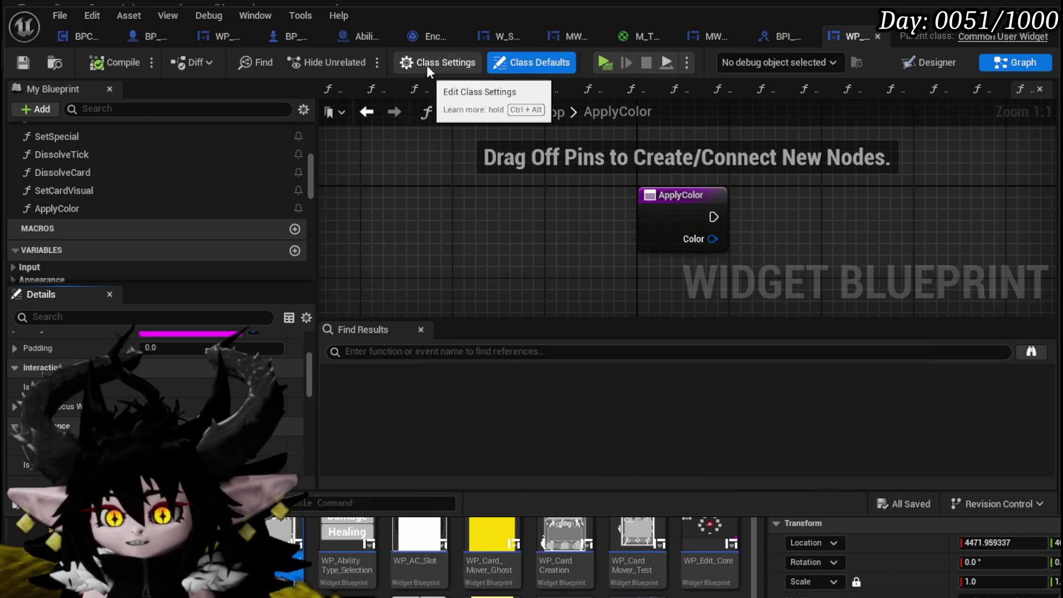
scroll(164, 365, "down", 5)
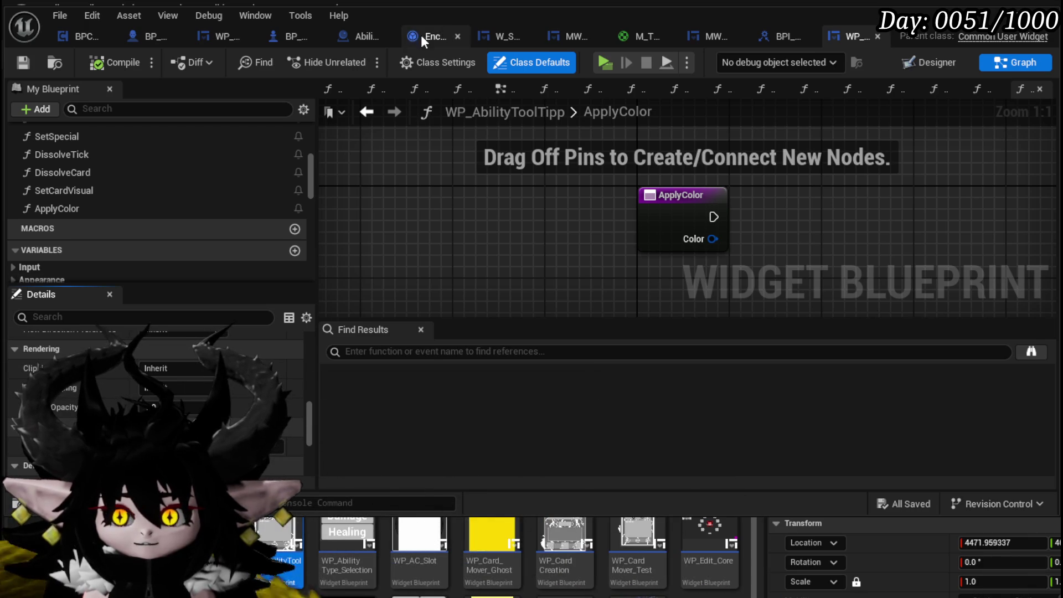
left_click(423, 62)
scroll(147, 408, "up", 5)
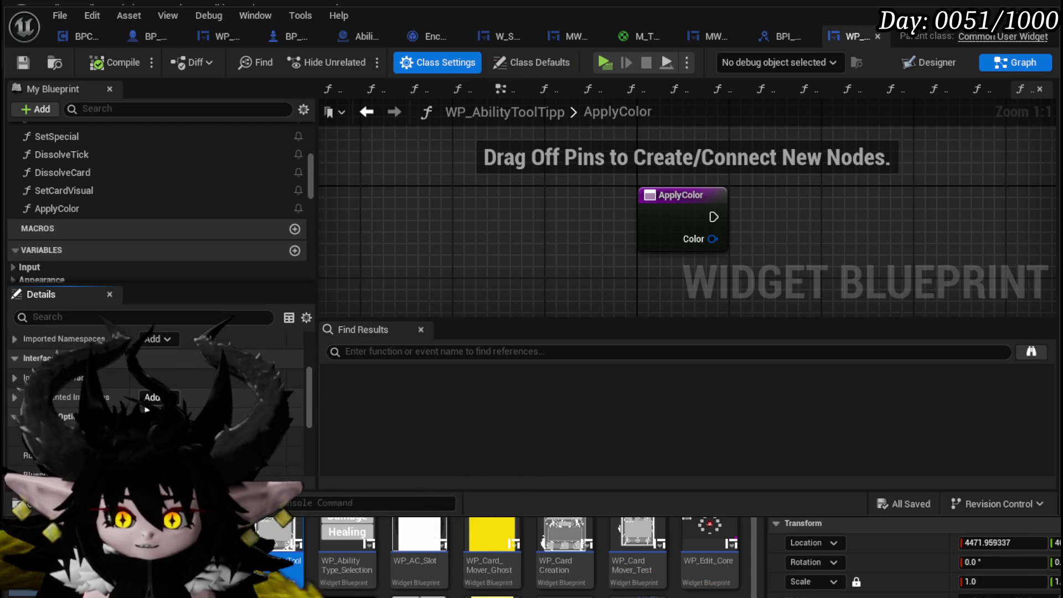
scroll(147, 409, "up", 2)
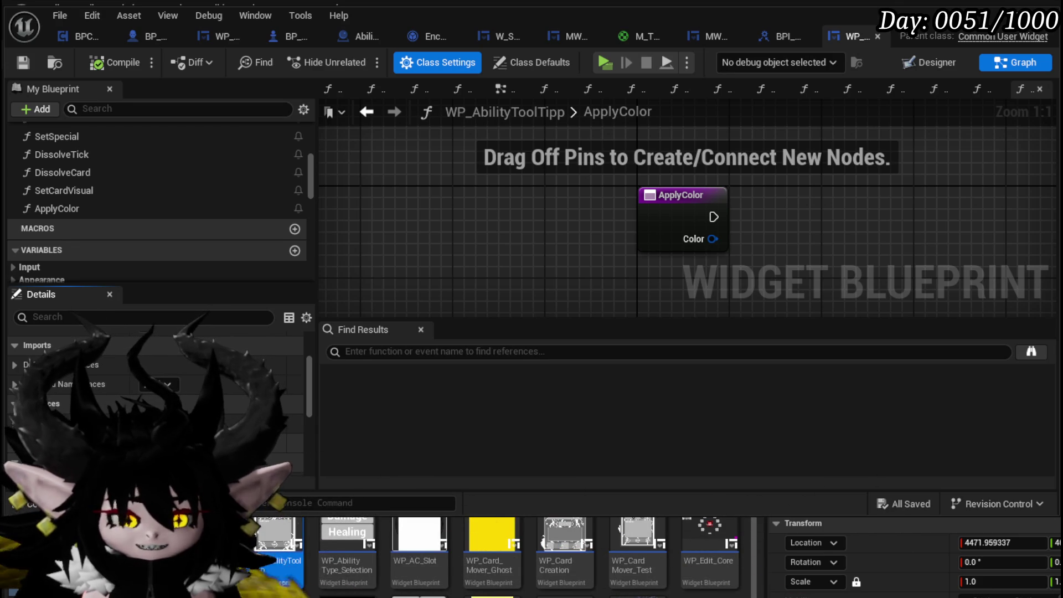
left_click(263, 446)
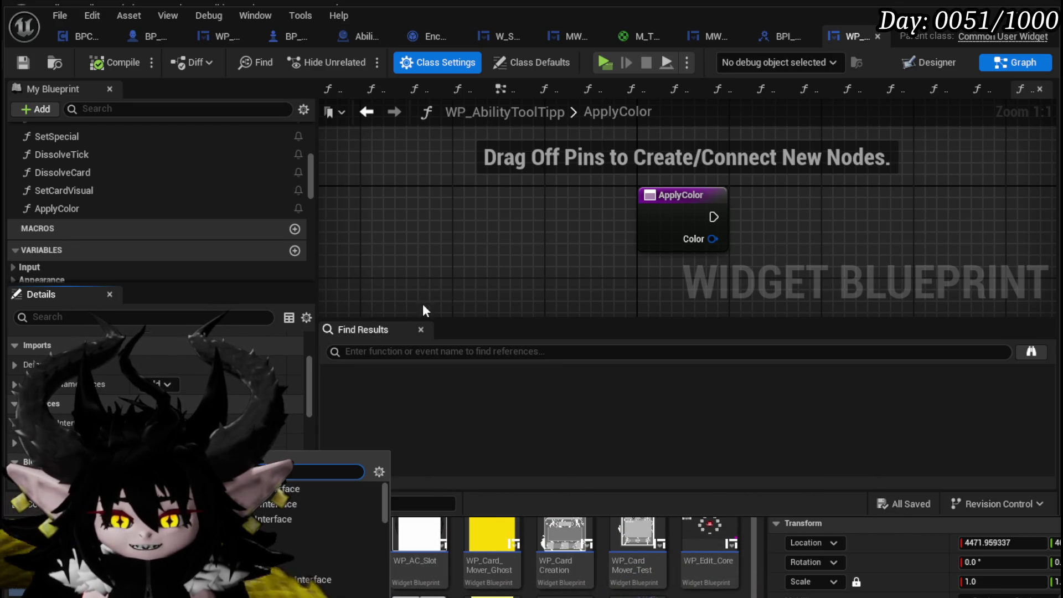
type("ce")
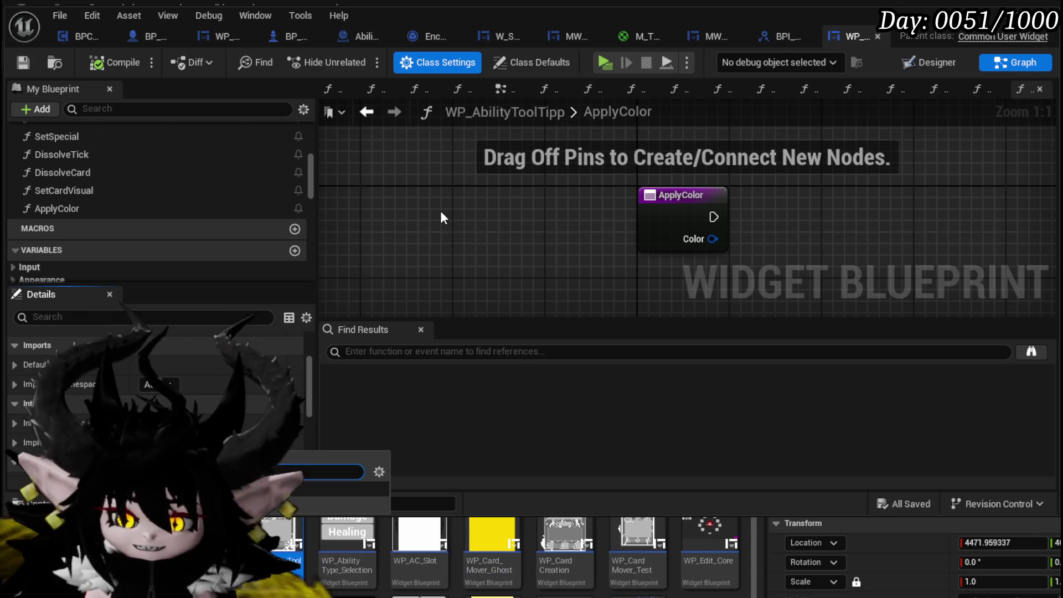
key("Return")
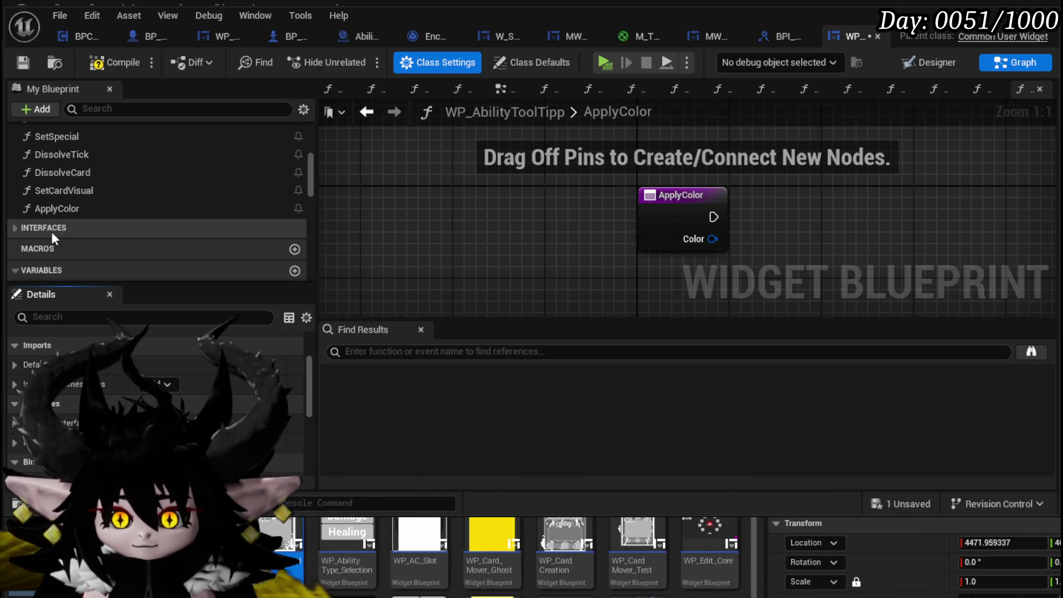
left_click(14, 227)
Place an Apply Color call wired from Event SetColor, then compile and save.
double_click(71, 253)
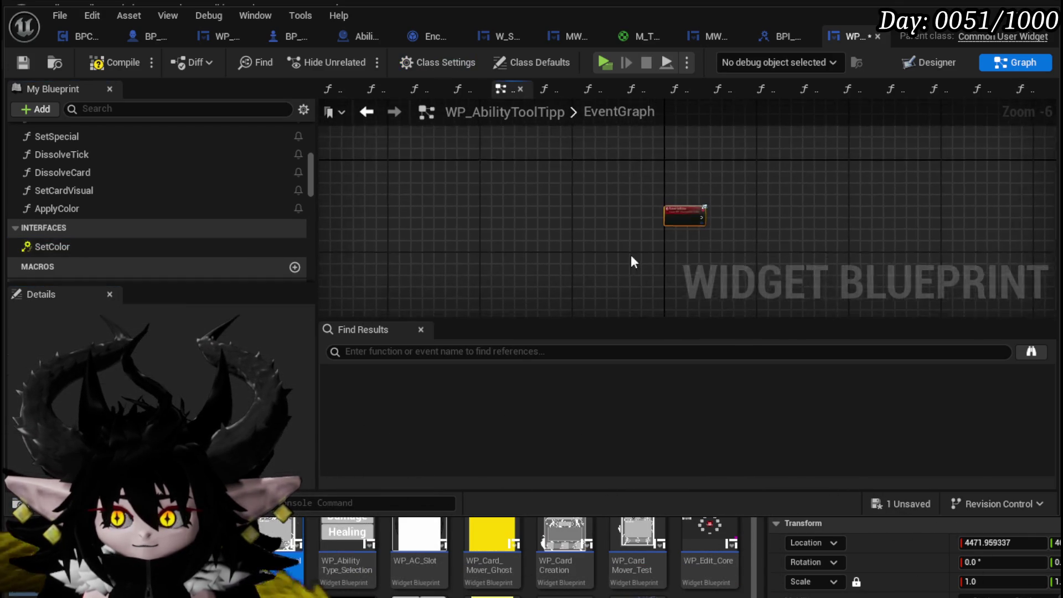
left_click(109, 210)
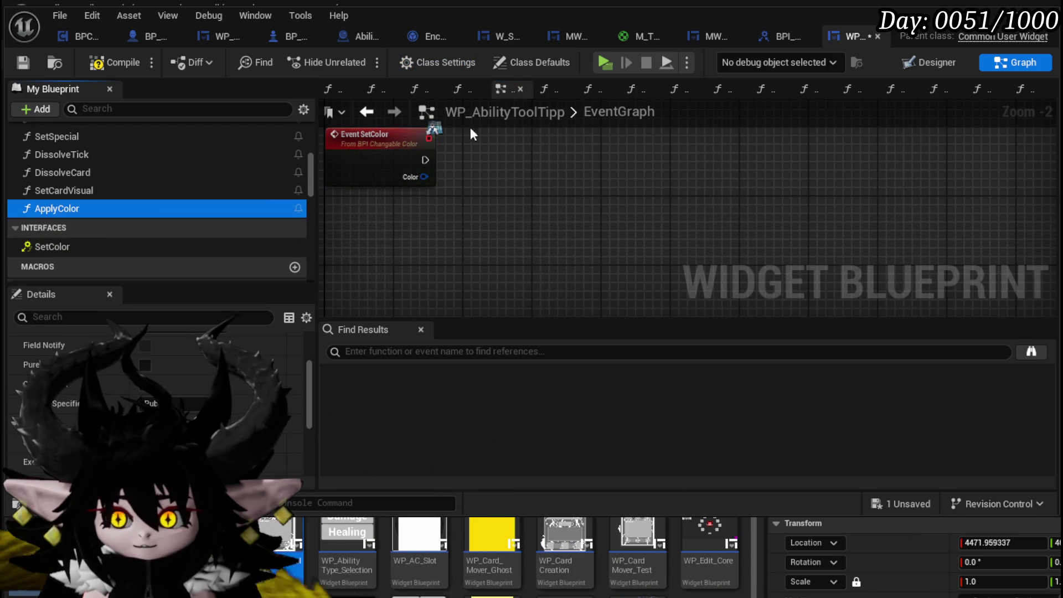
mouse_move(102, 208)
left_mouse_down()
mouse_move(576, 156)
mouse_move(477, 151)
mouse_move(483, 177)
left_mouse_up()
left_click_drag(531, 172, 530, 155)
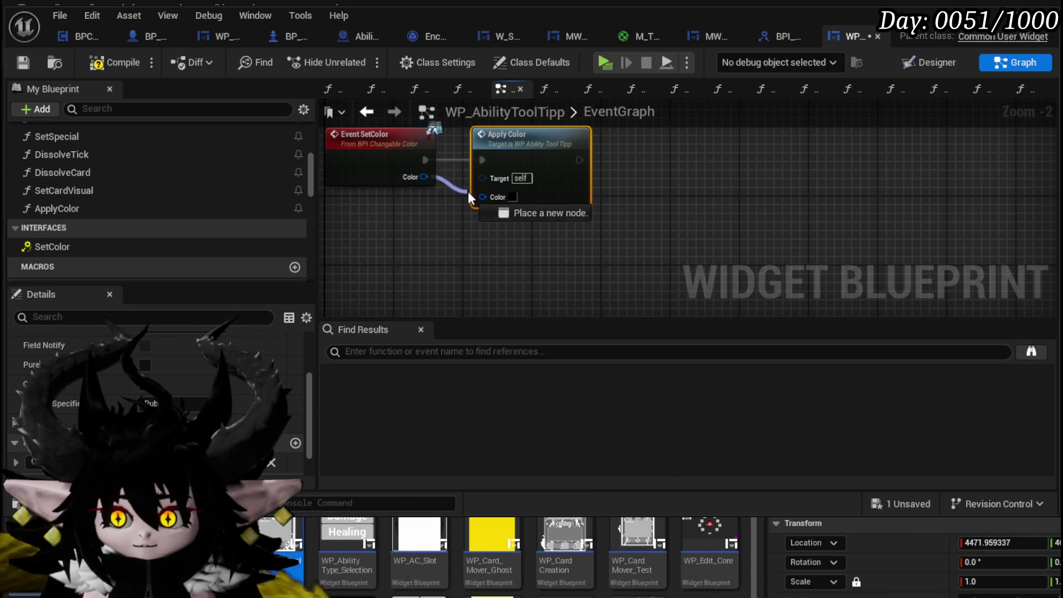
left_click(457, 240)
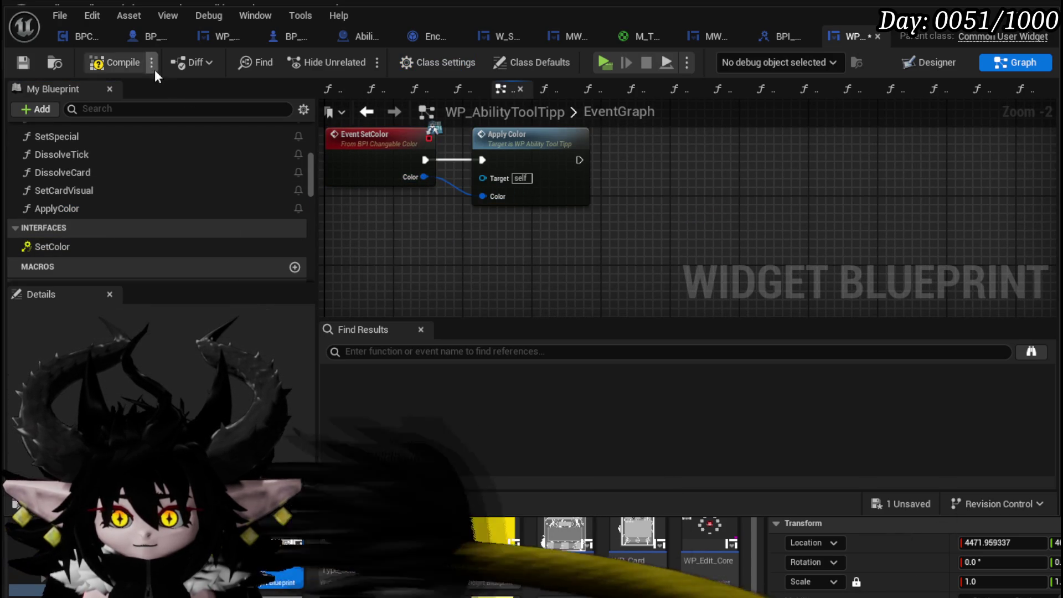
left_click(29, 62)
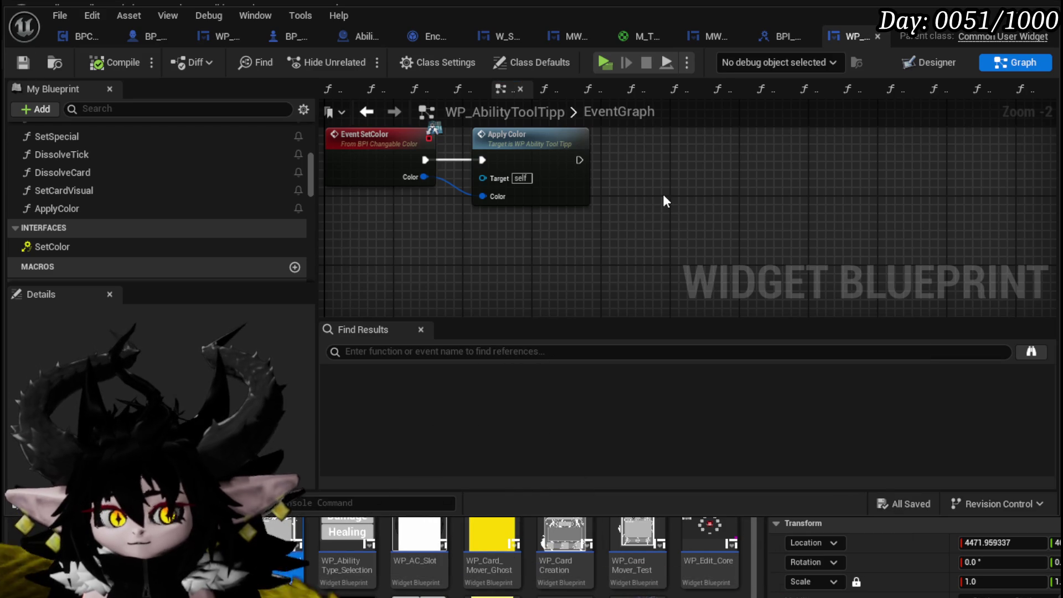
Open the ApplyColor function graph from its call node and save.
left_click(519, 155)
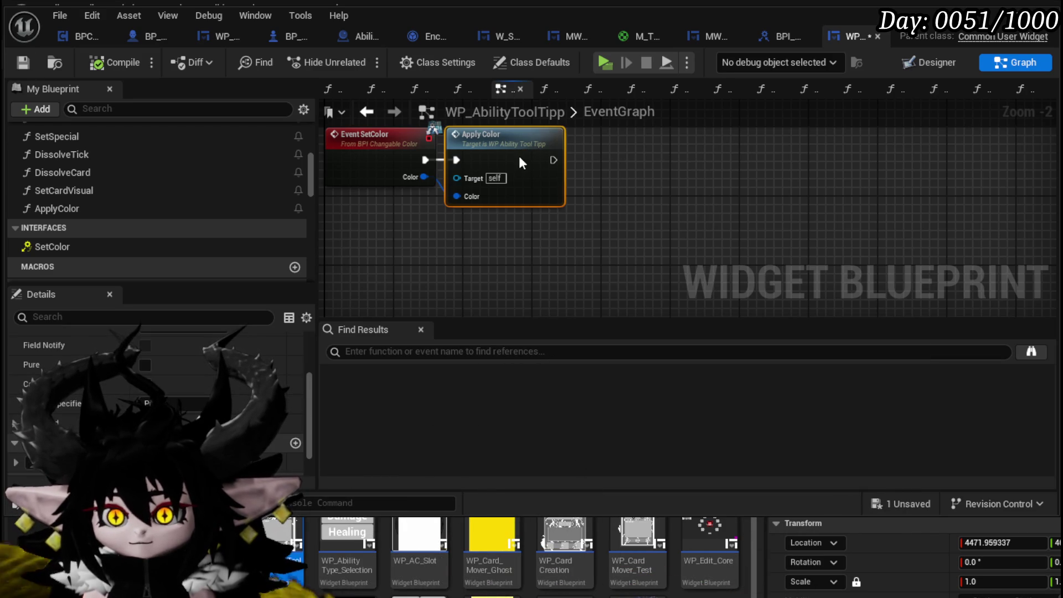
double_click(518, 157)
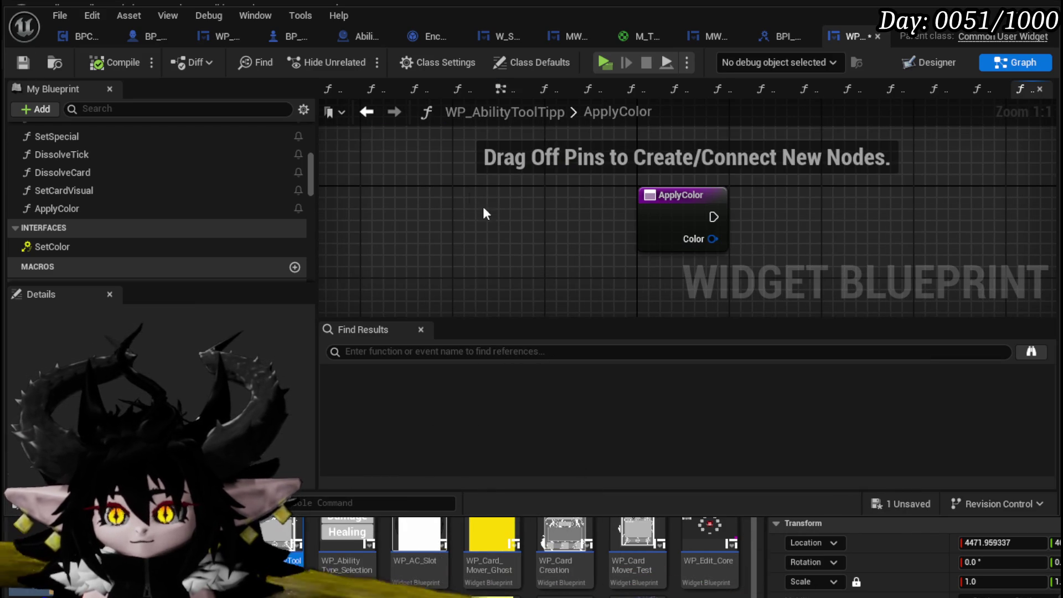
left_click(35, 65)
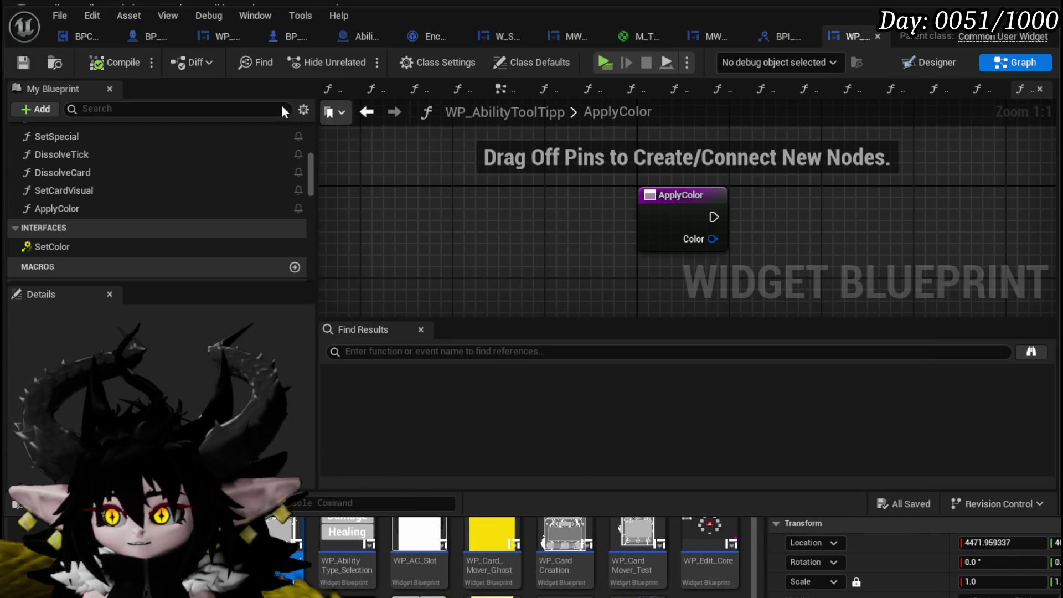
In the Designer, rename Border_105 by replacing its '105' suffix with 'Main'.
left_click(915, 69)
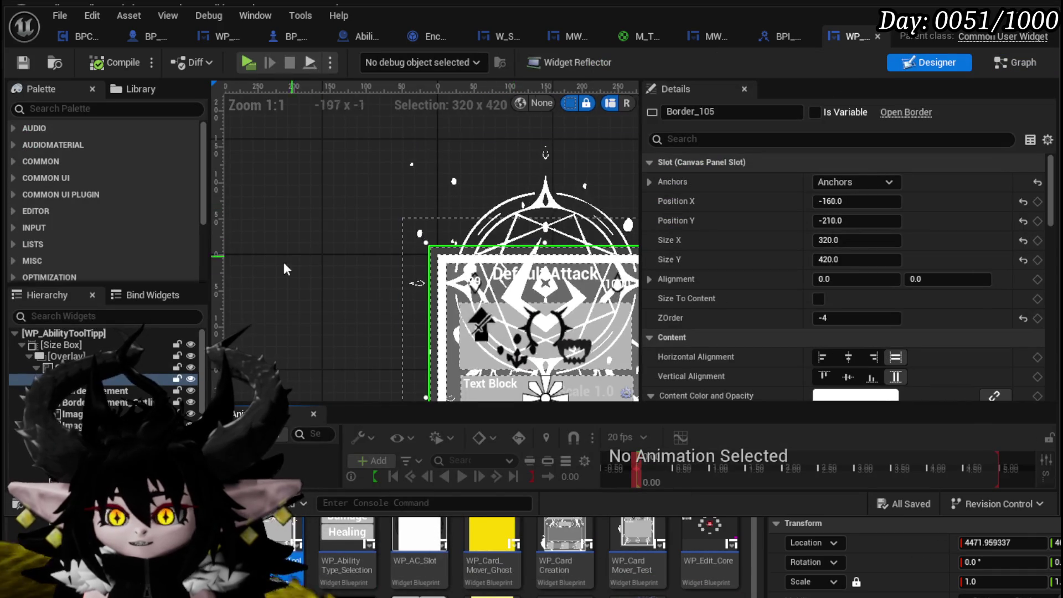
scroll(350, 278, "down", 3)
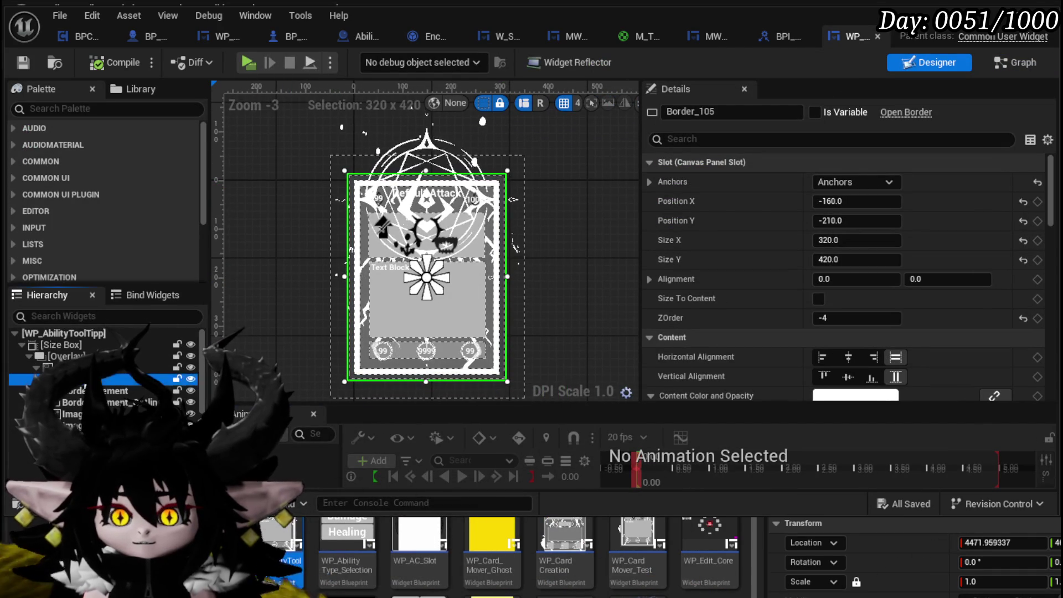
right_click(106, 376)
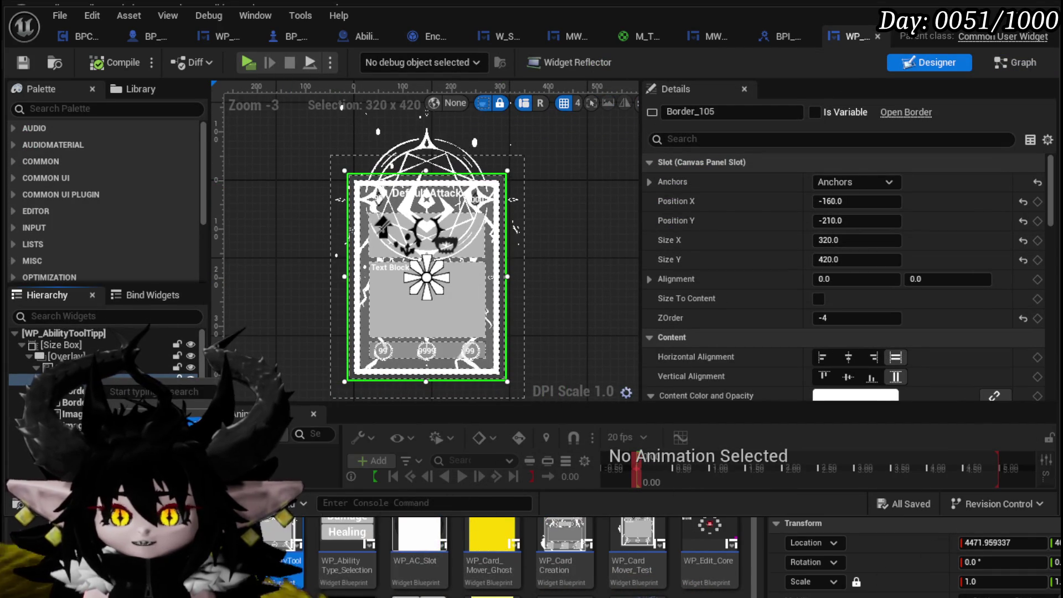
left_click(721, 111)
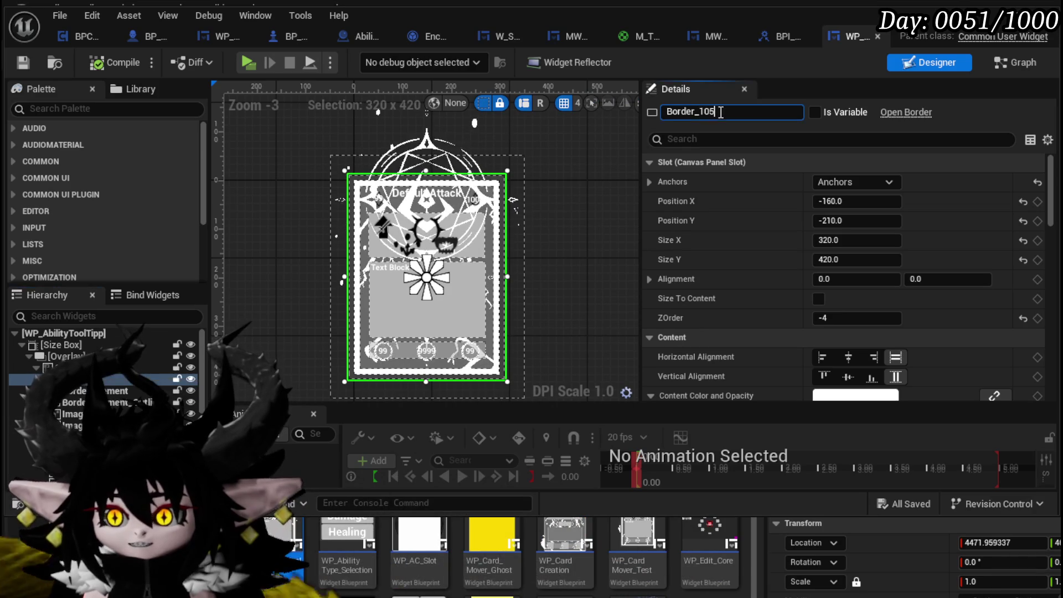
left_click_drag(702, 111, 735, 112)
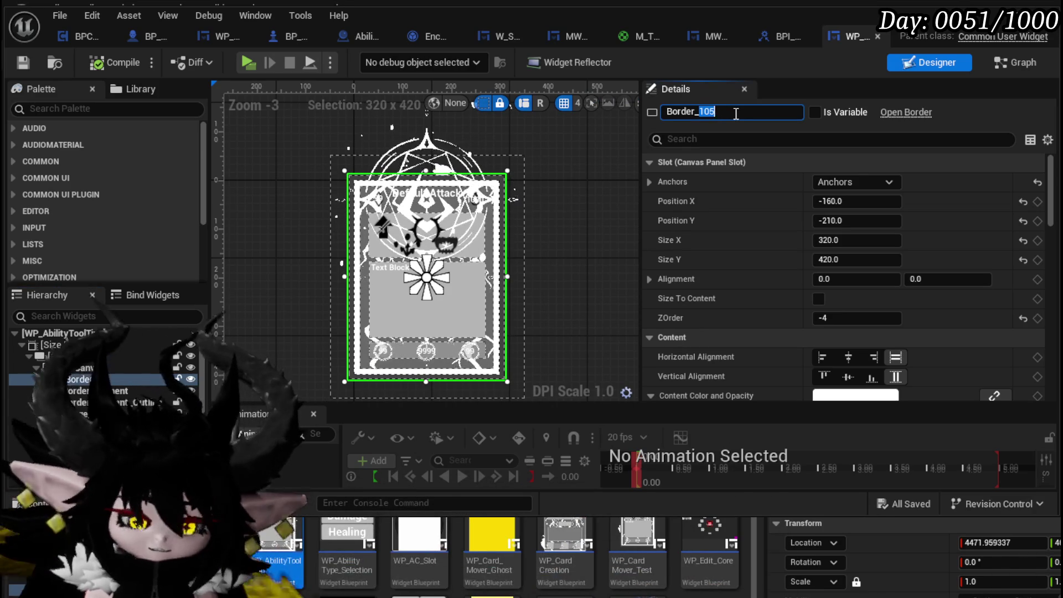
type("MainBorder")
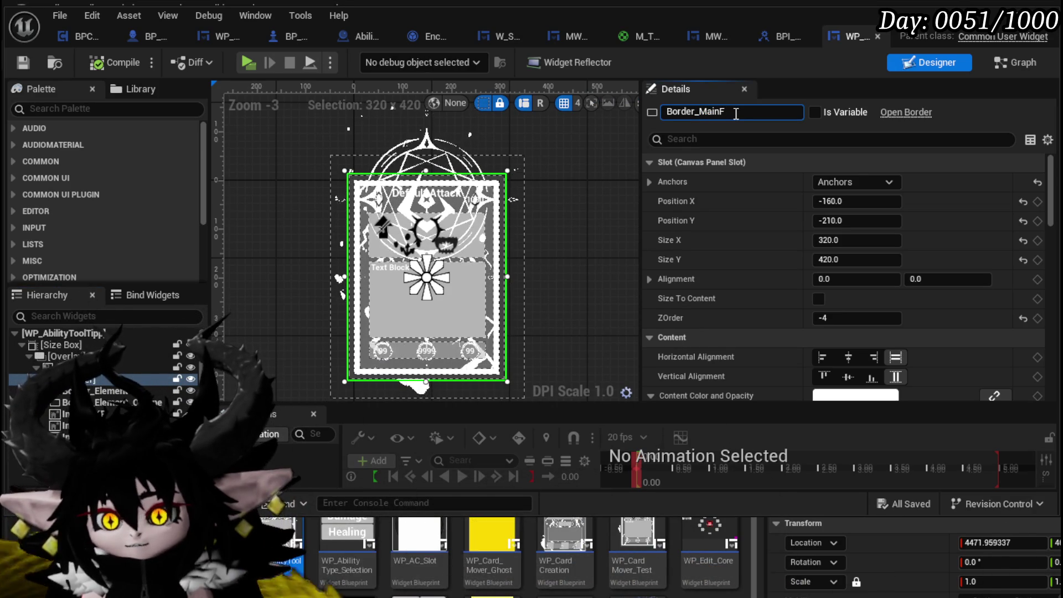
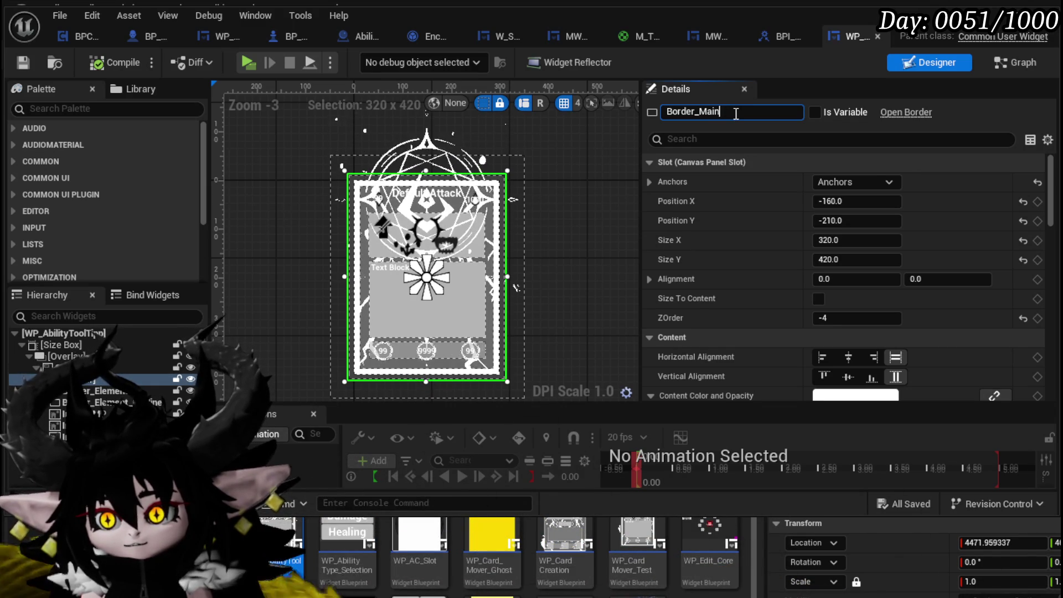
Finish naming the outer border Border_MainBorder, then compile and save.
type("Border")
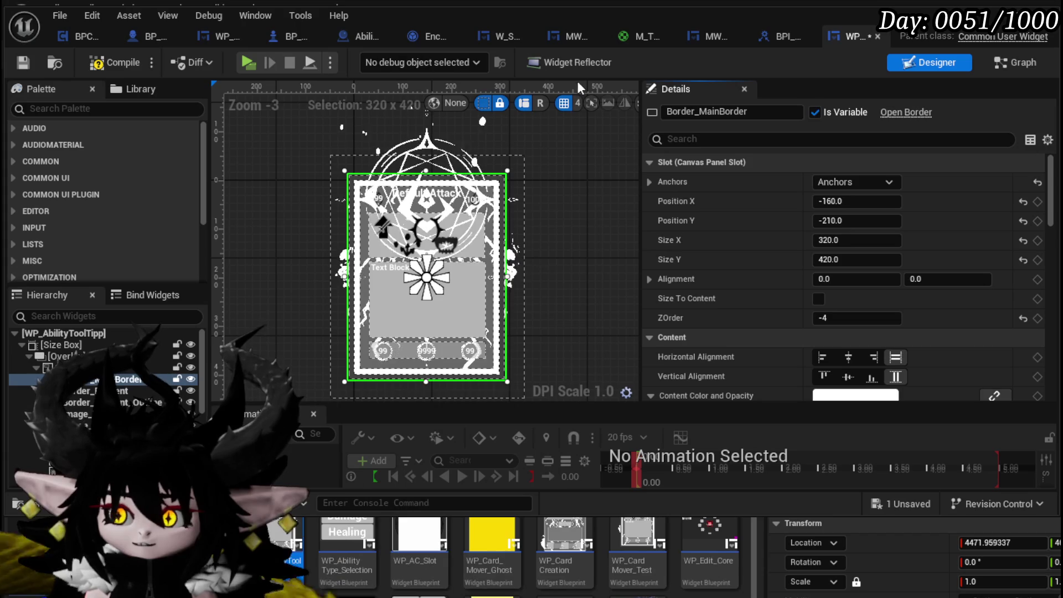
left_click(93, 69)
left_click(23, 63)
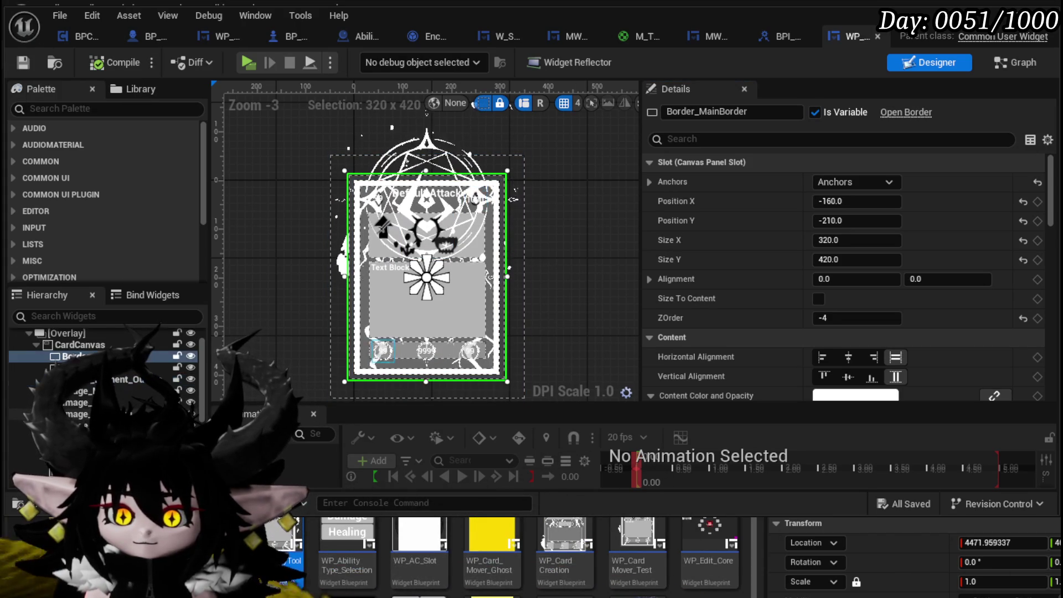
Rename the icon border to Border_Icon, mark it Is Variable, and compile and save.
scroll(105, 365, "down", 2)
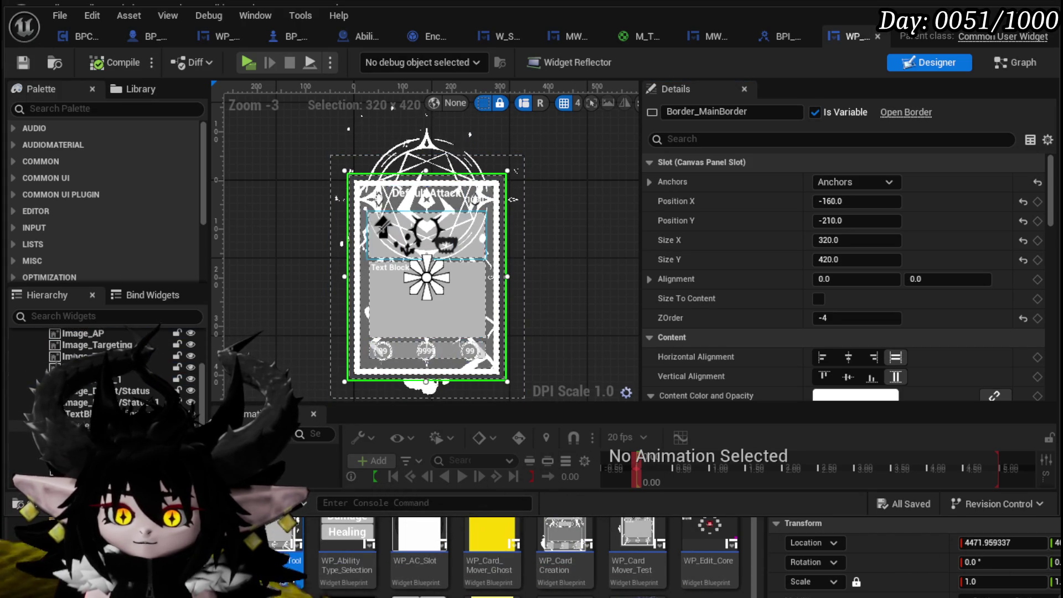
left_click(426, 235)
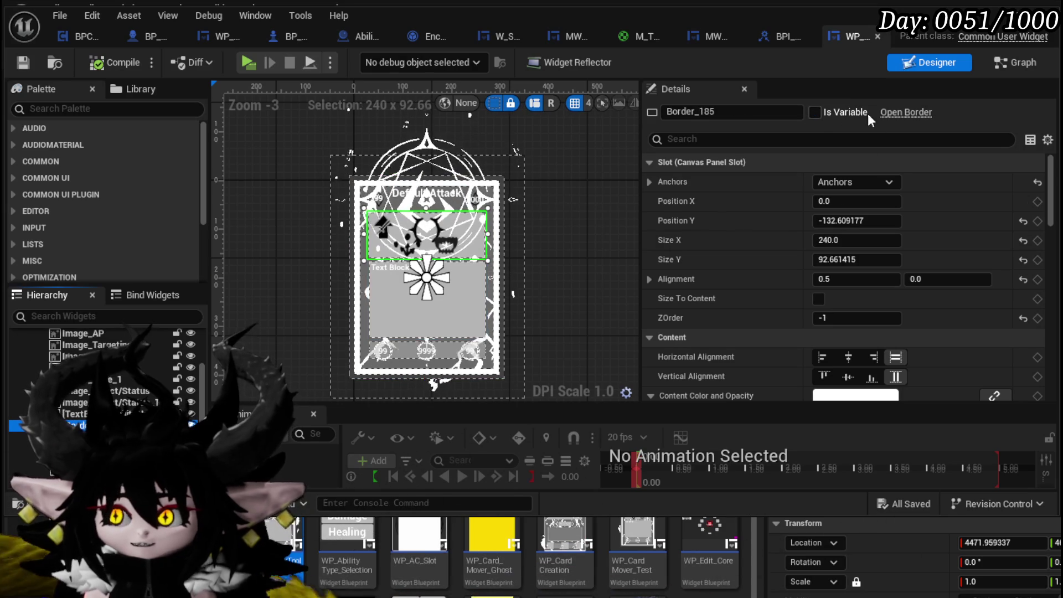
left_click_drag(699, 111, 742, 114)
type("I")
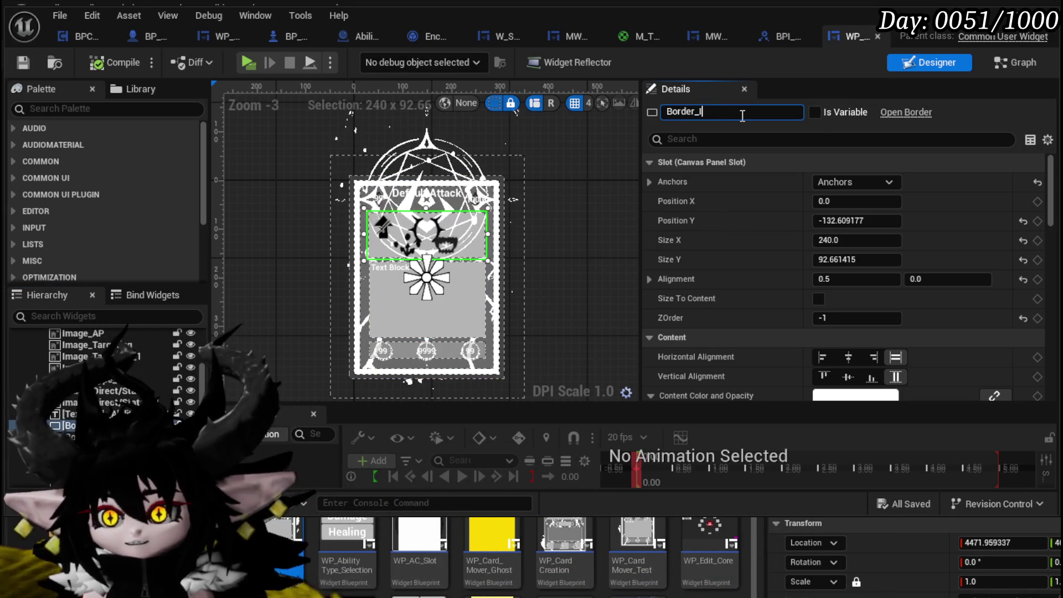
type("con")
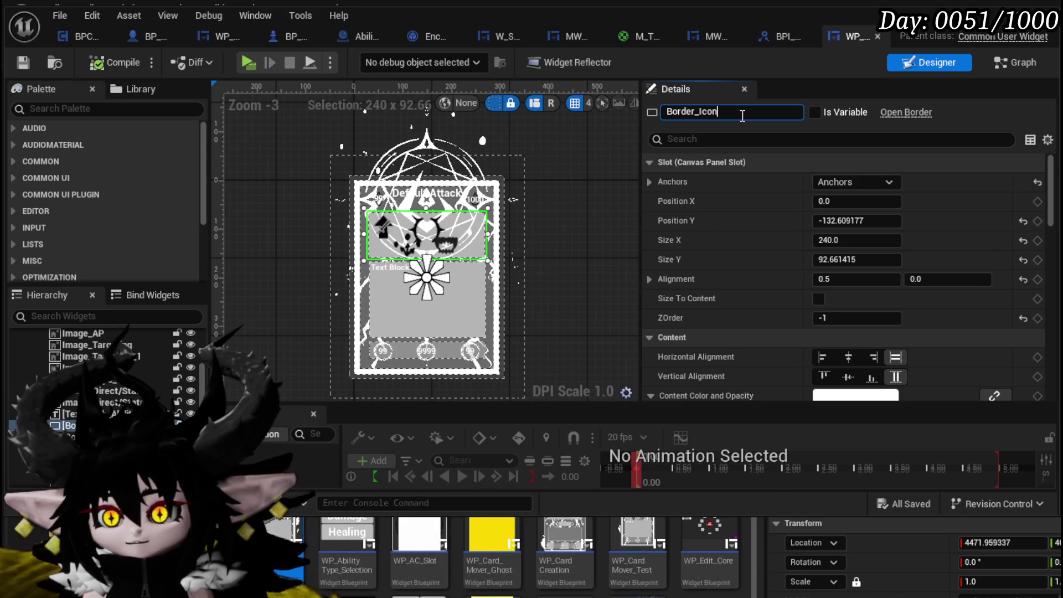
left_click(817, 115)
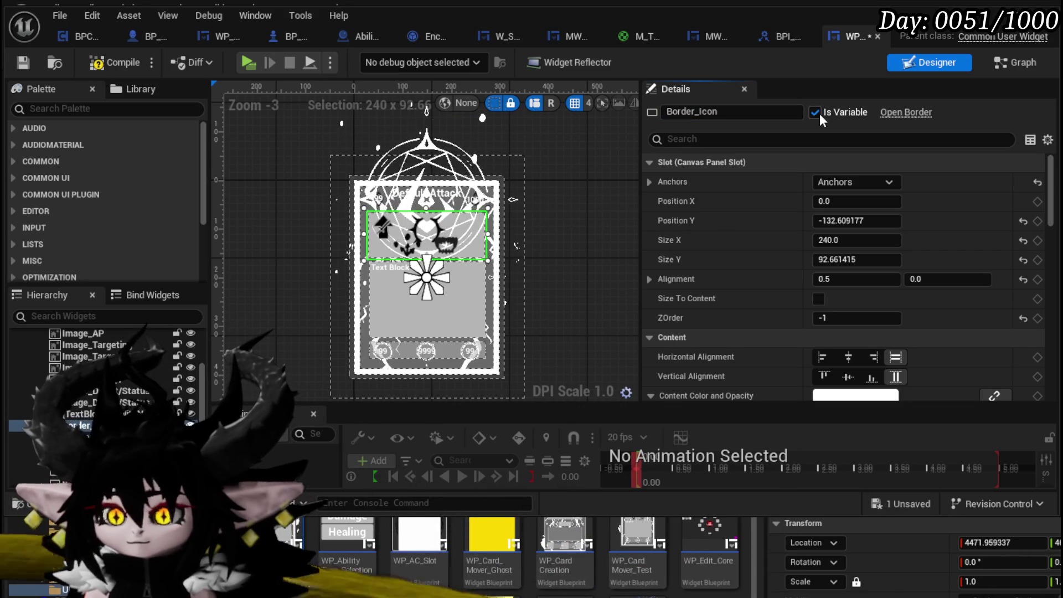
left_click(25, 62)
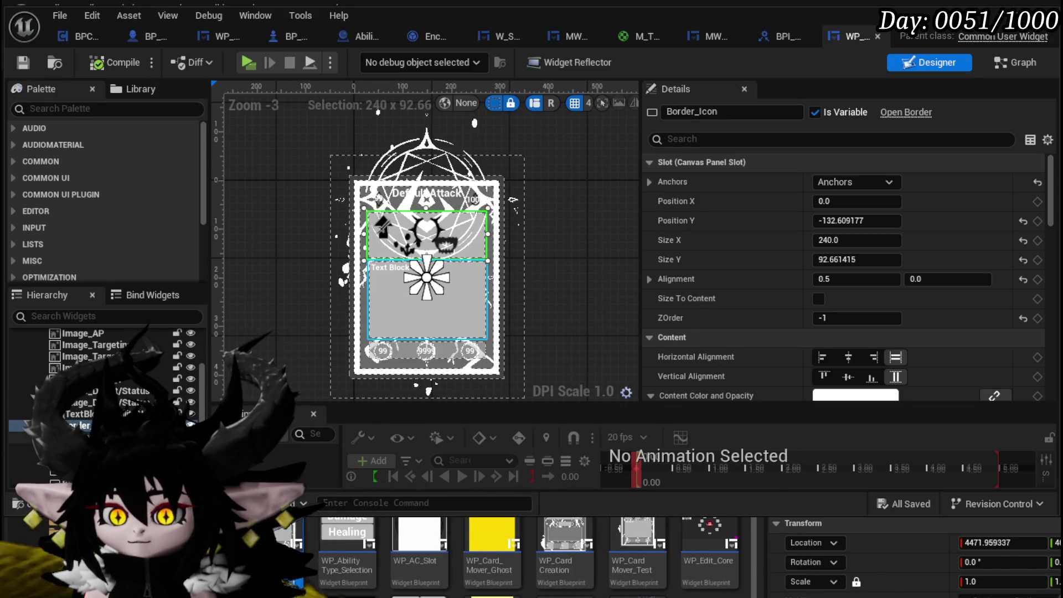
Rename the middle text border to Border_Text and compile and save.
left_click(72, 438)
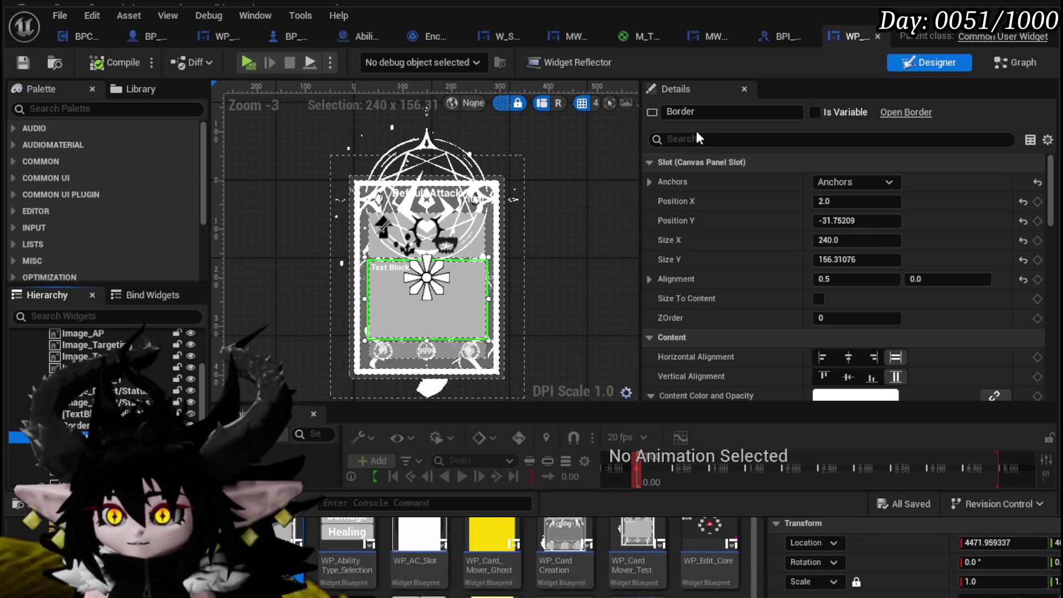
left_click(710, 113)
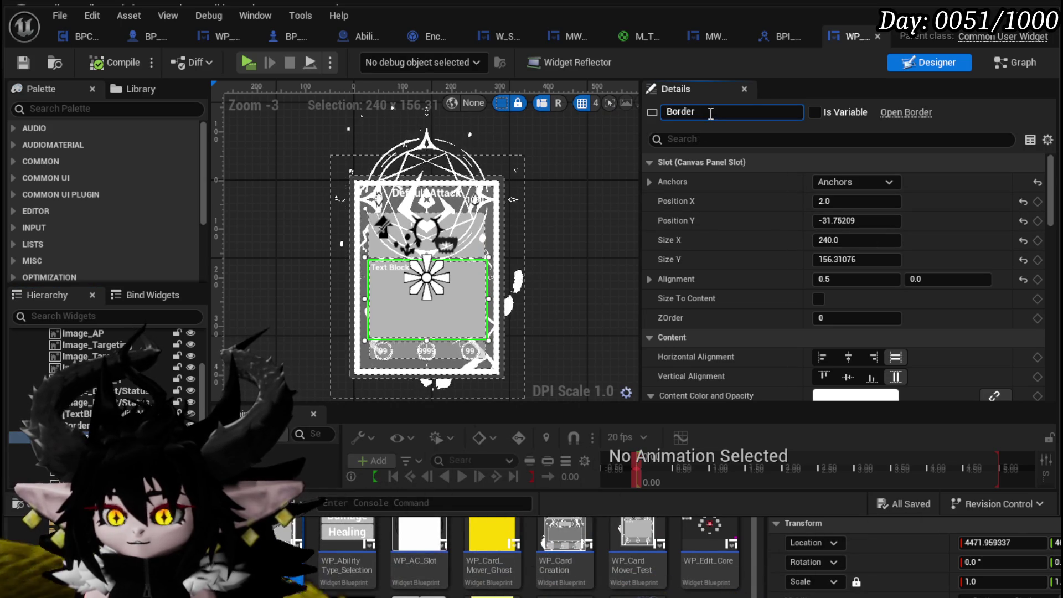
type("_Text")
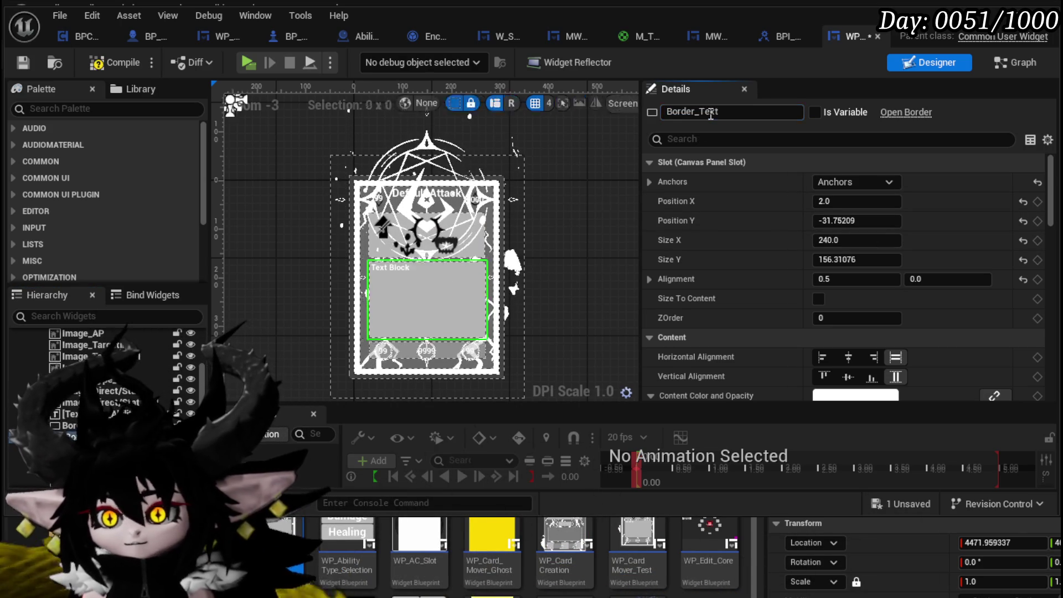
key("Return")
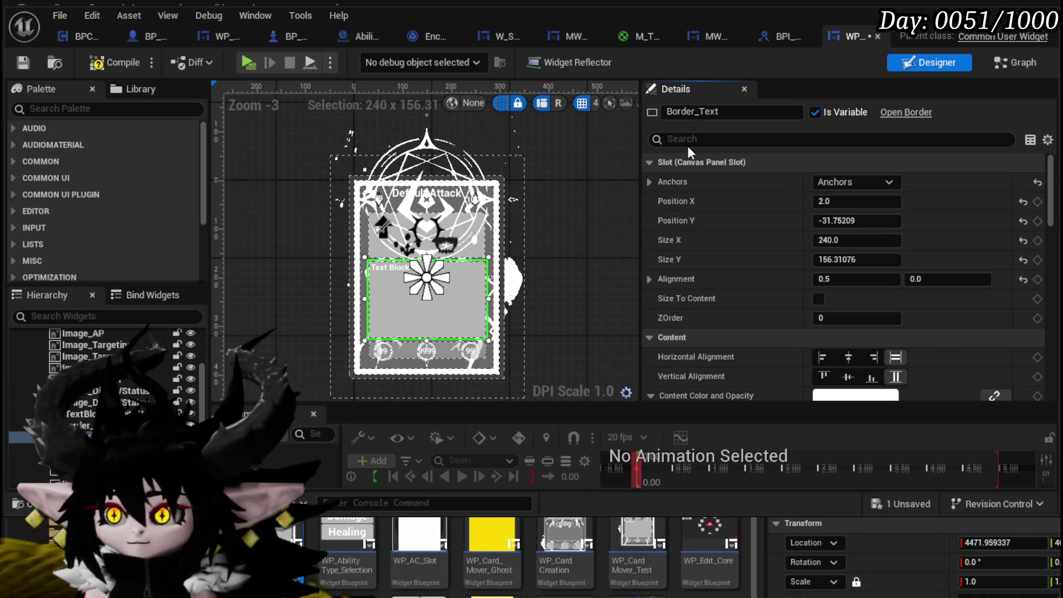
left_click(23, 61)
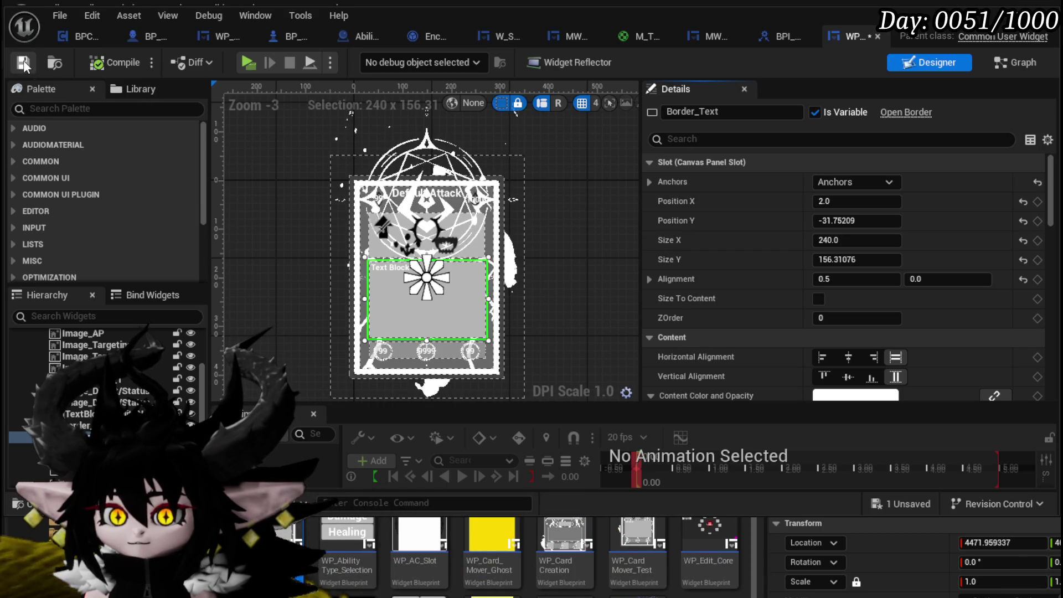
Rename the bottom stat border to Border_Numbers and make it a variable.
left_click(55, 459)
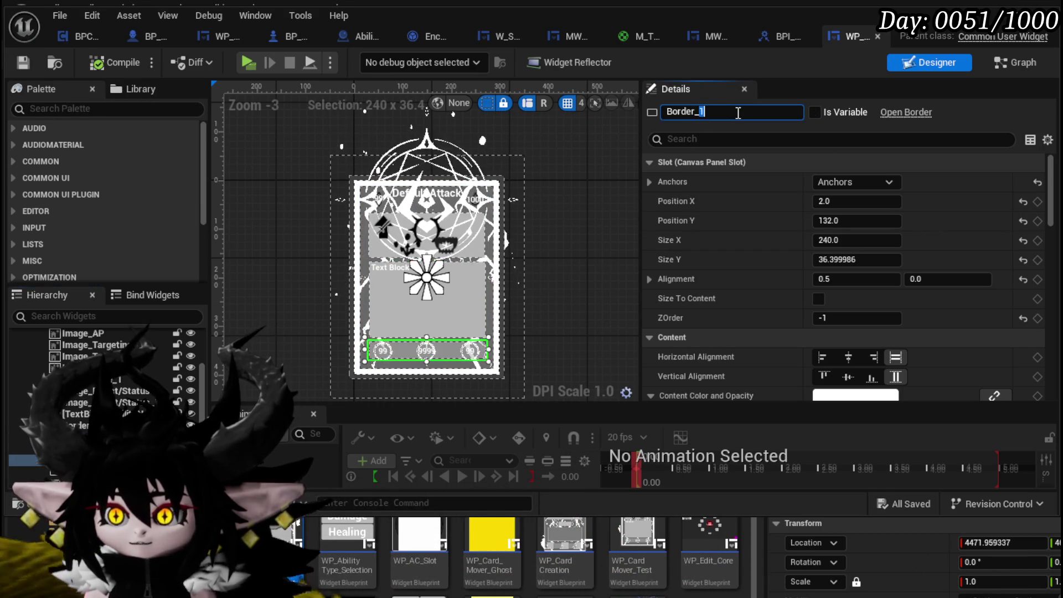
type("Numbers")
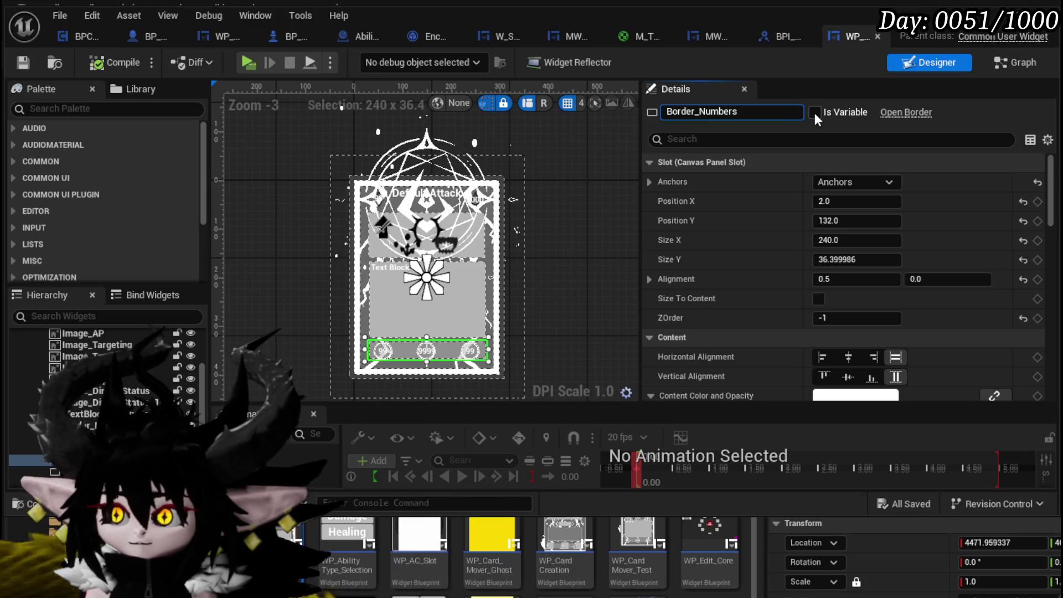
key("Return")
left_click(815, 112)
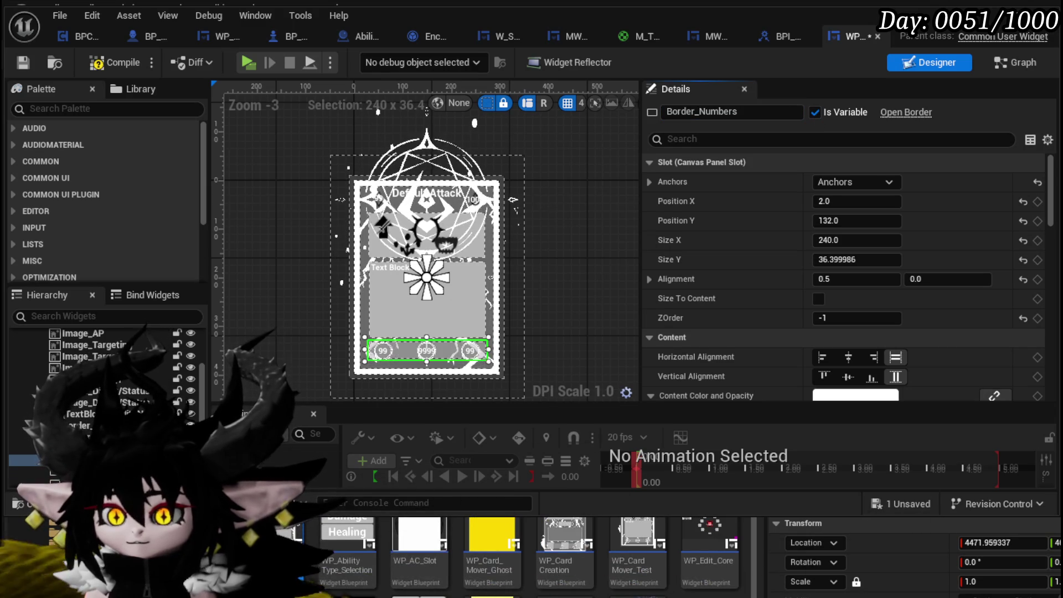
Rename the large inner border to Border_Inside as a variable, compile and save, and go to ApplyColor.
left_click(33, 471)
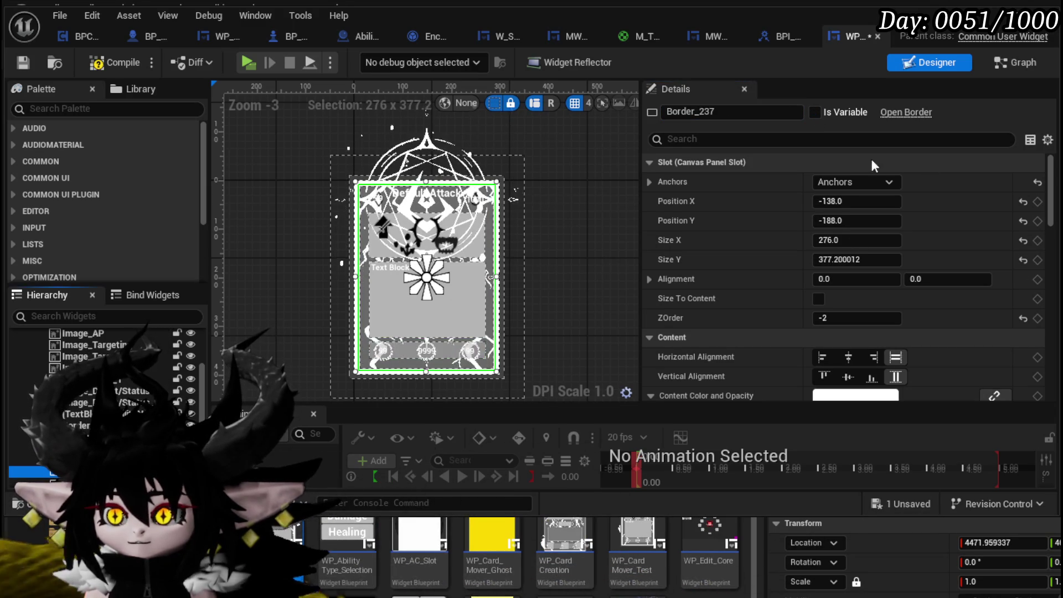
left_click(699, 112)
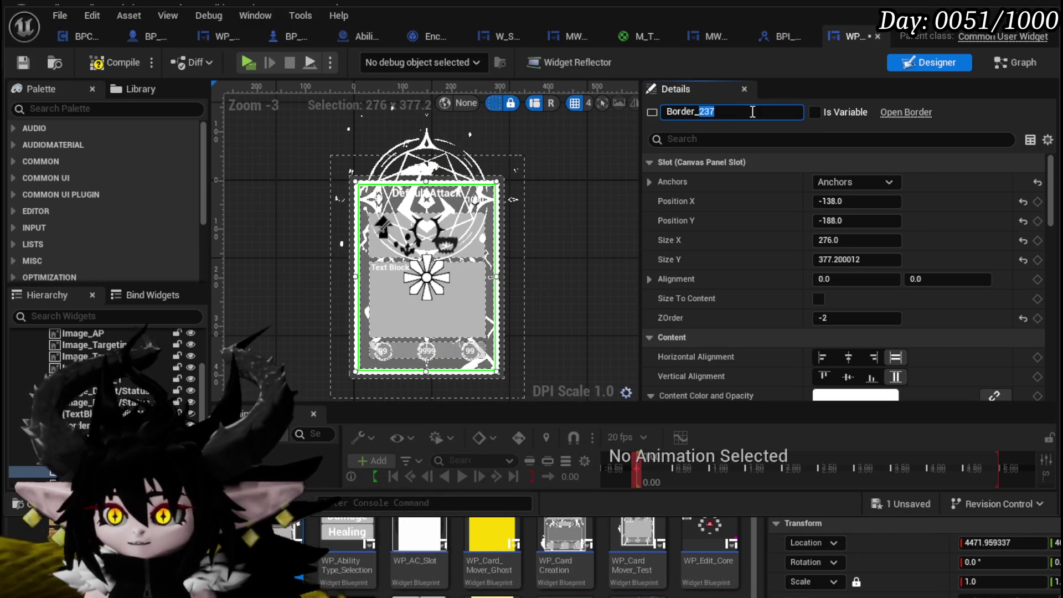
type("Inside")
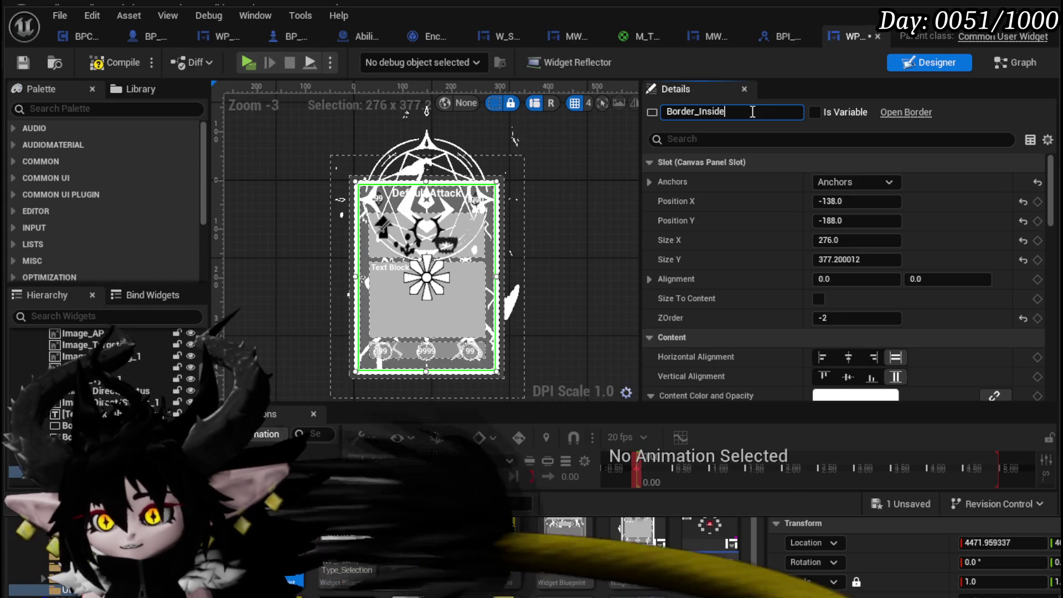
key("Return")
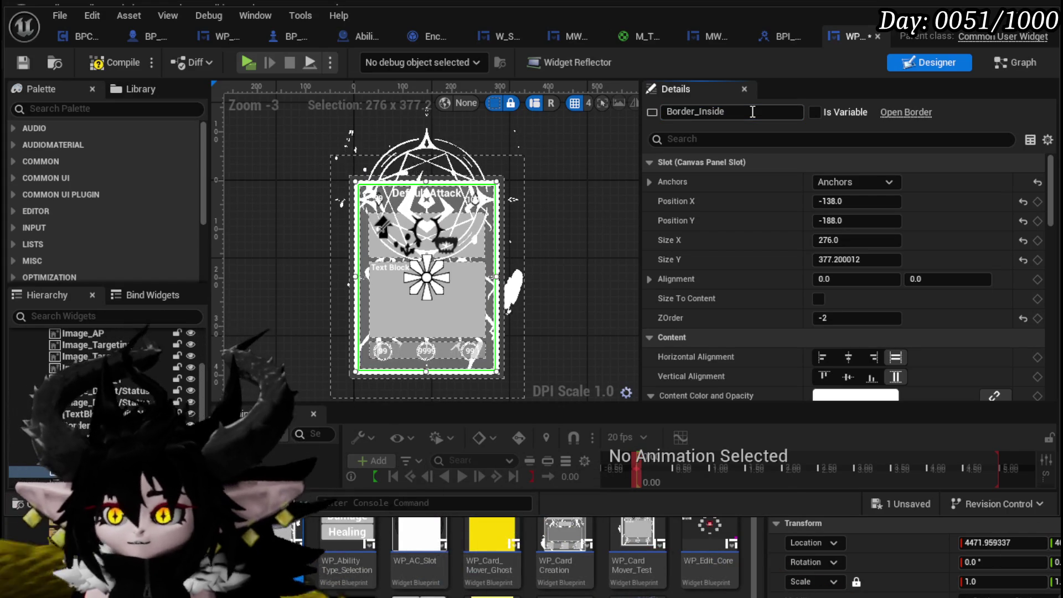
left_click(815, 112)
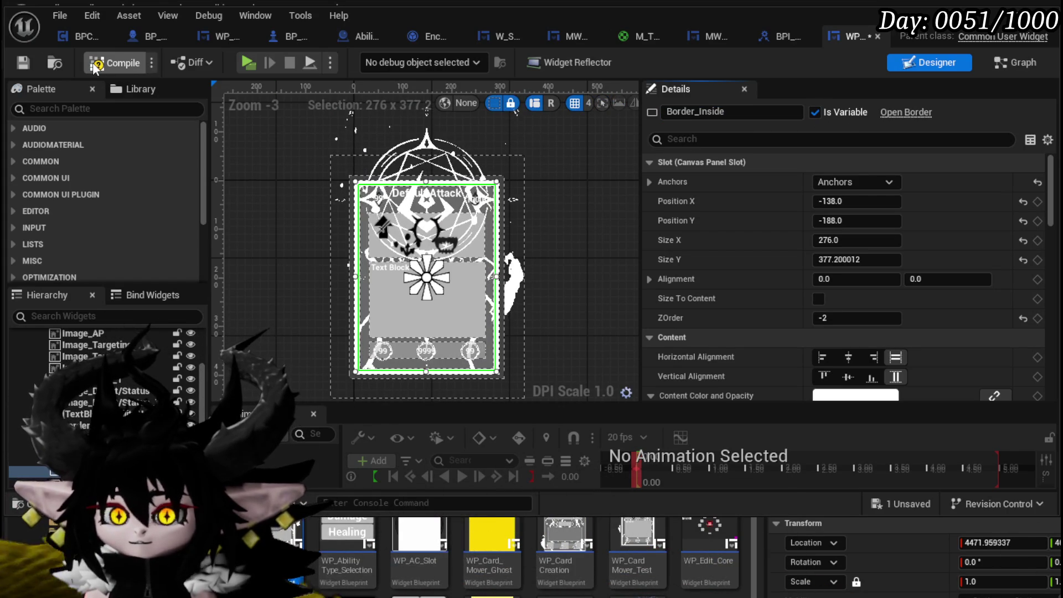
left_click(26, 64)
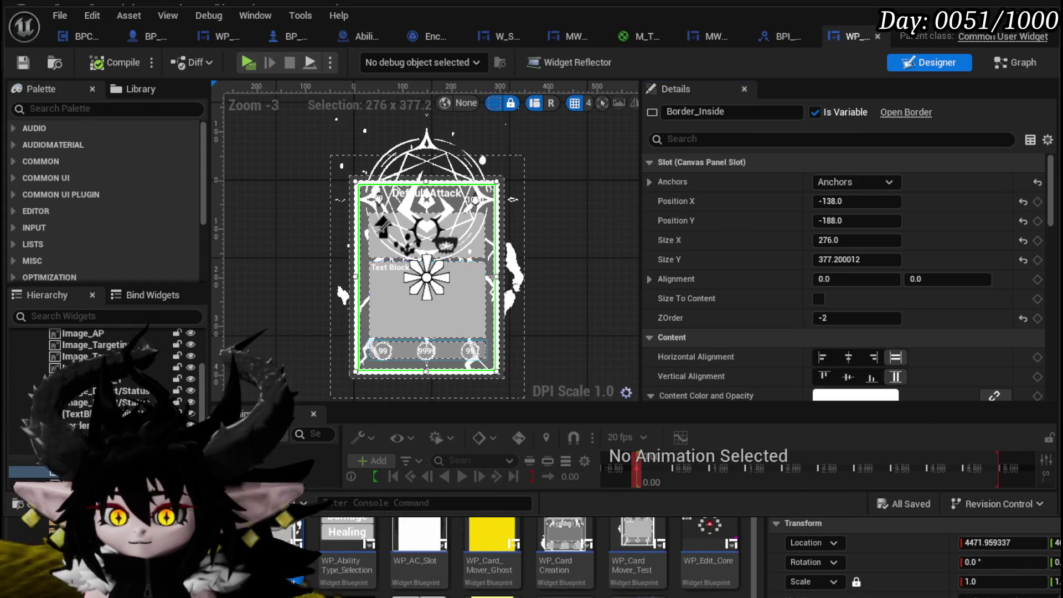
left_click(426, 355)
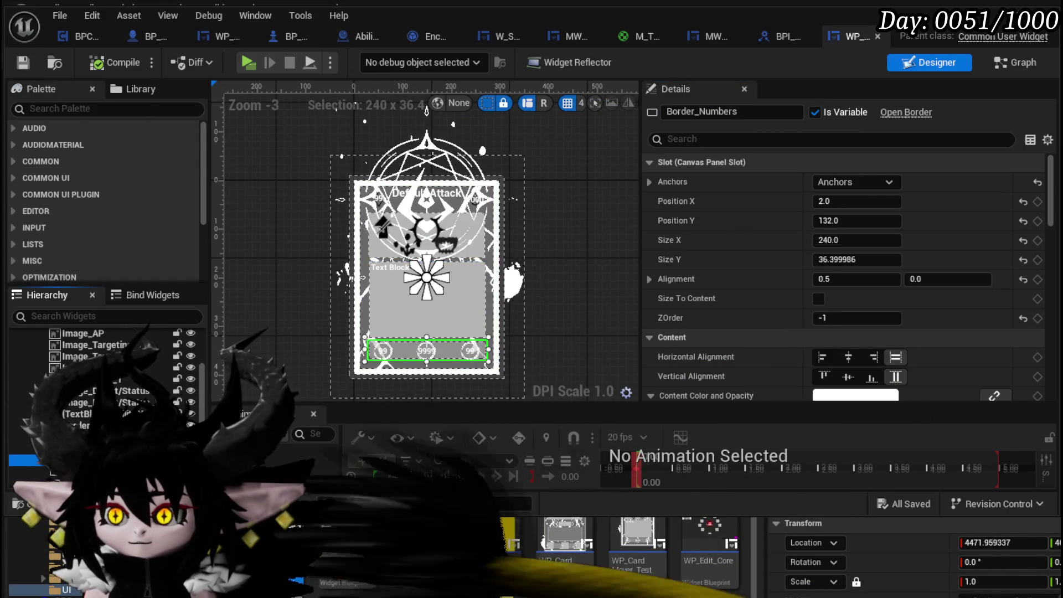
left_click(1002, 64)
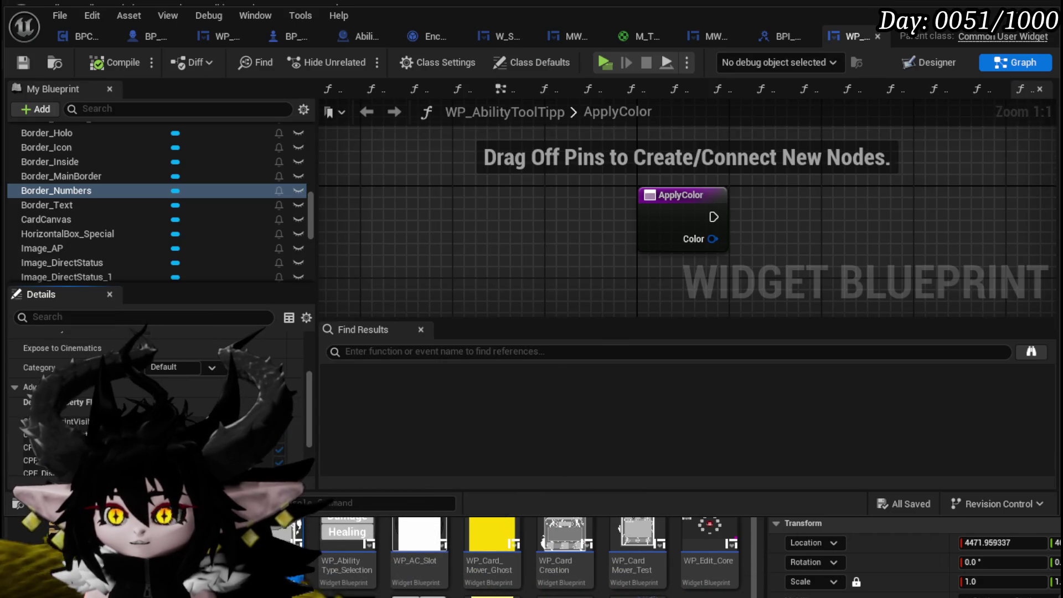
Add getter nodes for Border_Inside, Border_MainBorder, Border_Numbers and Border_Text to ApplyColor.
right_click(519, 203)
type("Get")
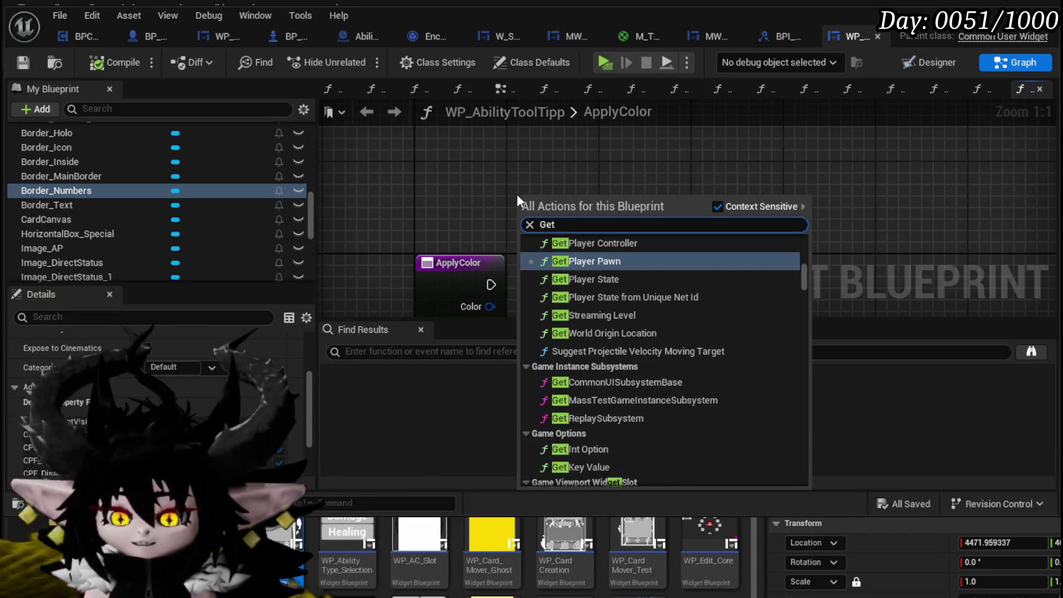
type(" Border")
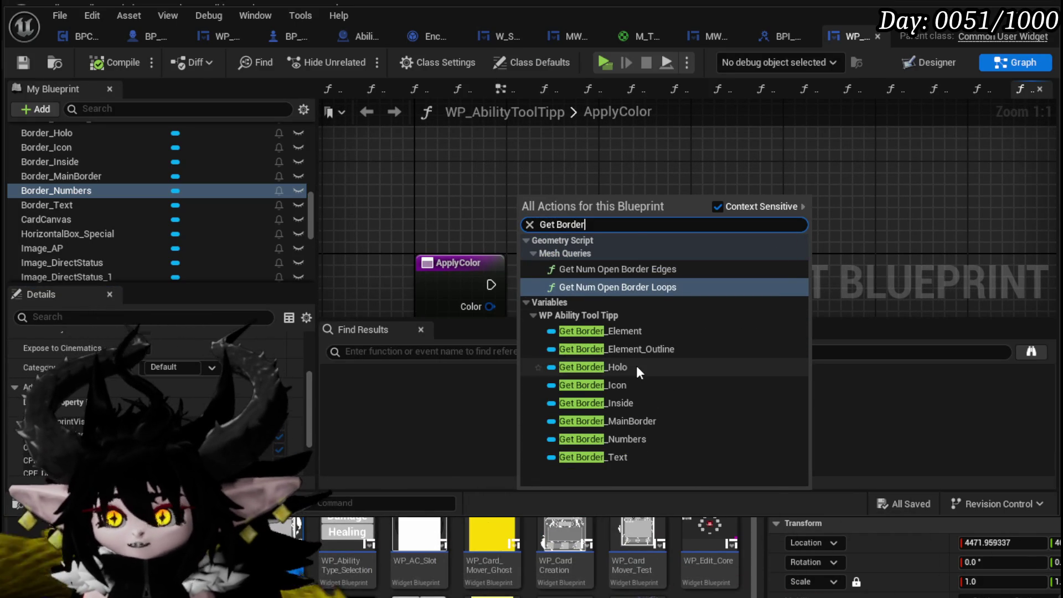
left_click(643, 399)
left_click_drag(108, 177, 444, 170)
left_click(498, 194)
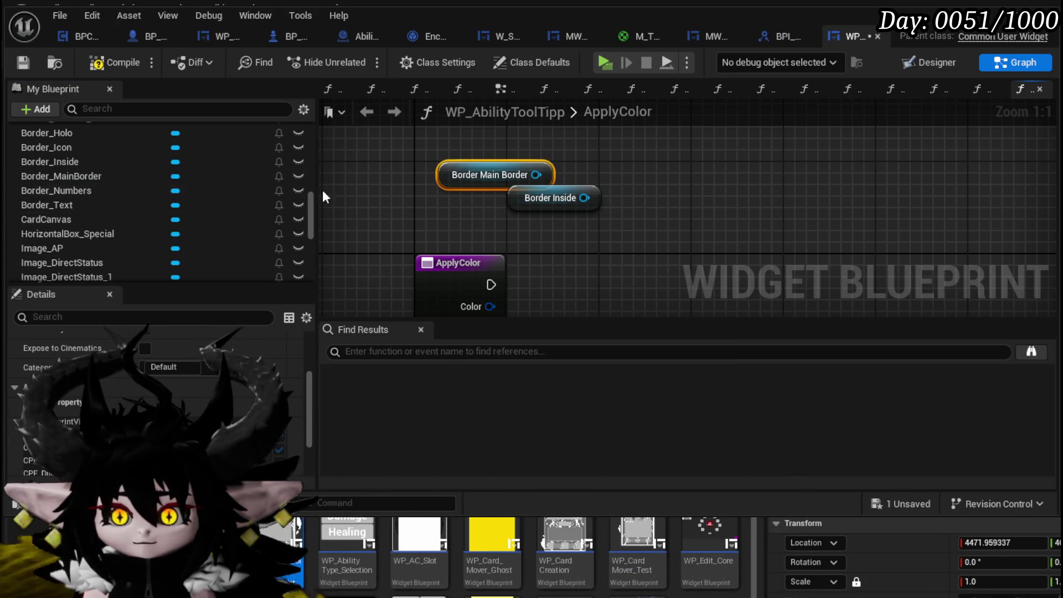
left_click_drag(118, 197, 413, 204)
left_click(426, 212)
left_click_drag(145, 205, 577, 238)
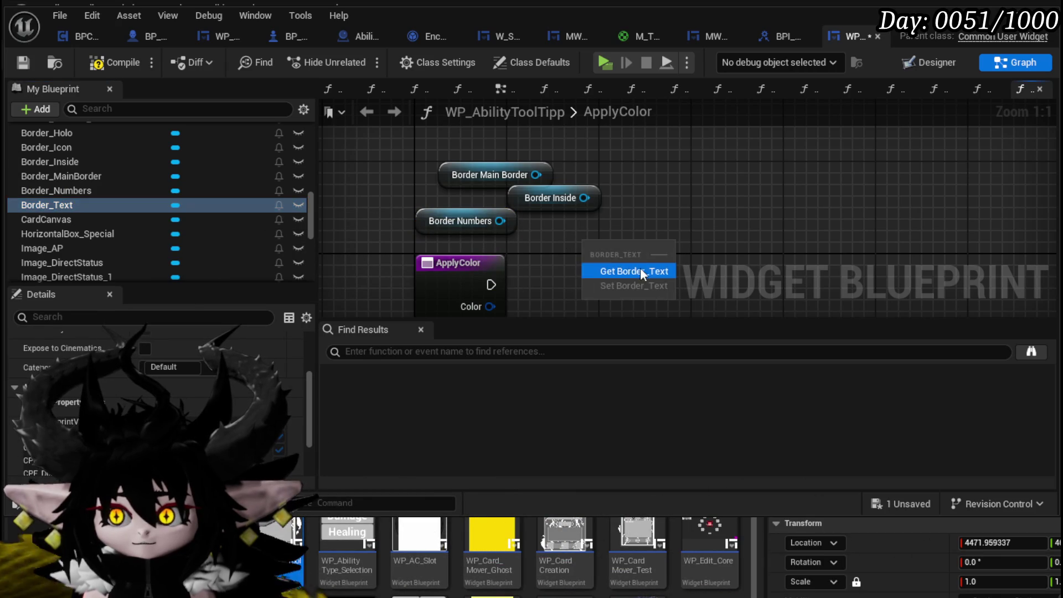
left_click(640, 268)
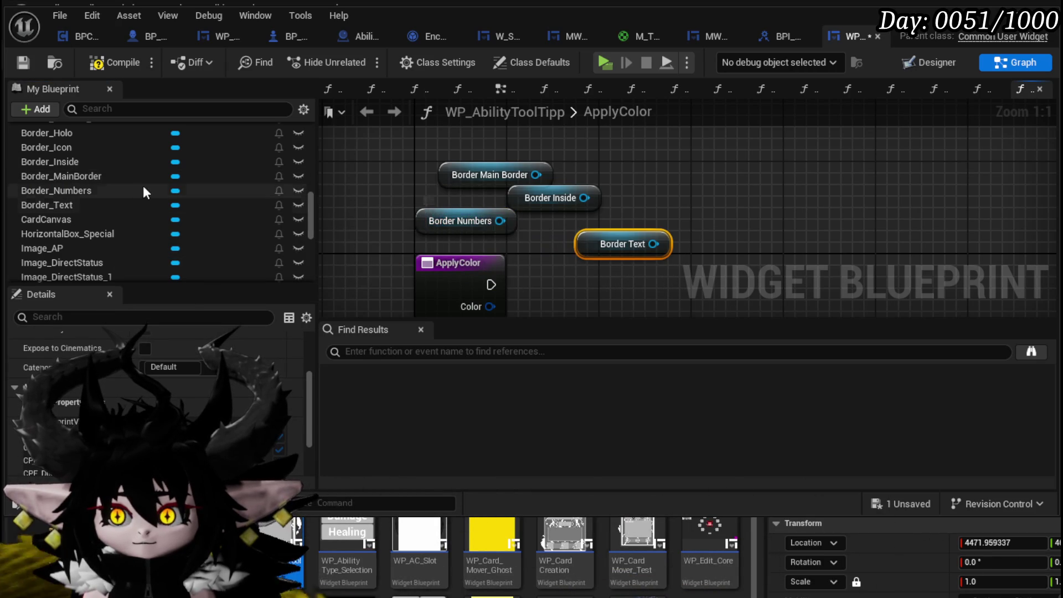
Arrange the border getters together beside Border Main Border and pull a wire from Border Text.
left_click_drag(462, 175, 464, 141)
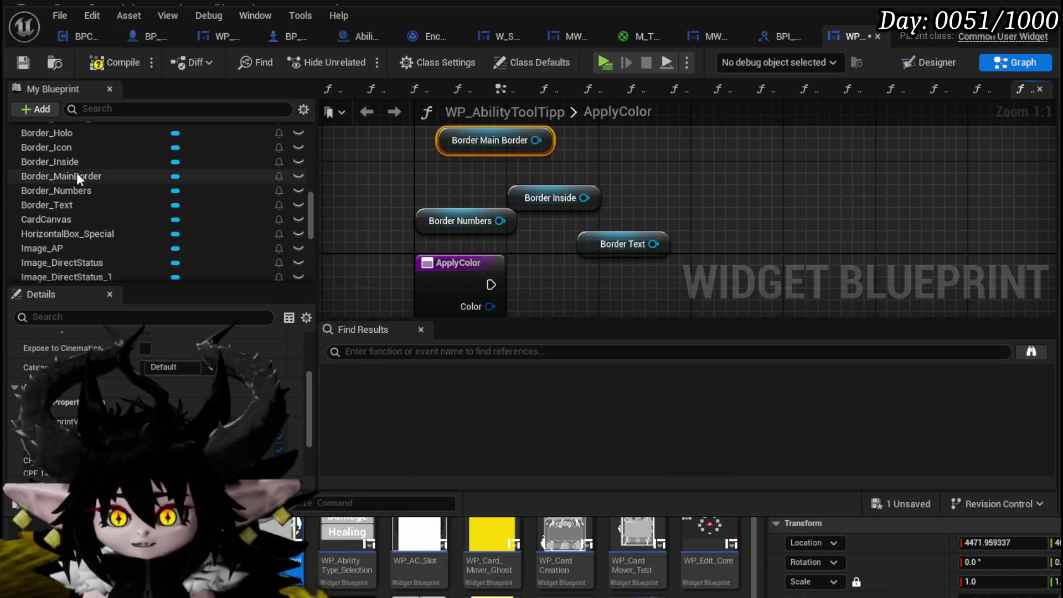
mouse_move(56, 162)
left_mouse_down()
mouse_move(478, 162)
mouse_move(444, 162)
mouse_move(469, 185)
mouse_move(459, 133)
left_mouse_up()
left_click_drag(456, 174, 381, 153)
left_click(453, 195)
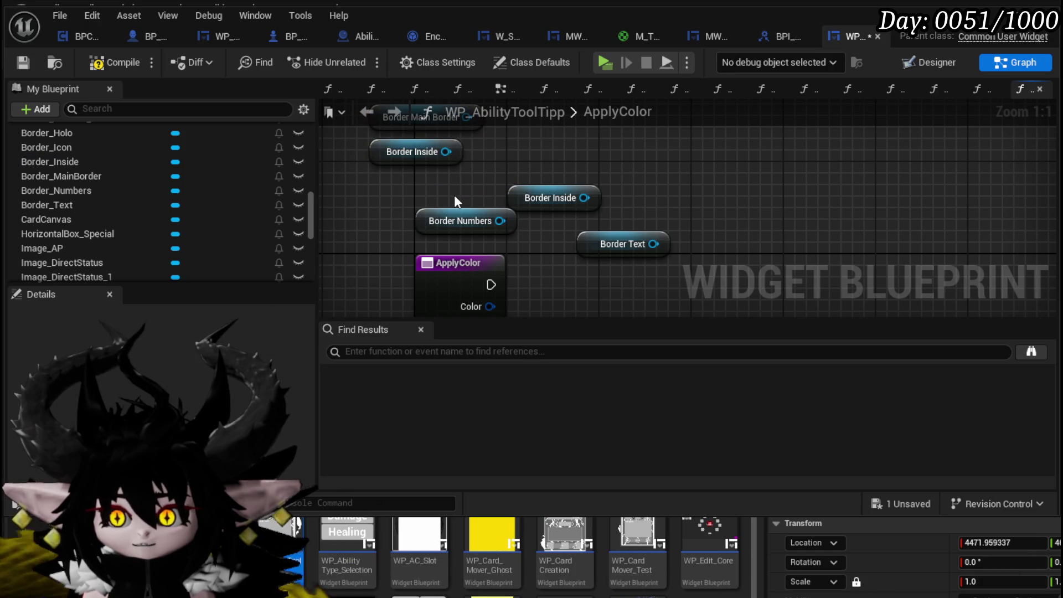
mouse_move(417, 221)
left_mouse_down()
mouse_move(529, 168)
mouse_move(518, 170)
left_mouse_up()
left_click(523, 198, "ctrl")
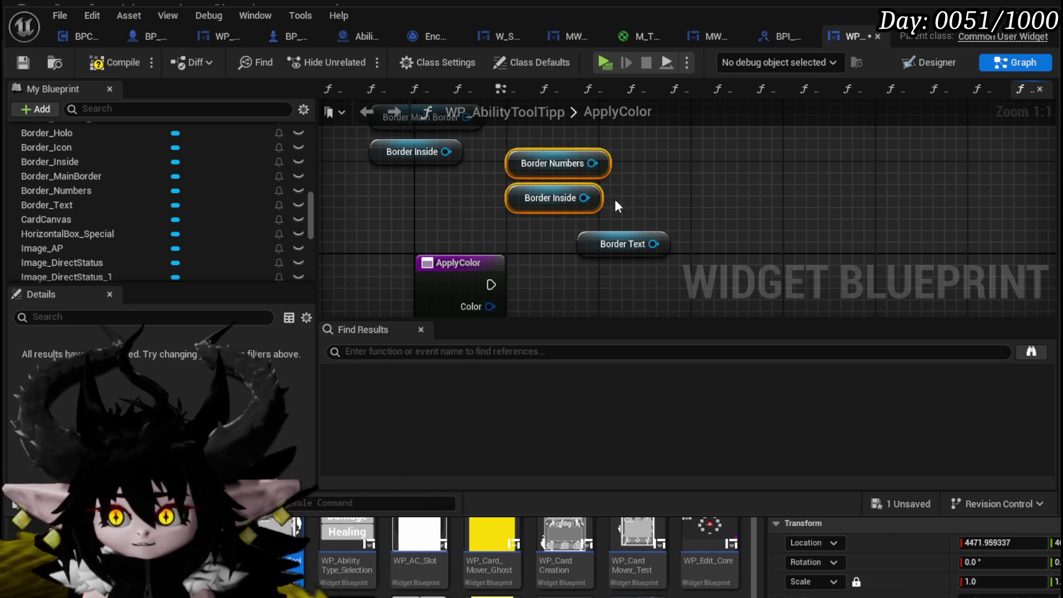
left_click_drag(591, 243, 557, 241)
scroll(556, 242, "down", 2)
left_click_drag(459, 203, 579, 214)
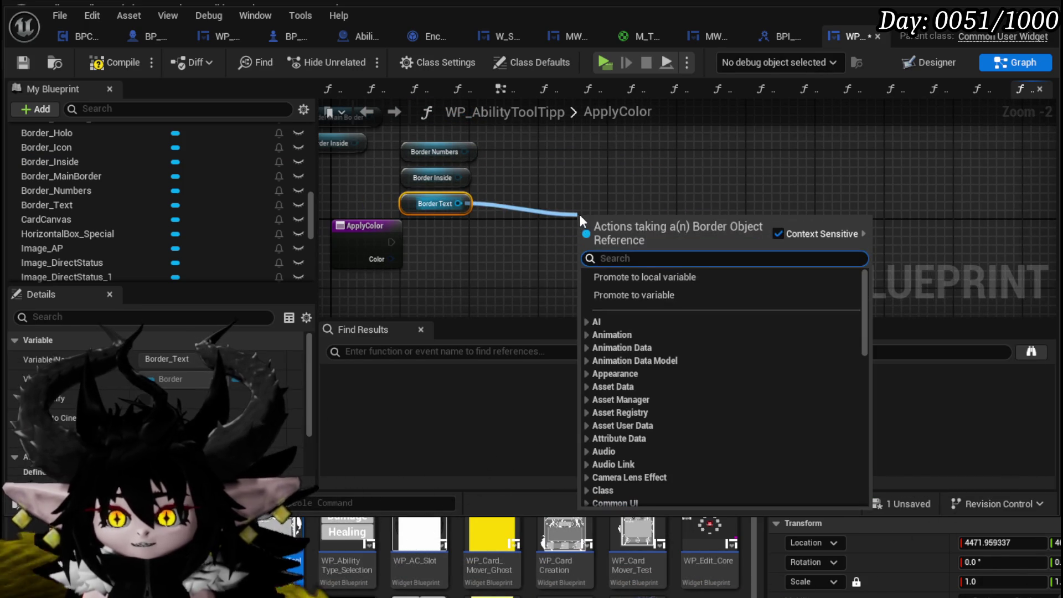
Add a Set Brush Color node targeting Border Text.
type("Set")
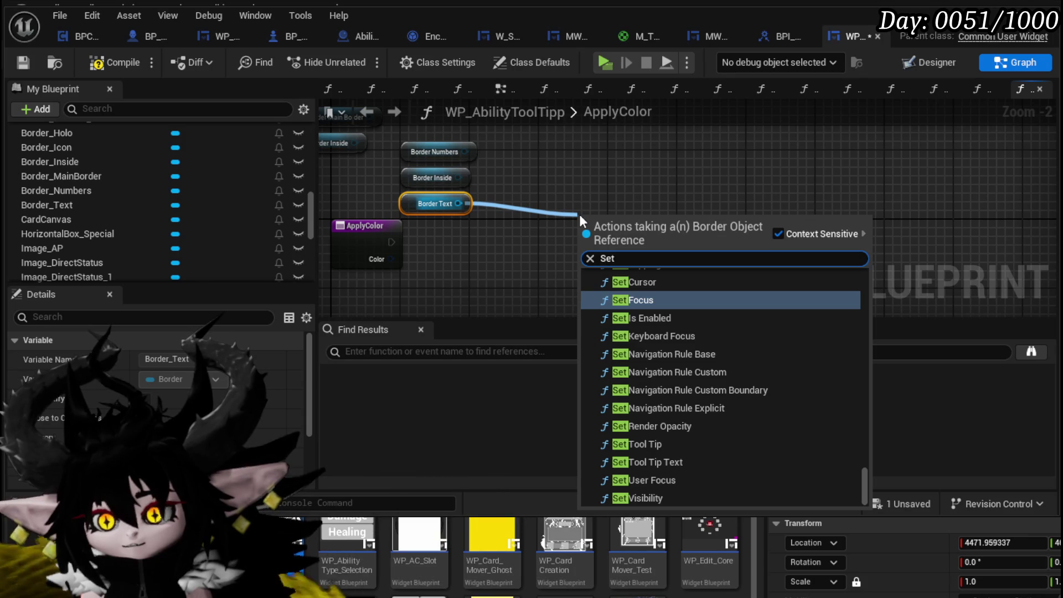
type(" Brush")
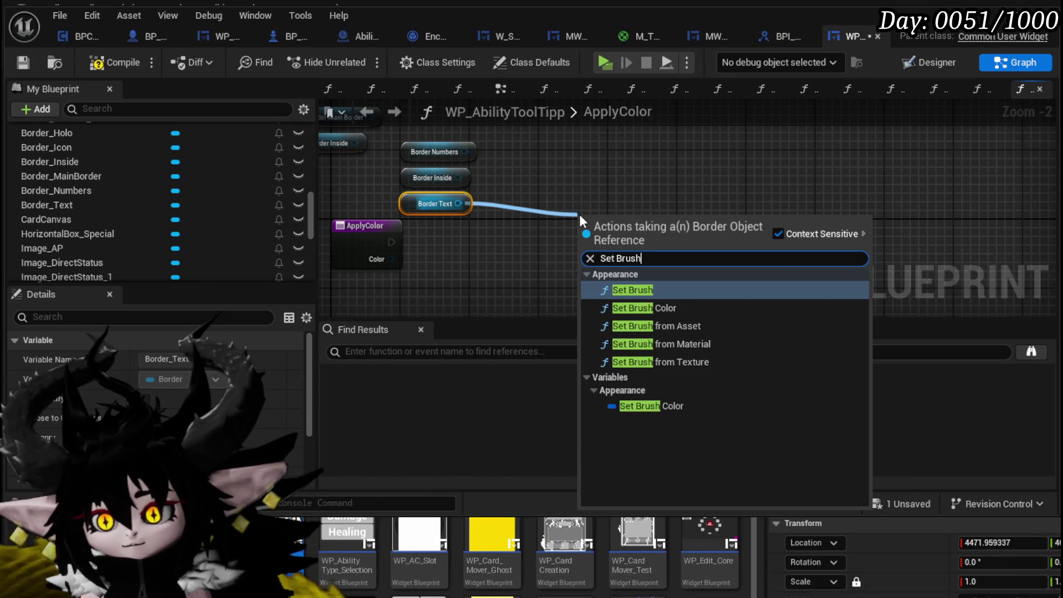
left_click(651, 405)
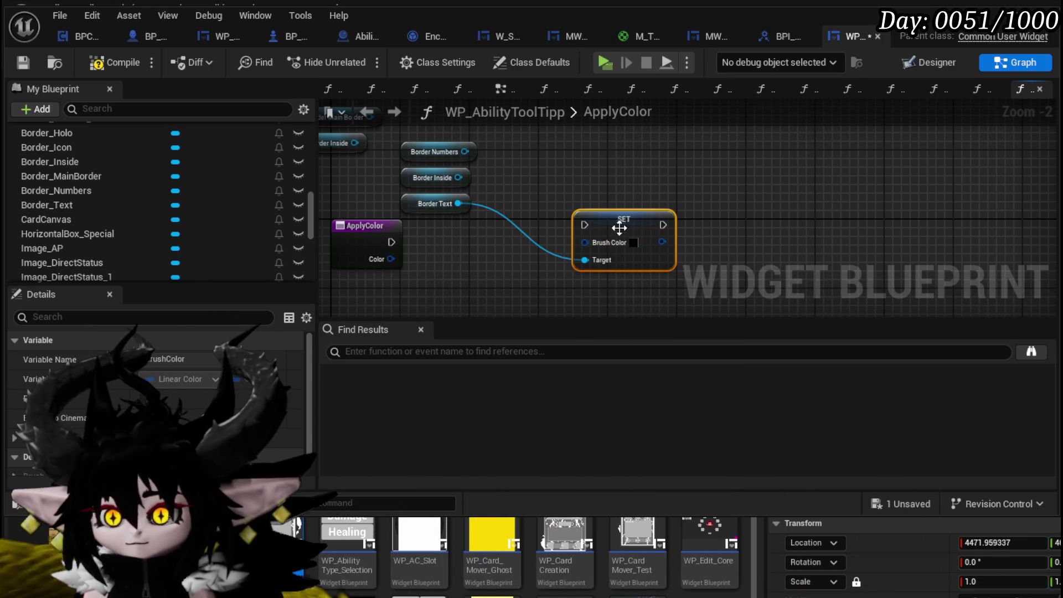
left_click_drag(602, 227, 667, 226)
mouse_move(458, 178)
left_mouse_down()
mouse_move(710, 251)
mouse_move(657, 260)
left_mouse_up()
left_click_drag(458, 203, 655, 260)
Duplicate the SET node twice, chain them, and target Border Inside and Border Numbers.
key("ctrl+d")
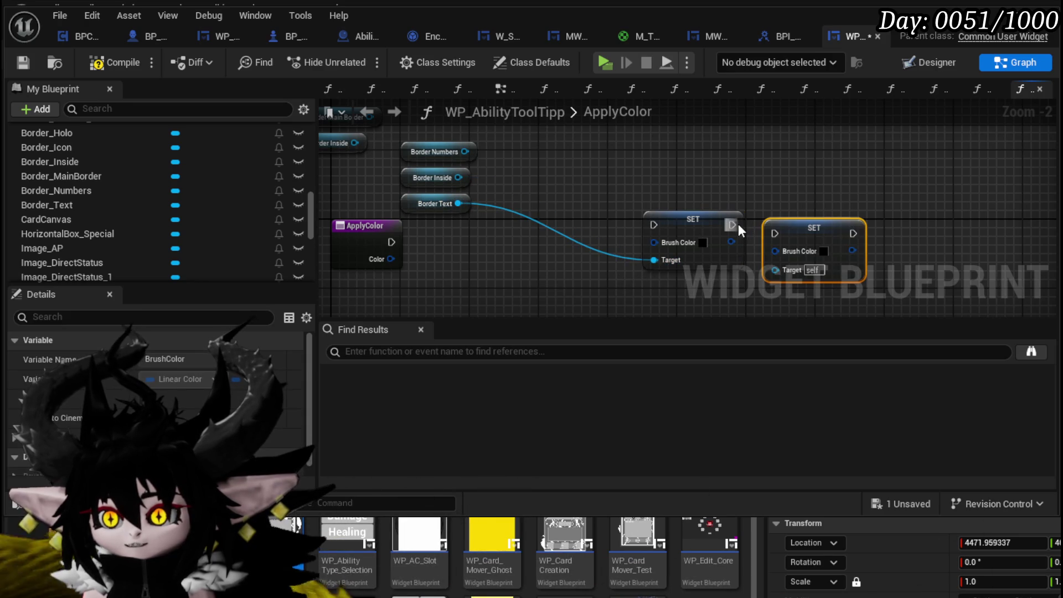
left_click_drag(779, 241, 788, 238)
left_click_drag(467, 177, 799, 261)
key("ctrl+d")
left_click_drag(853, 224, 903, 225)
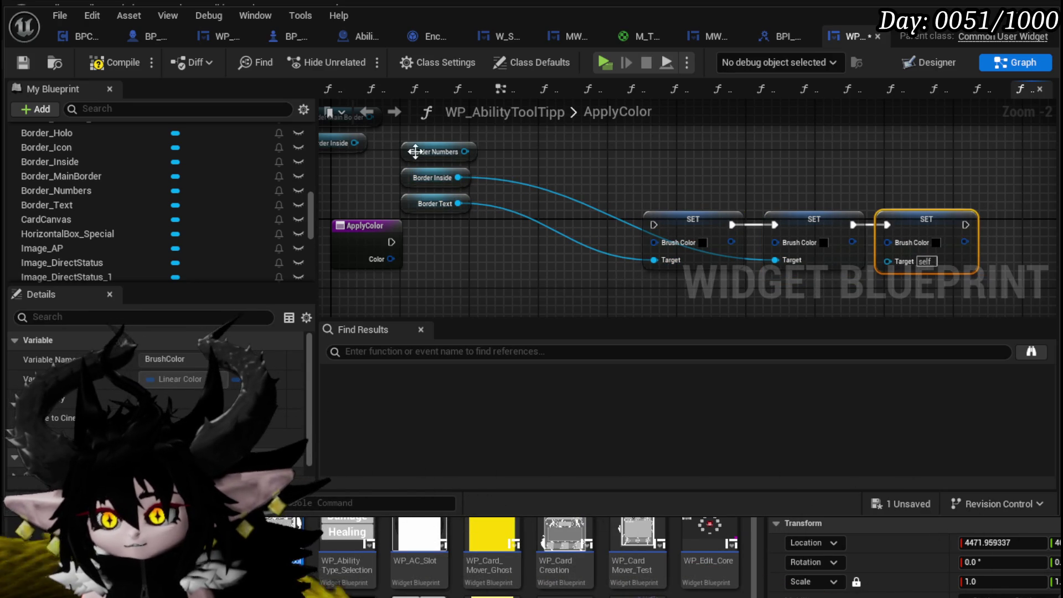
left_click_drag(462, 152, 887, 262)
scroll(416, 220, "down", 2)
mouse_move(416, 216)
left_mouse_down()
mouse_move(392, 175)
mouse_move(382, 191)
mouse_move(636, 252)
left_mouse_up()
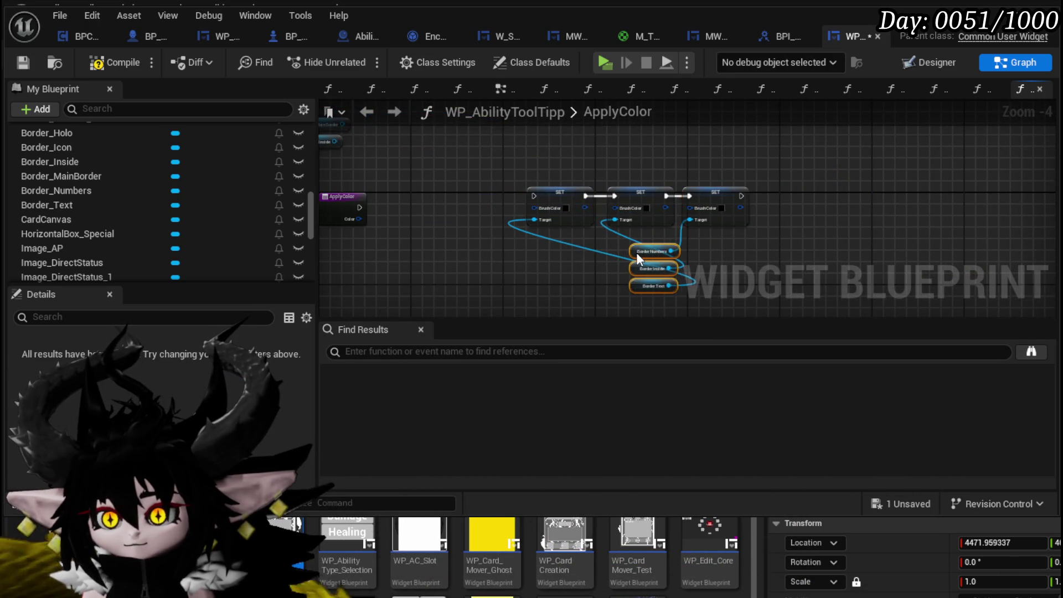
Add a Break Color node fed by ApplyColor's Color input.
left_click_drag(437, 195, 443, 222)
type("brea")
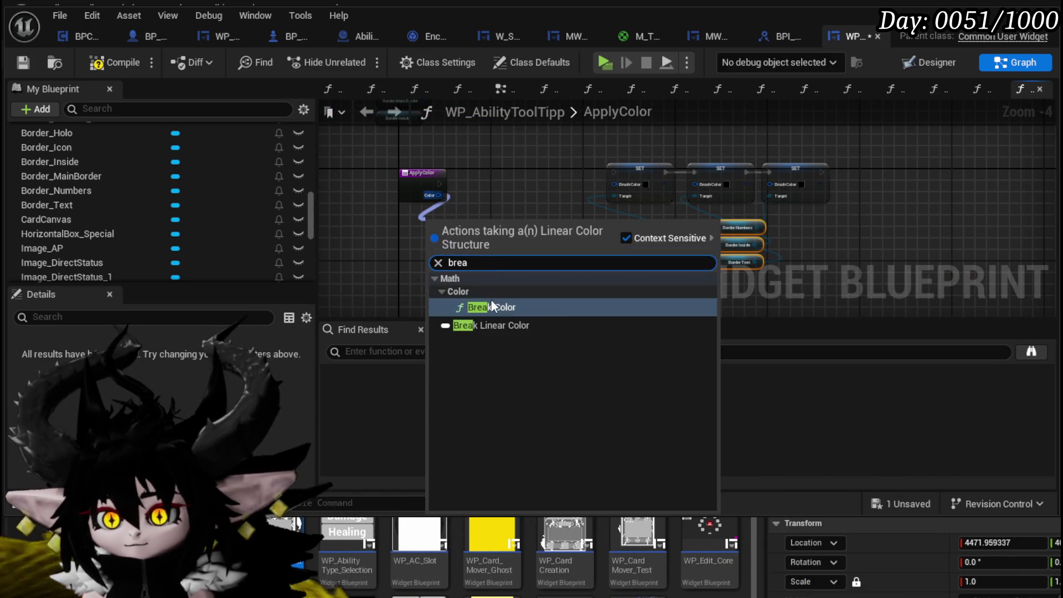
left_click(493, 302)
scroll(493, 272, "up", 3)
scroll(579, 222, "down", 2)
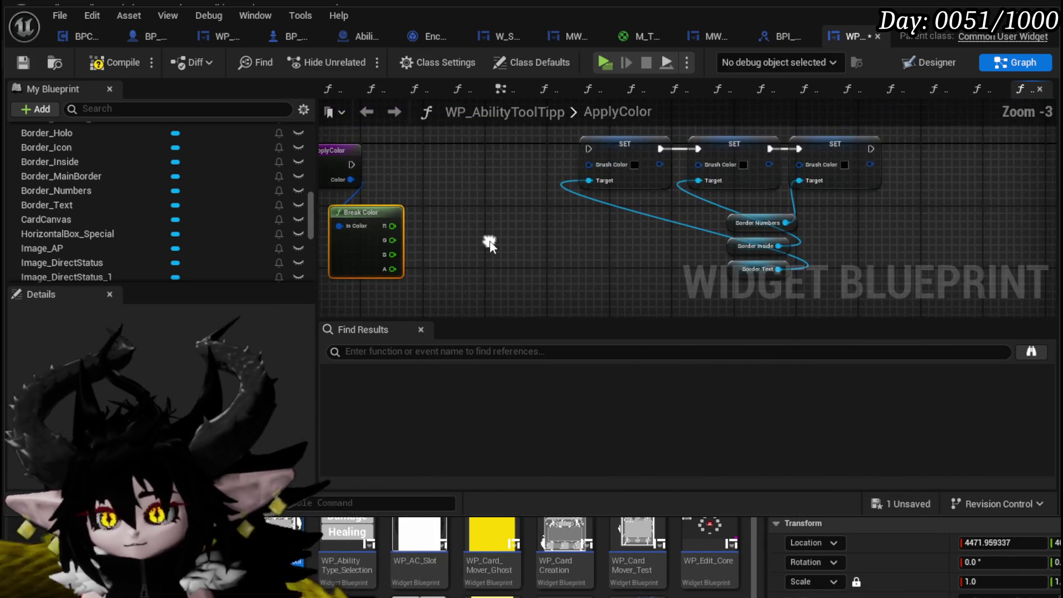
left_click_drag(498, 249, 556, 235)
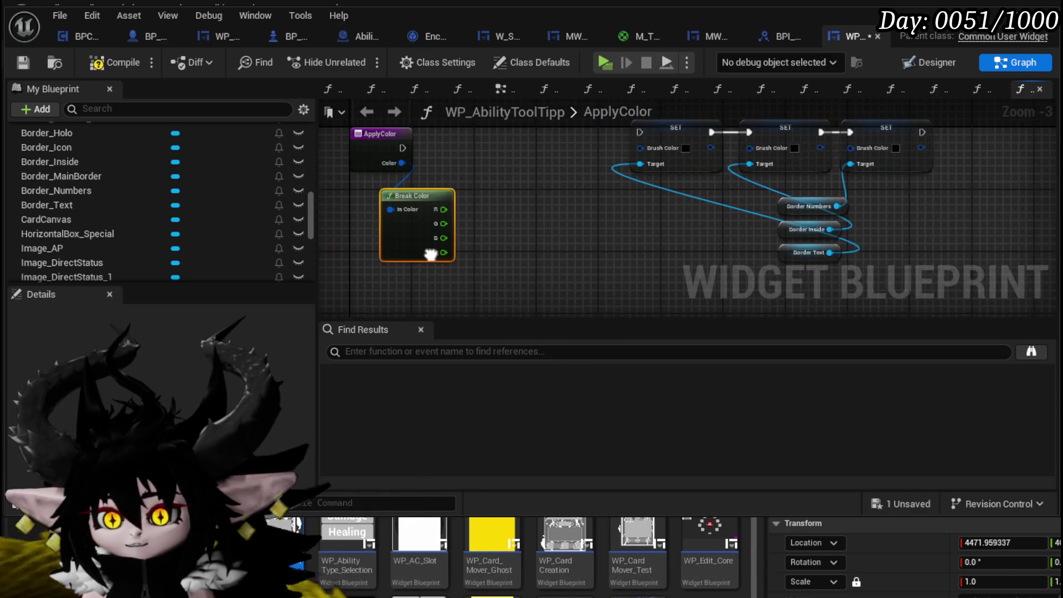
Save the blueprint and inspect Border_Numbers' default Brush Color, which has 0.5 alpha.
left_click(15, 66)
left_click(936, 63)
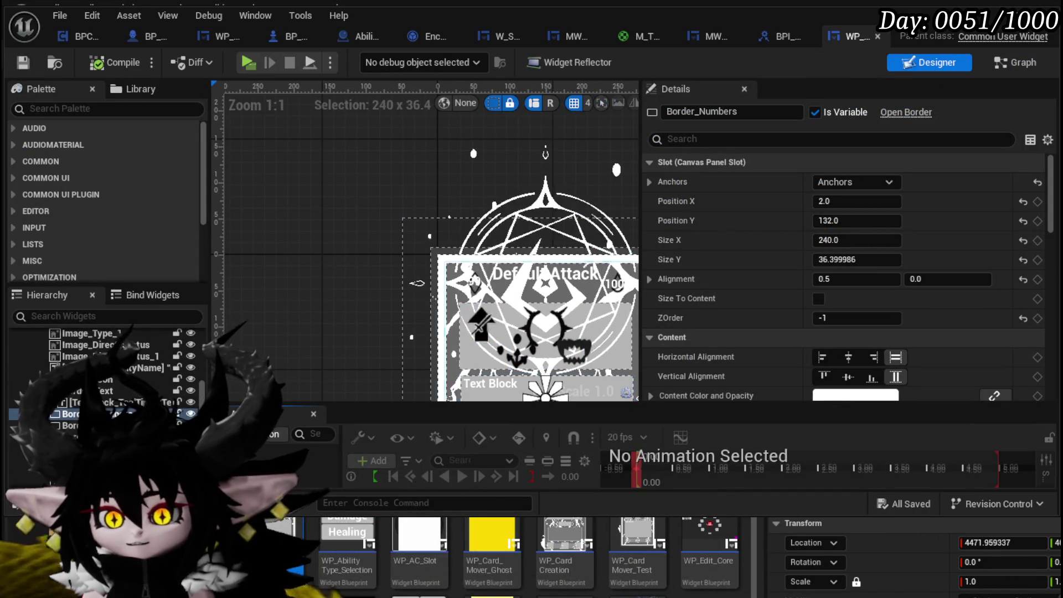
scroll(696, 284, "down", 4)
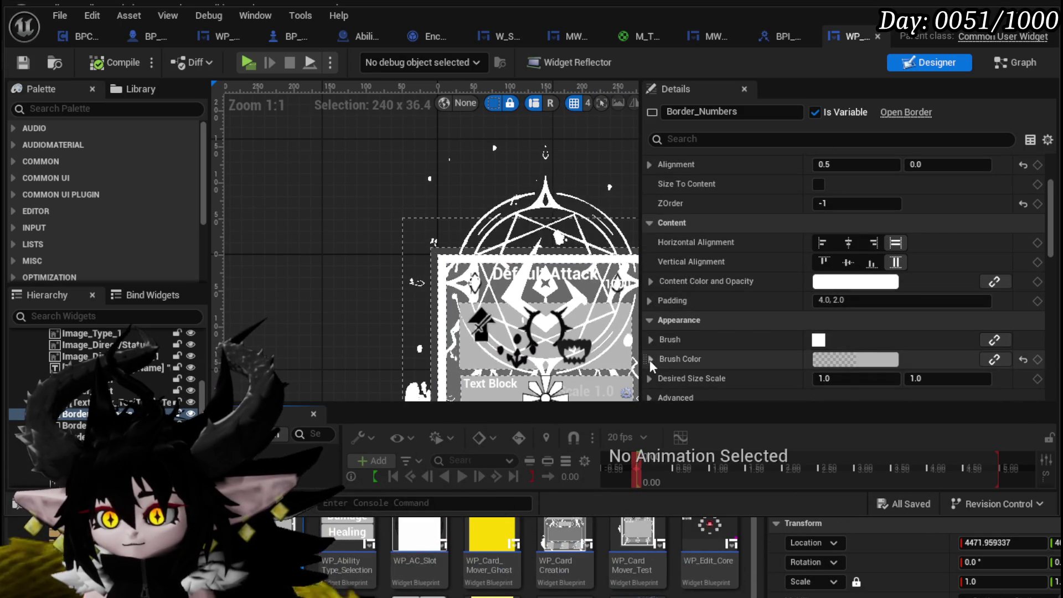
left_click(650, 358)
scroll(731, 340, "down", 4)
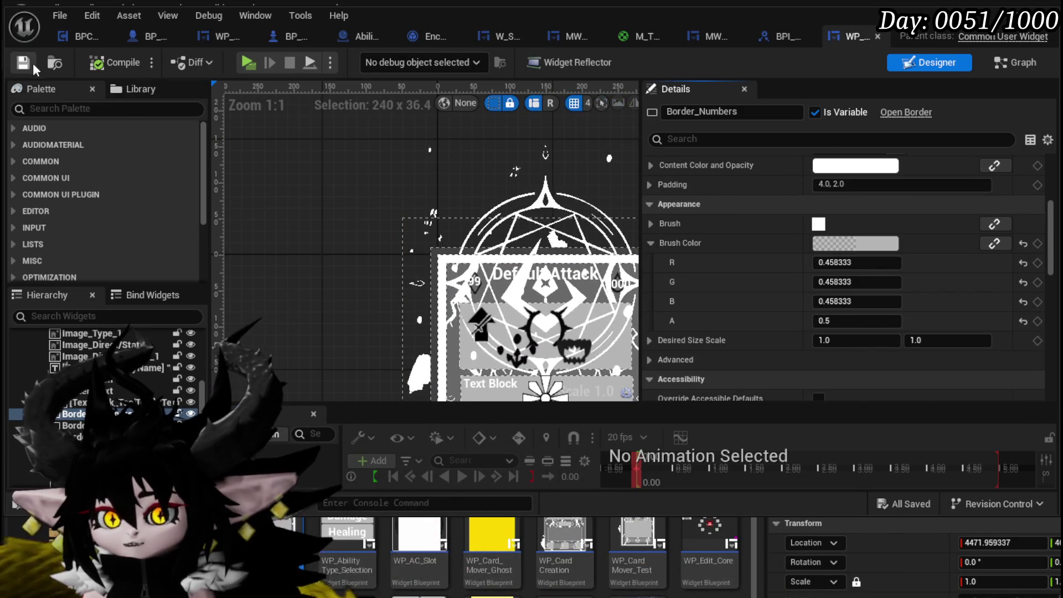
Back in the ApplyColor graph, pull a wire from a SET node's Brush Color input.
double_click(533, 244)
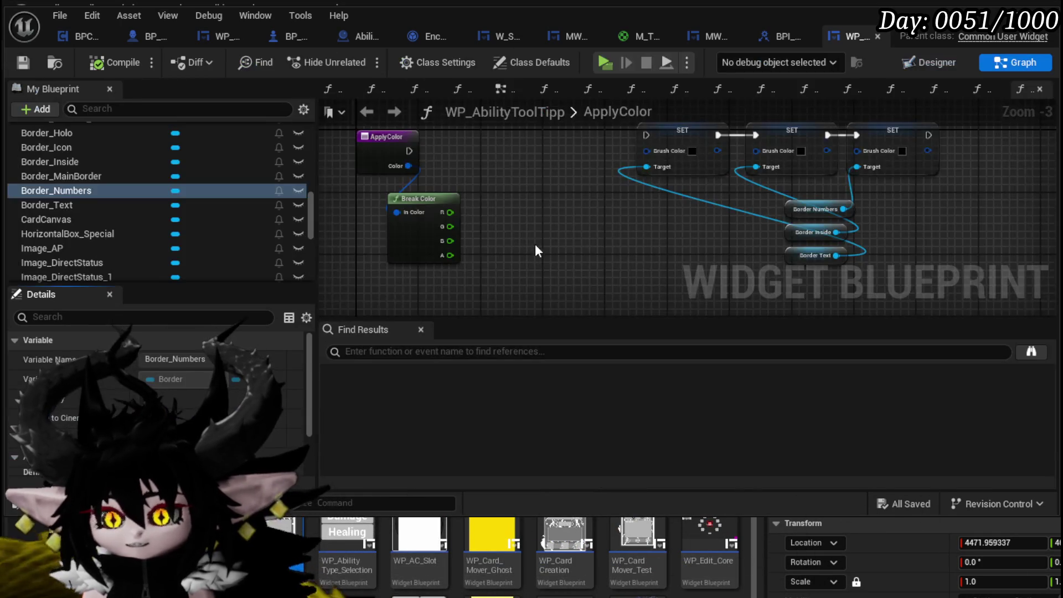
scroll(530, 241, "up", 2)
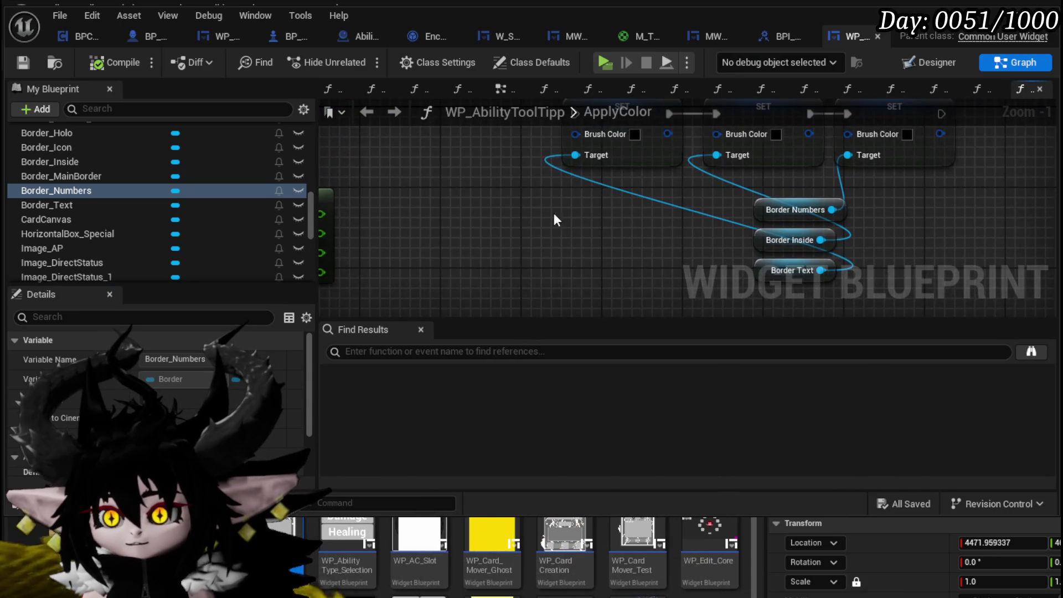
left_click_drag(690, 154, 662, 240)
Add a Make Color node and feed its result into the SET nodes' Brush Color.
type("make")
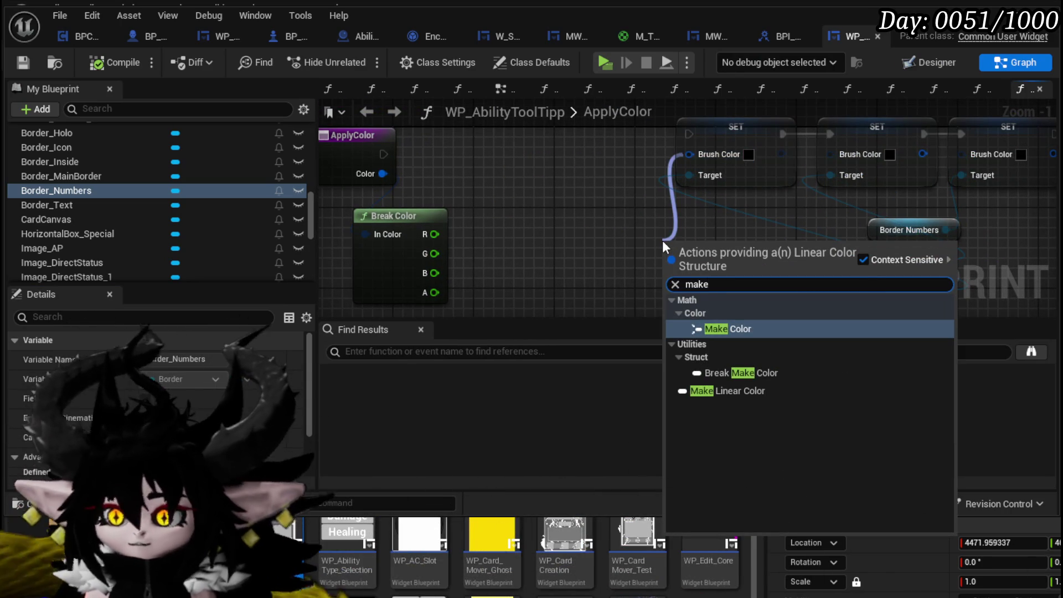
left_click(810, 332)
scroll(779, 255, "down", 3)
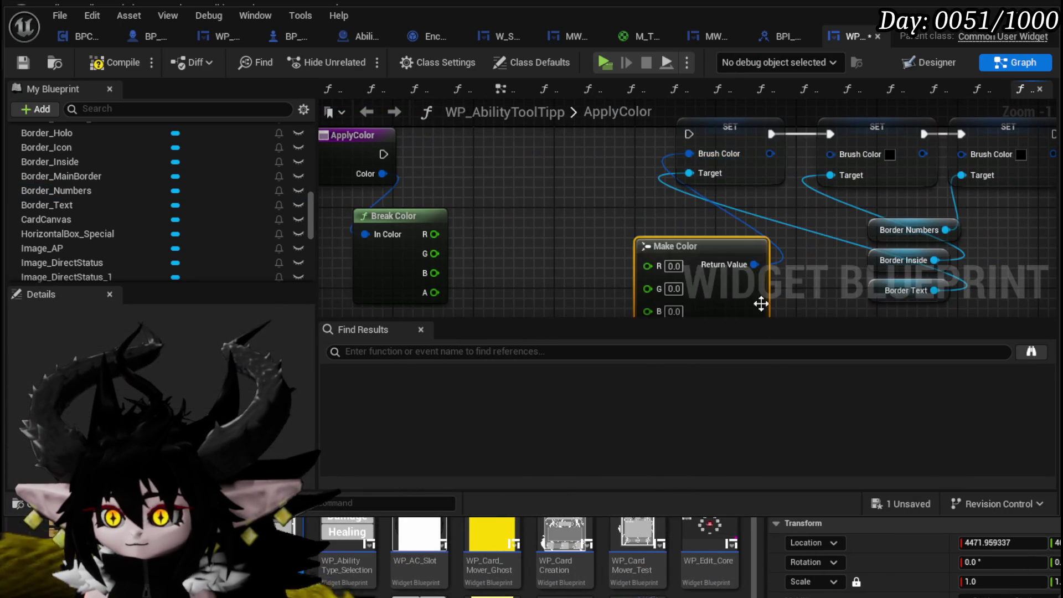
scroll(590, 231, "up", 1)
mouse_move(625, 262)
left_mouse_down()
mouse_move(686, 201)
mouse_move(616, 247)
mouse_move(705, 186)
left_mouse_up()
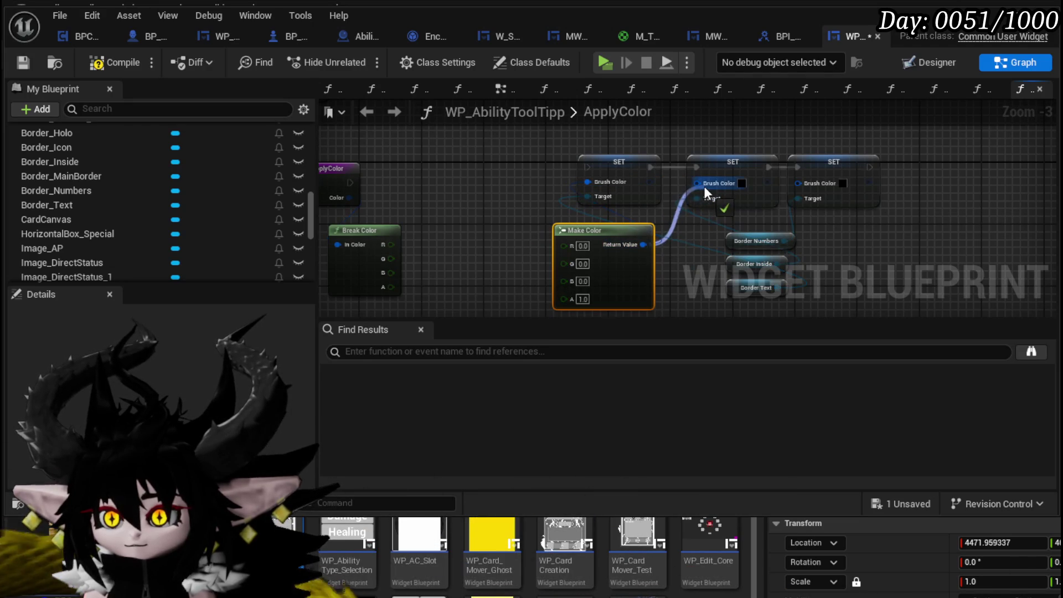
left_click_drag(643, 244, 808, 184)
scroll(451, 167, "up", 3)
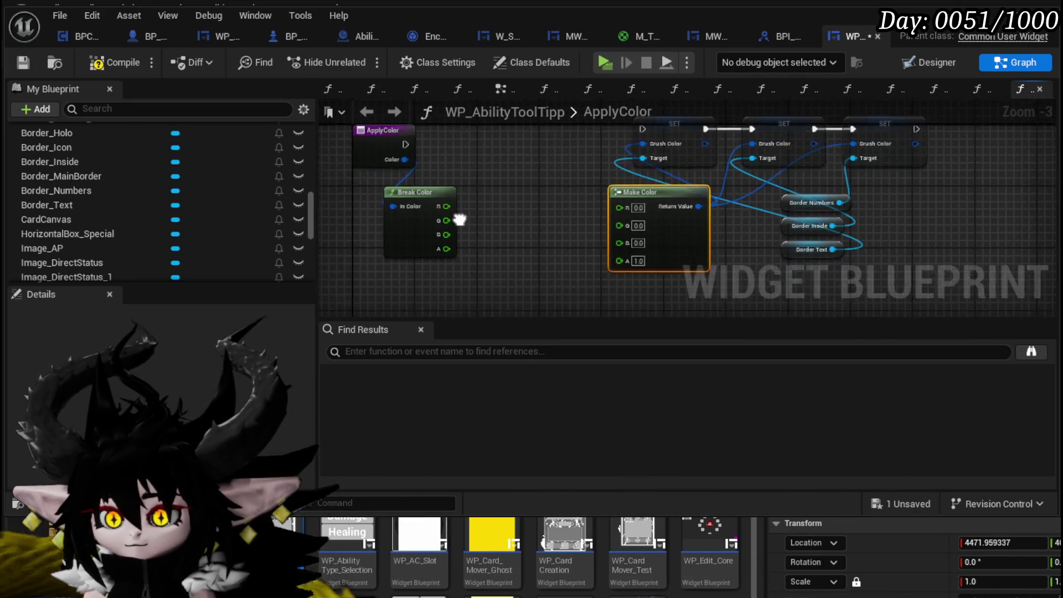
Wire Break Color's R, G, B into Make Color and set its alpha to 0.5.
left_click_drag(406, 193, 671, 197)
left_click_drag(405, 214, 674, 215)
left_click_drag(406, 236, 668, 237)
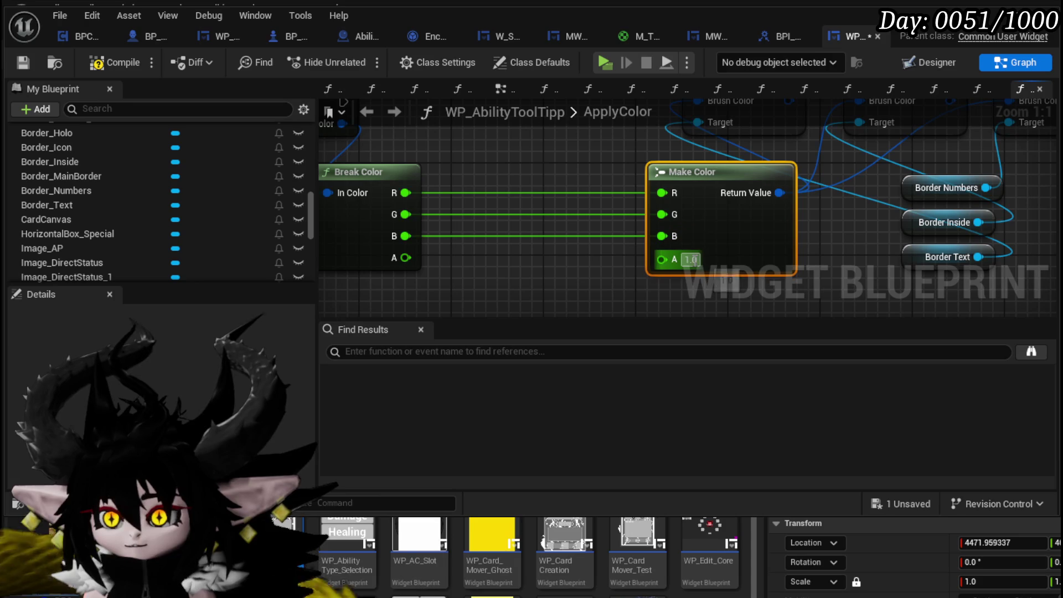
type("0.5")
key("Return")
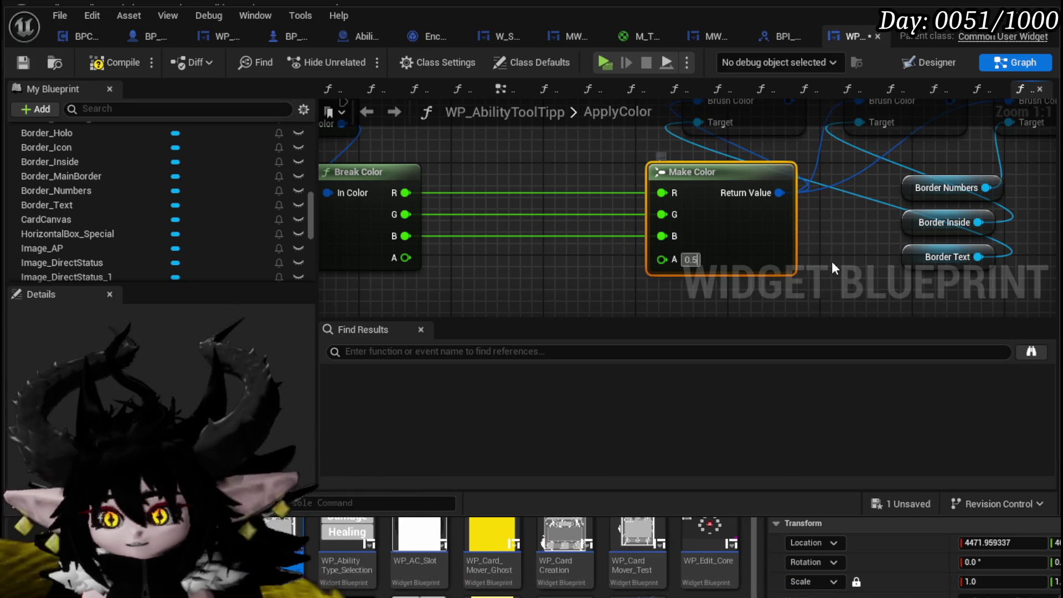
left_click(595, 160)
scroll(596, 159, "down", 3)
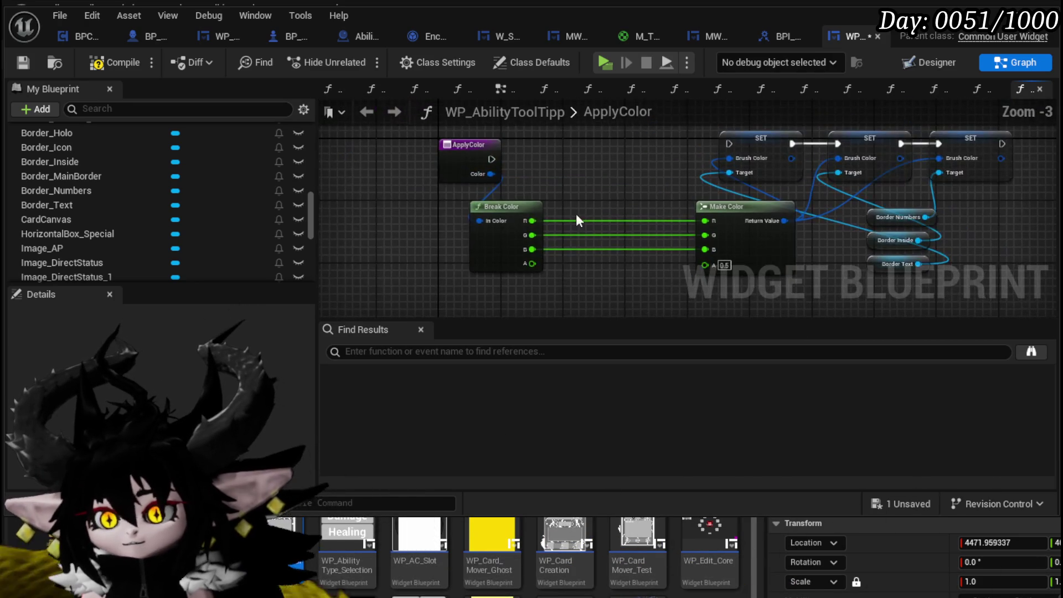
left_click_drag(504, 208, 440, 208)
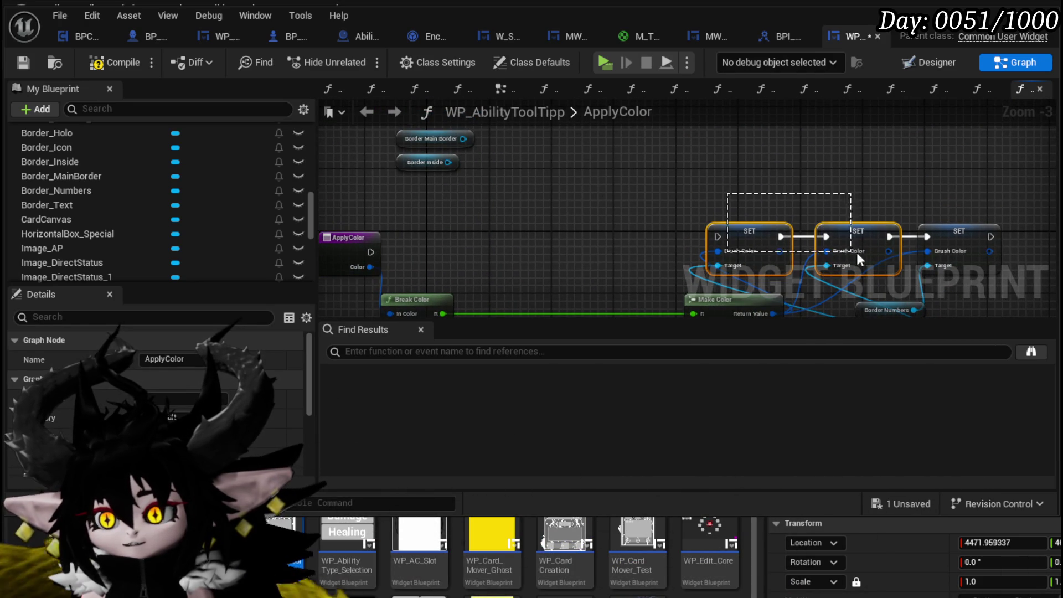
Paste two more Set Brush Color nodes ahead of the existing chain and link them in.
key("ctrl+v")
left_click_drag(634, 236, 717, 237)
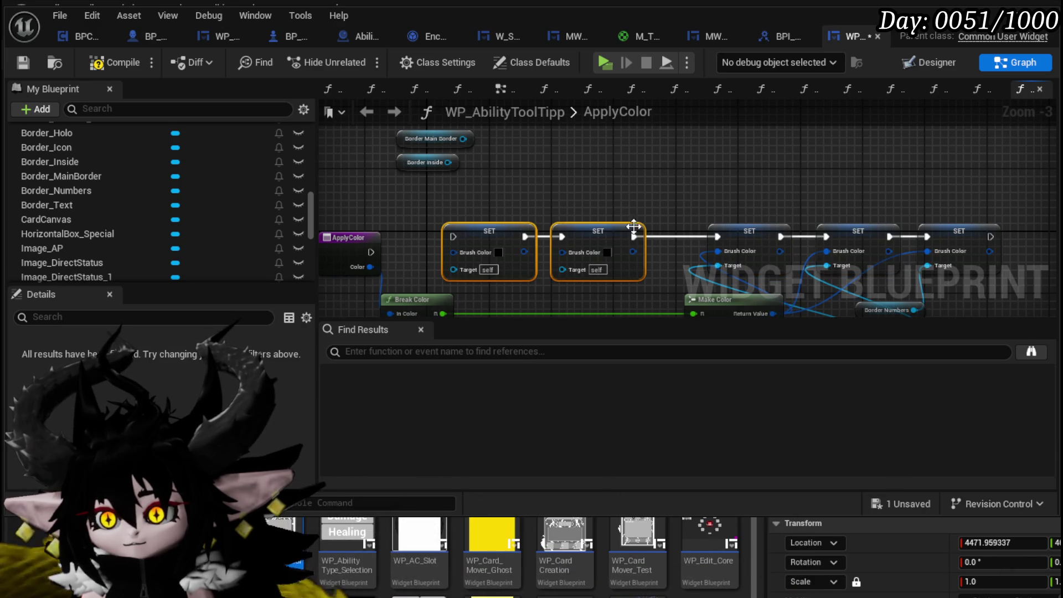
left_click_drag(579, 237, 643, 227)
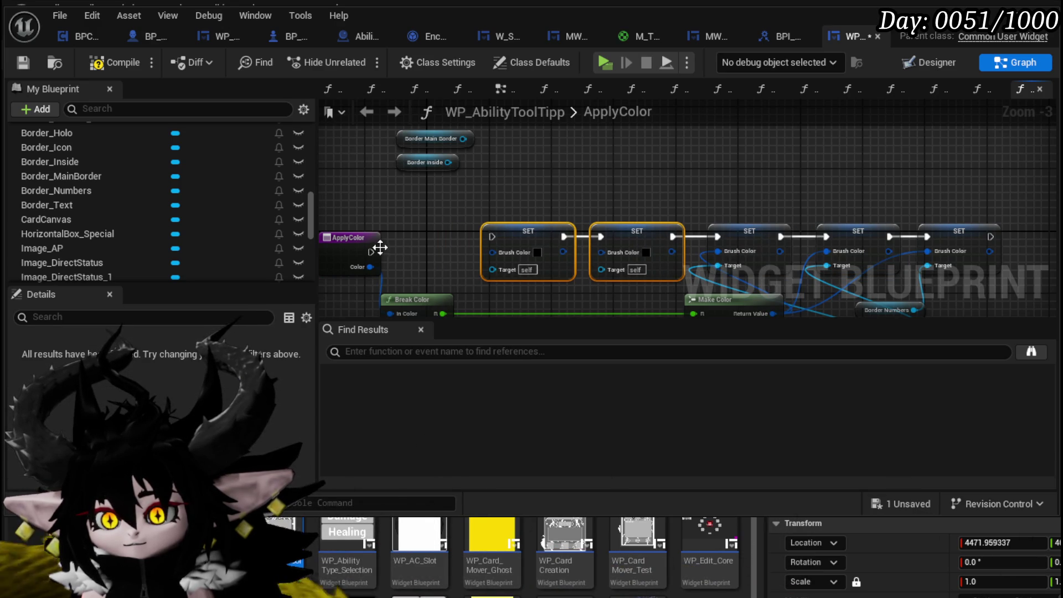
left_click_drag(372, 251, 491, 237)
Run them from ApplyColor targeting Border Inside and Border Main Border, then compile and save.
left_click_drag(447, 162, 493, 268)
mouse_move(463, 139)
left_mouse_down()
mouse_move(573, 262)
mouse_move(599, 271)
left_mouse_up()
mouse_move(408, 202)
left_mouse_down()
mouse_move(624, 188)
mouse_move(507, 224)
left_mouse_up()
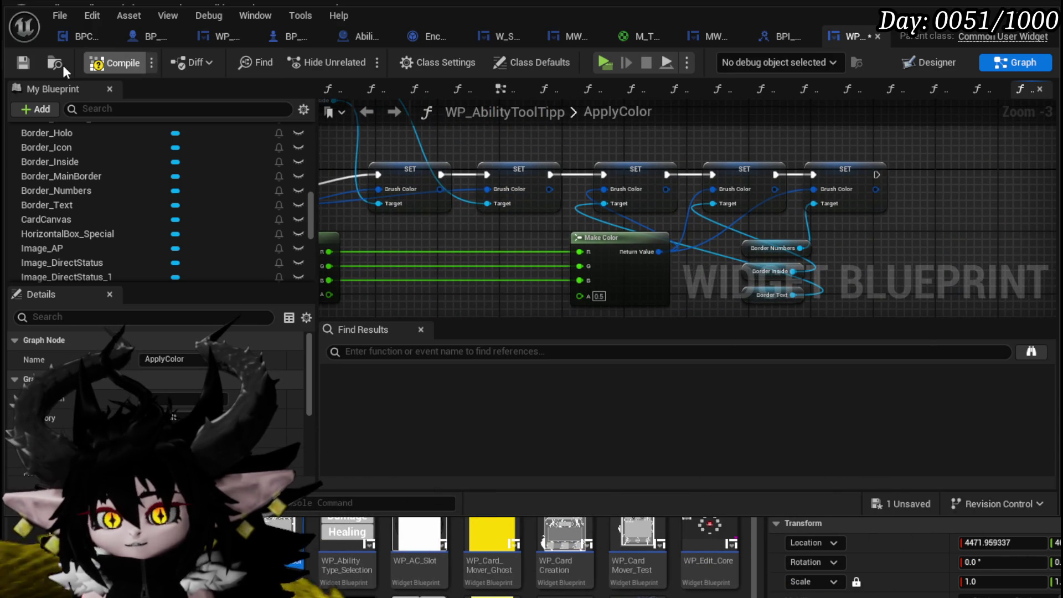
left_click(24, 62)
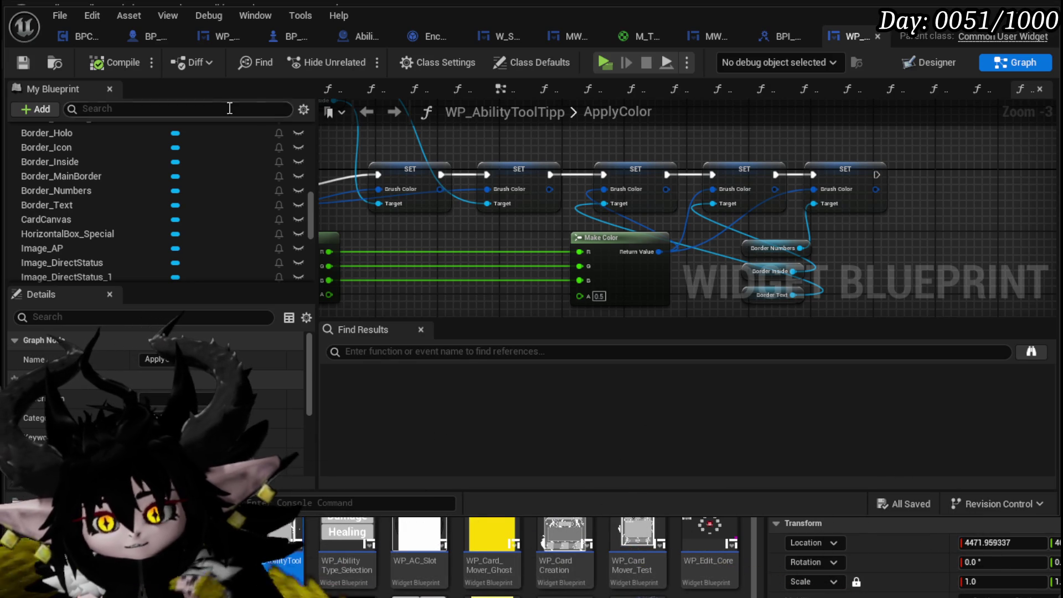
key("alt+Tab")
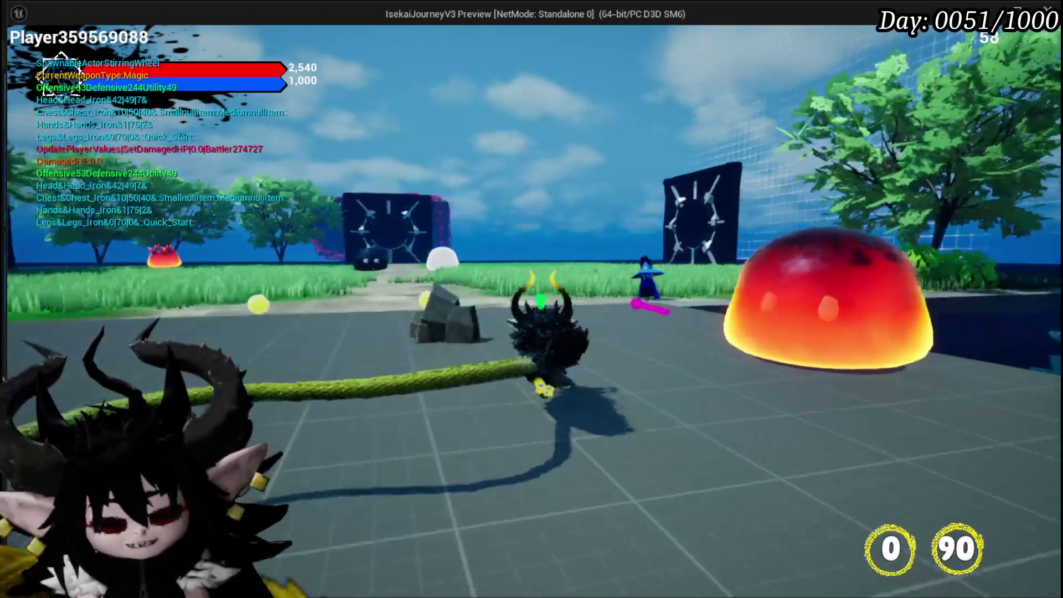
In the play test, check the in-game menu, colour-wheel settings and Equipment cards, then stop and save.
key("Tab")
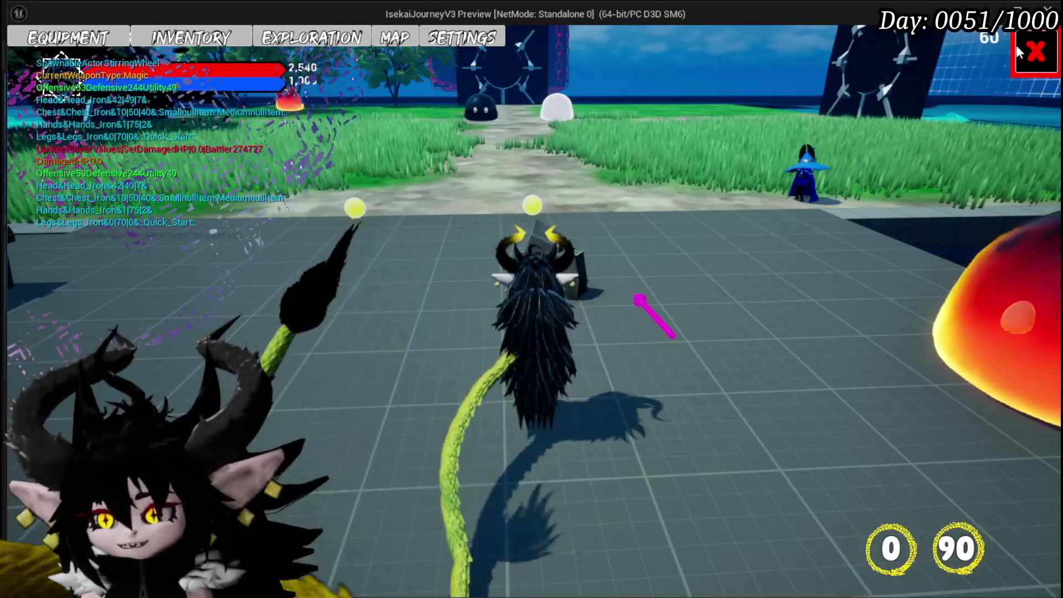
left_click(1034, 51)
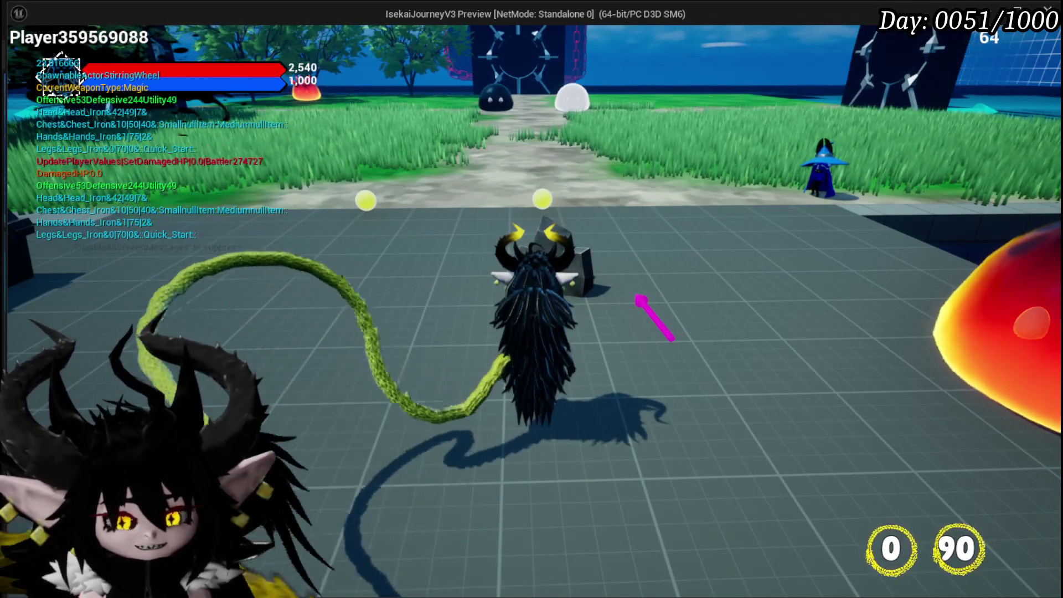
key("Tab")
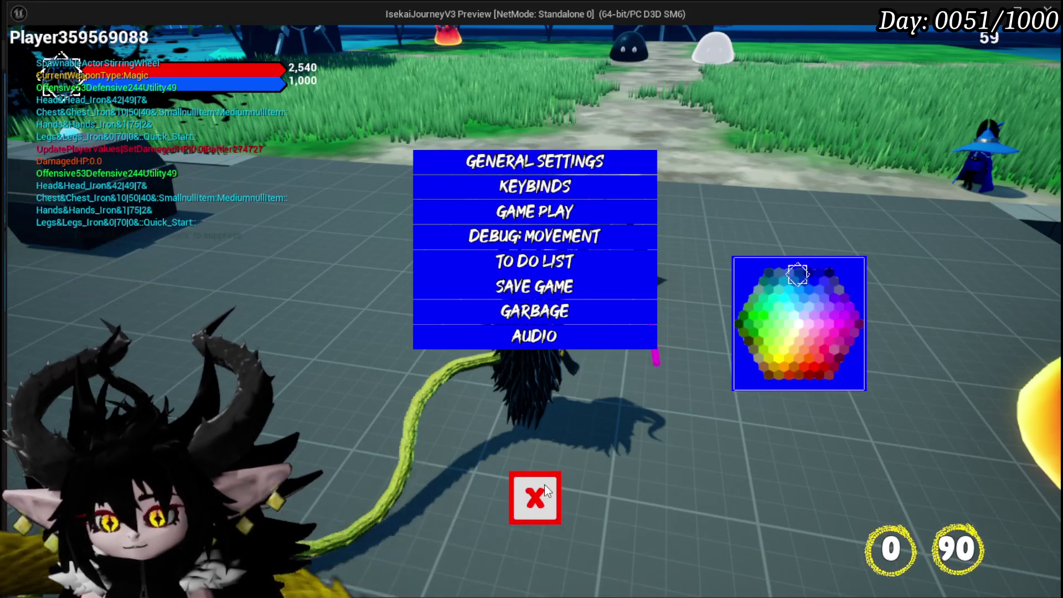
left_click(544, 484)
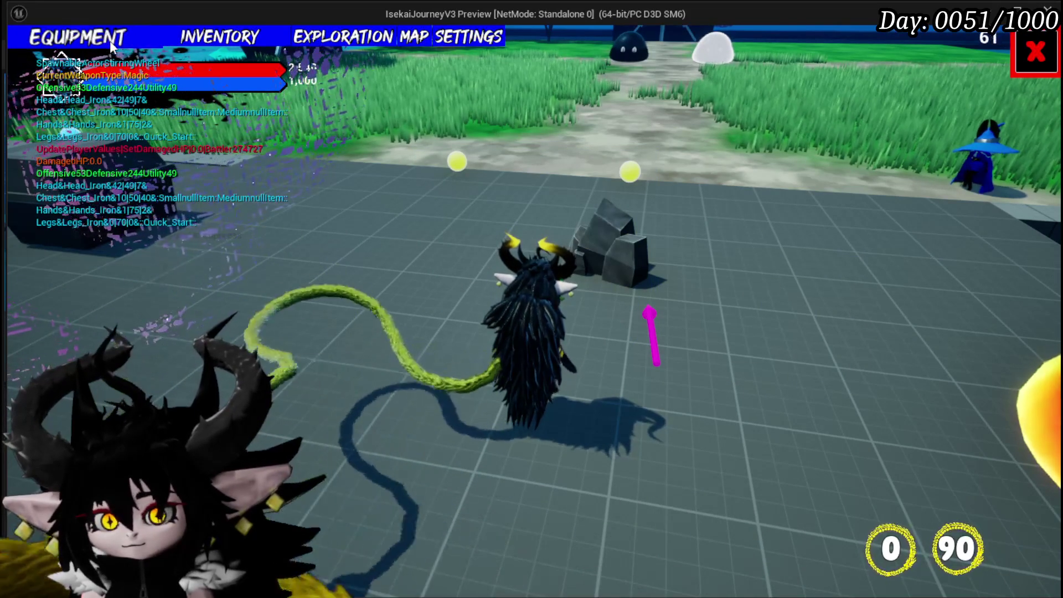
left_click(110, 41)
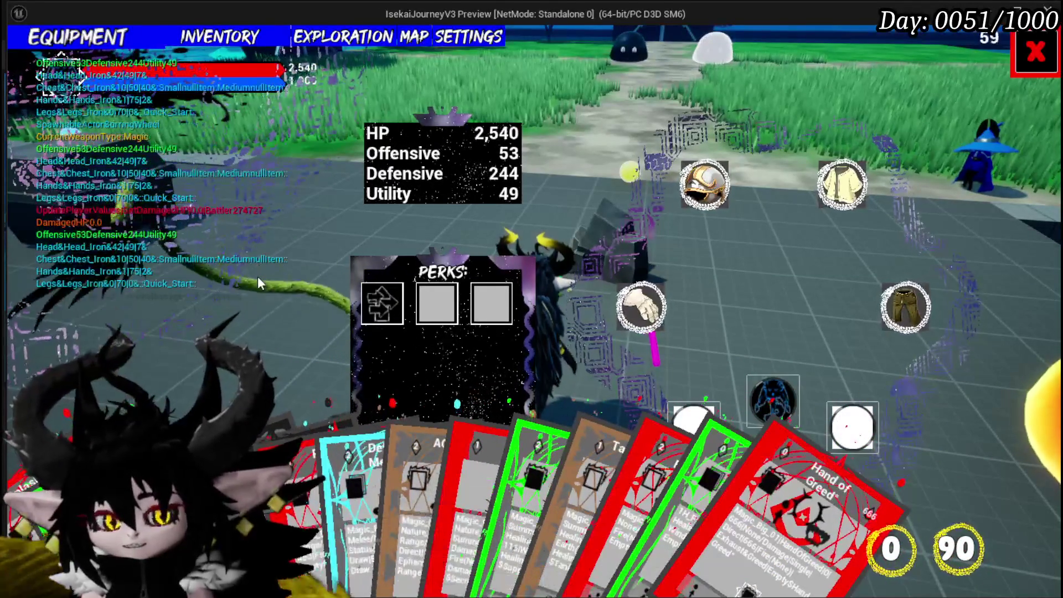
key("Escape")
key("ctrl+s")
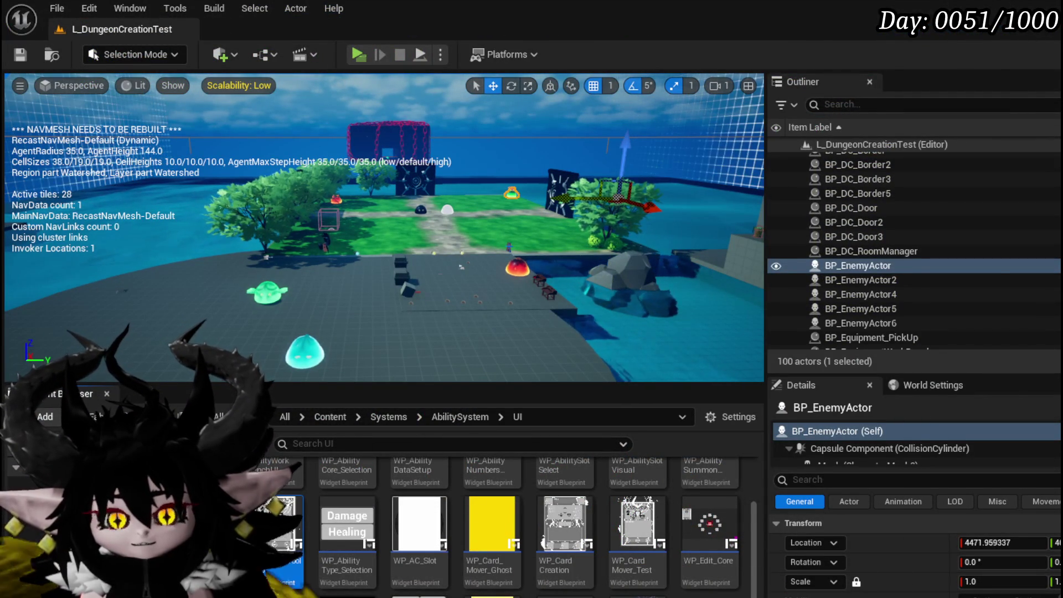
Review the tooltip's ApplyColor graph, then look through BP_ThirdPersonCharacter, W_Settings and MW_ColorPicker blueprints.
key("alt+Tab")
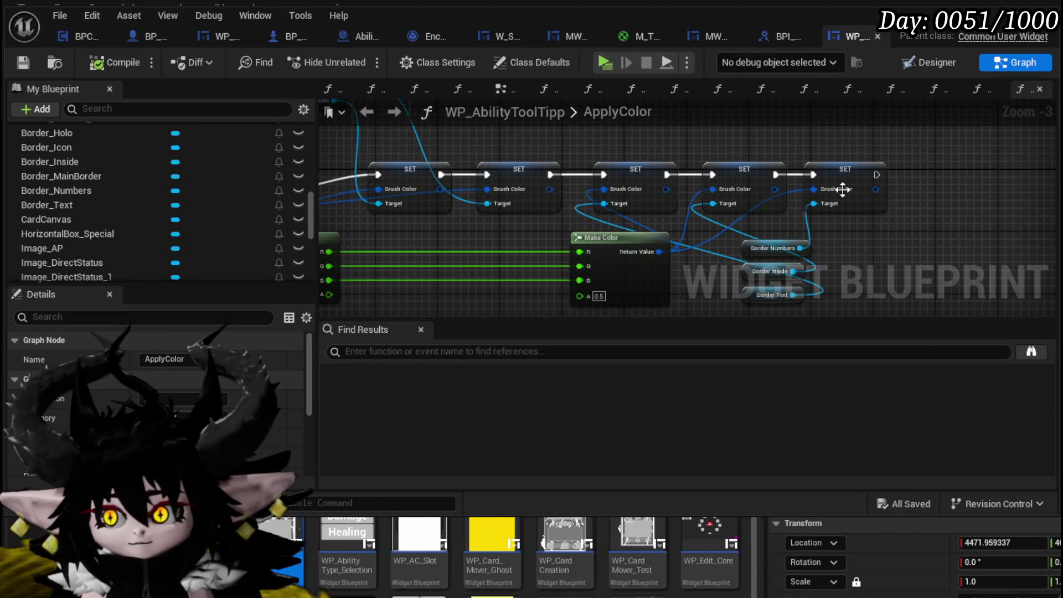
scroll(490, 158, "down", 2)
scroll(471, 167, "up", 2)
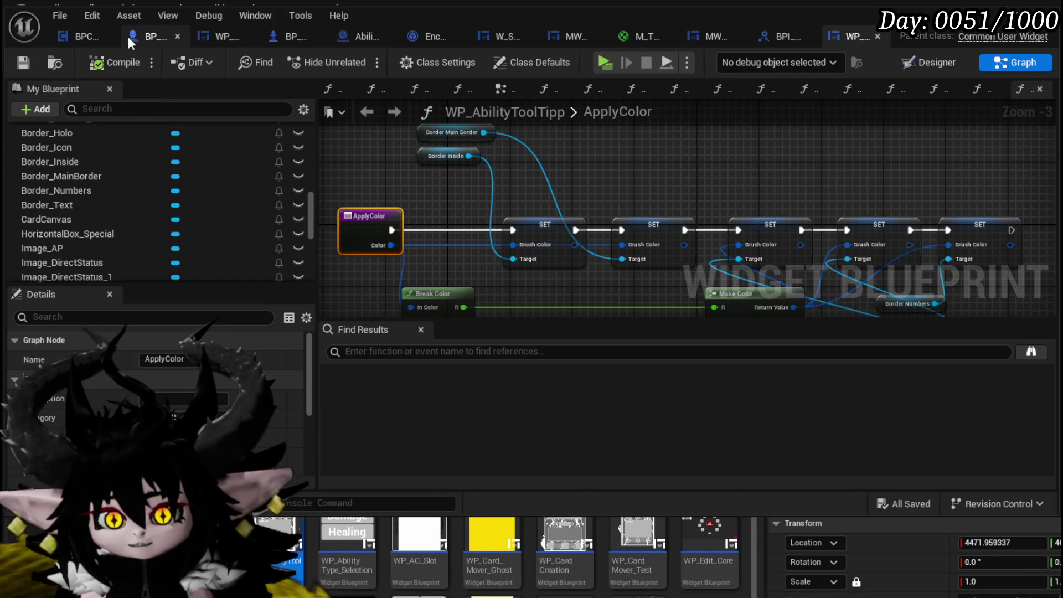
left_click(128, 37)
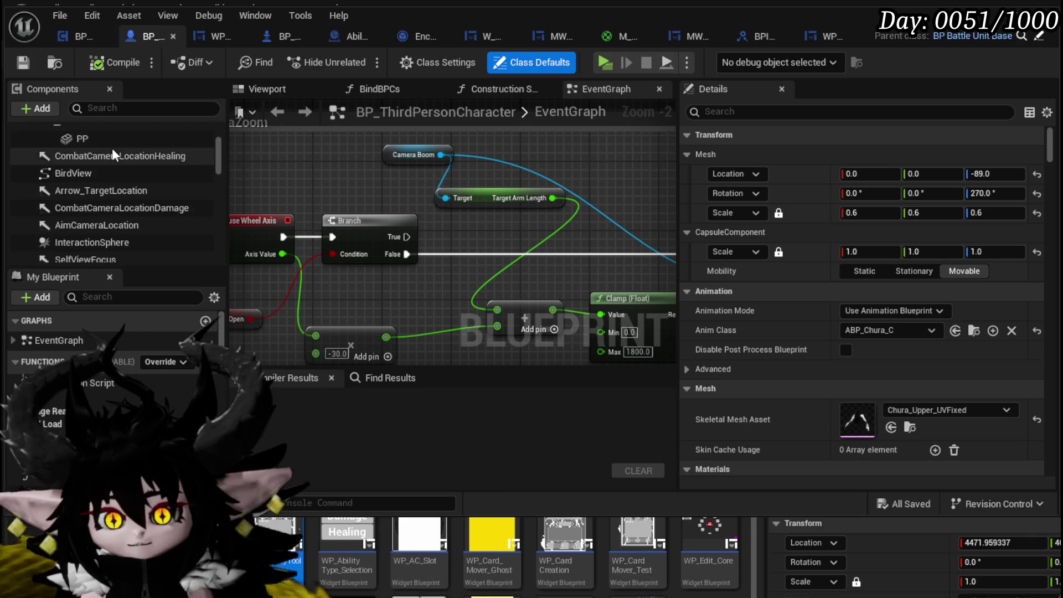
scroll(114, 148, "down", 10)
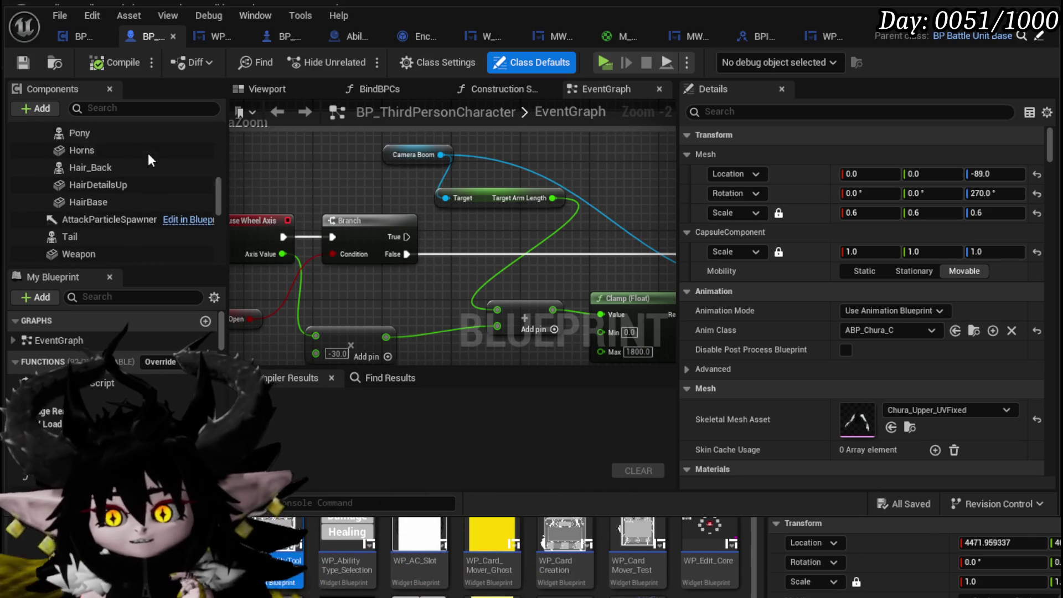
scroll(148, 153, "down", 2)
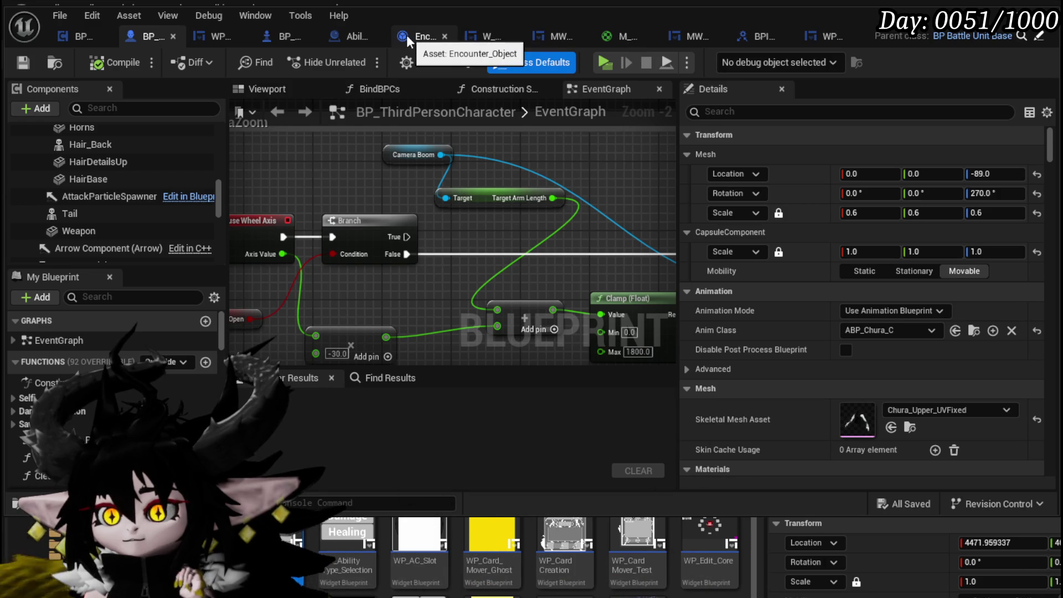
left_click(477, 35)
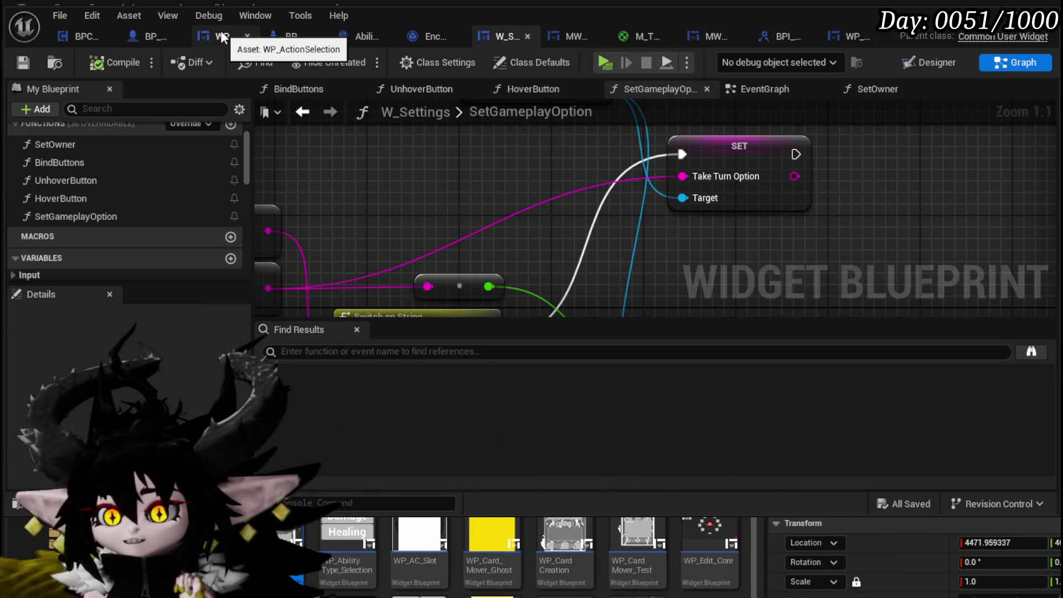
left_click(579, 34)
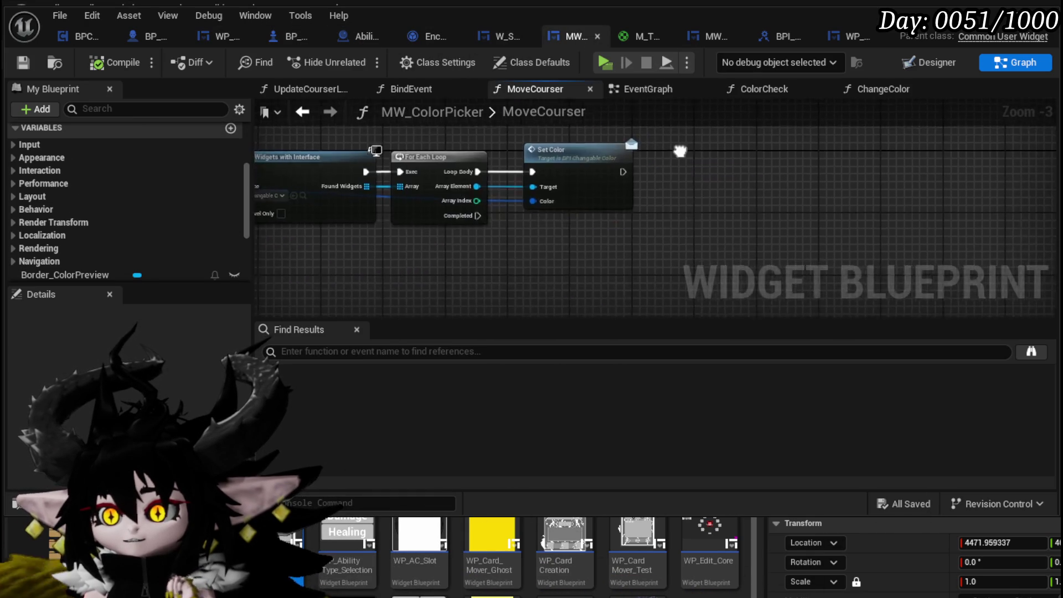
Open ChangeColor and shift the Border Color Preview nodes aside to make room.
double_click(332, 162)
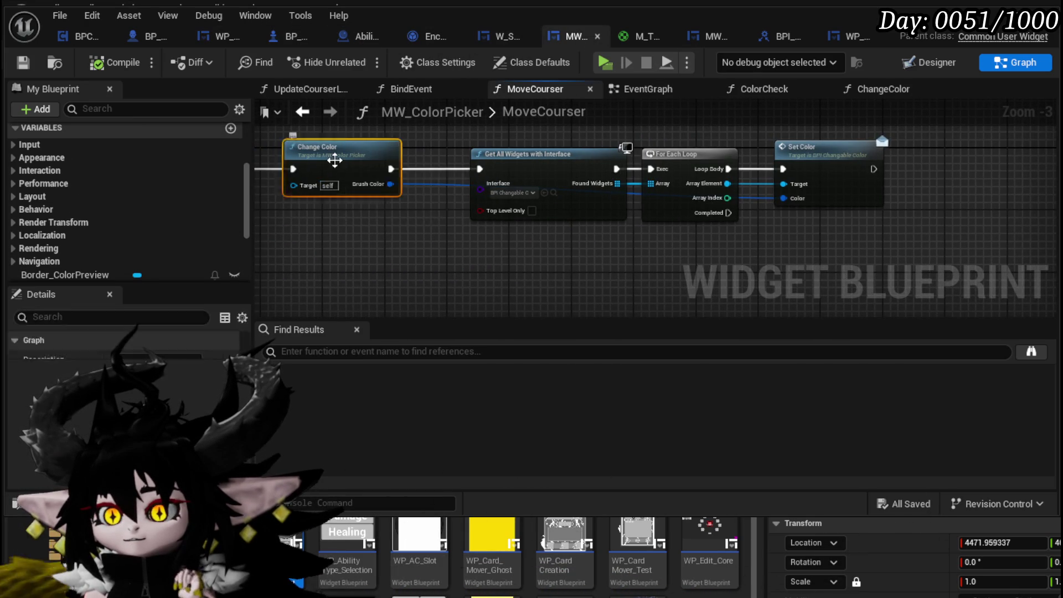
scroll(664, 196, "up", 4)
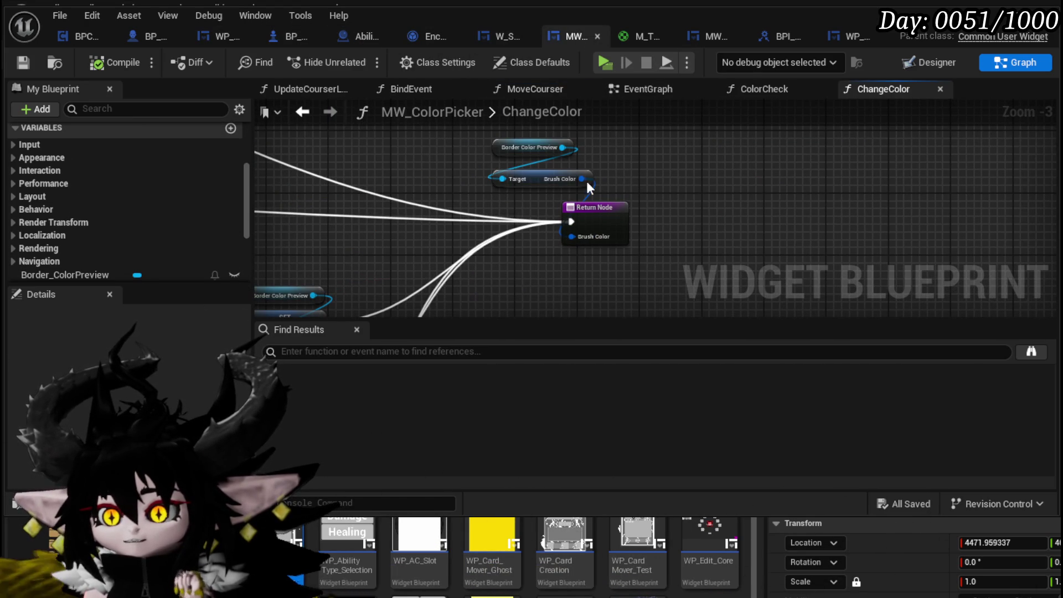
left_click_drag(458, 207, 595, 136)
left_click_drag(537, 181, 424, 165)
left_click(540, 167)
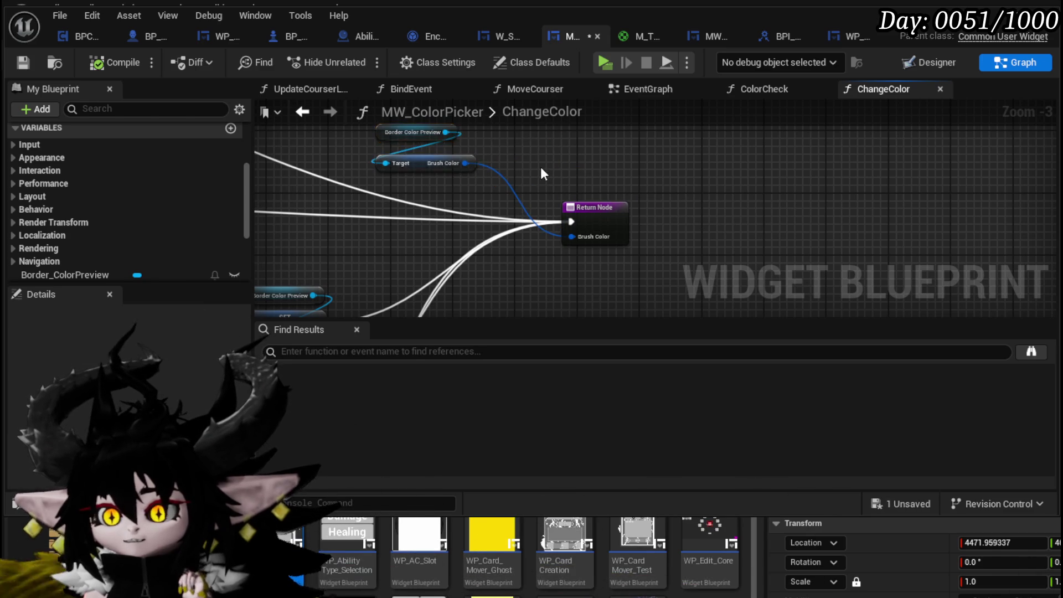
scroll(77, 222, "down", 6)
scroll(73, 224, "up", 2)
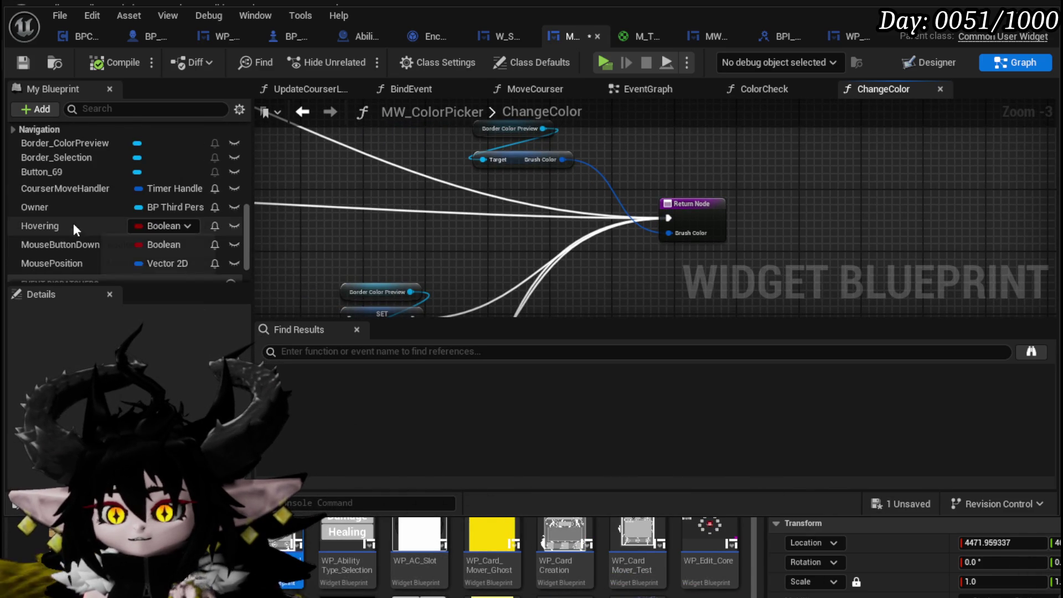
Add an Owner getter feeding a Get BPC Settings node, then compile and save.
mouse_move(39, 207)
left_mouse_down()
mouse_move(589, 150)
mouse_move(441, 193)
mouse_move(468, 195)
mouse_move(469, 215)
left_mouse_up()
left_click(458, 207)
type("BPC ")
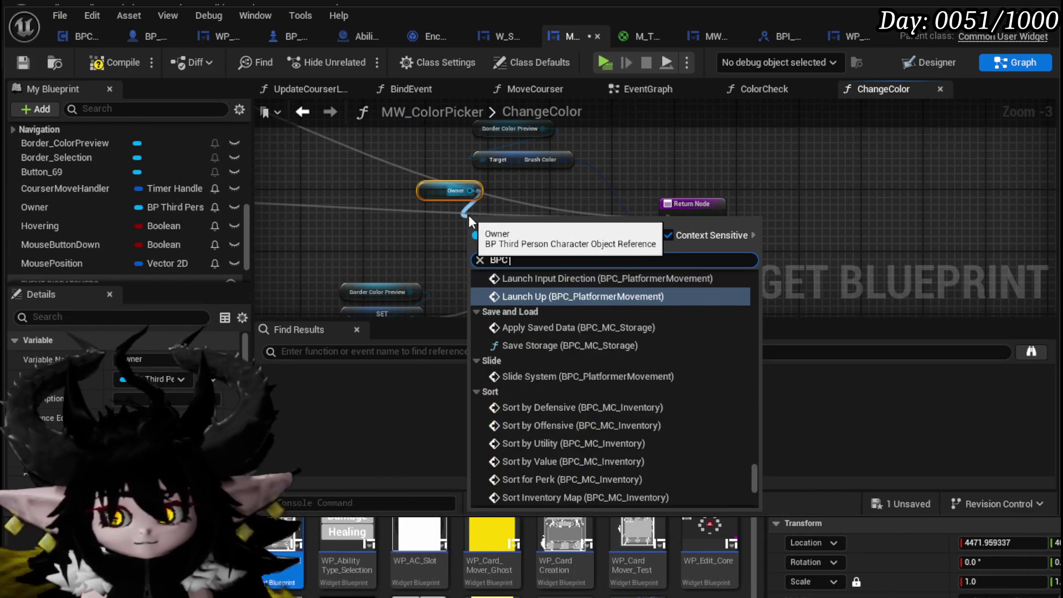
type("Setting")
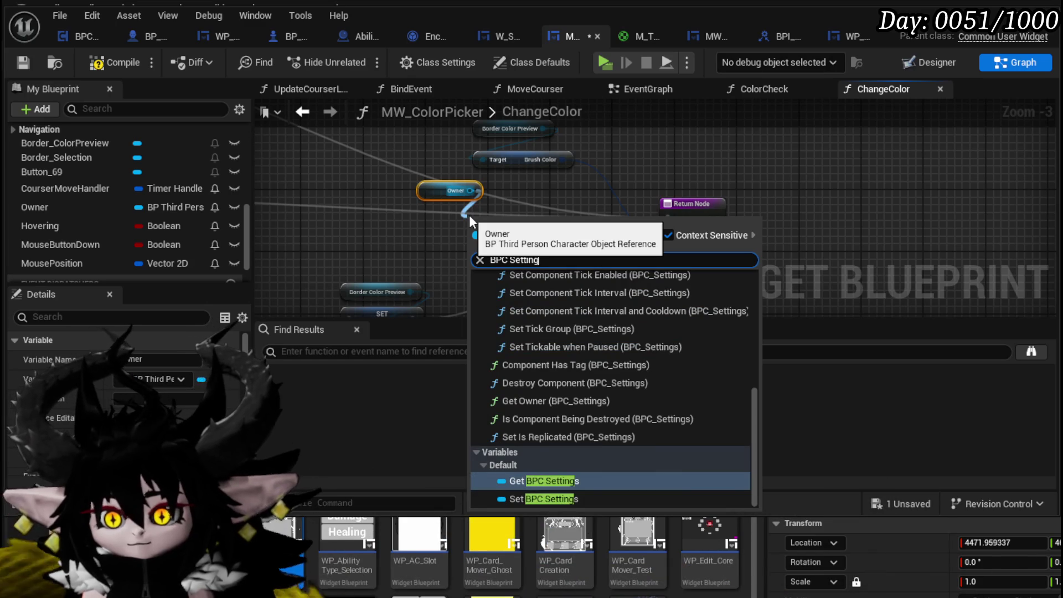
left_click(532, 480)
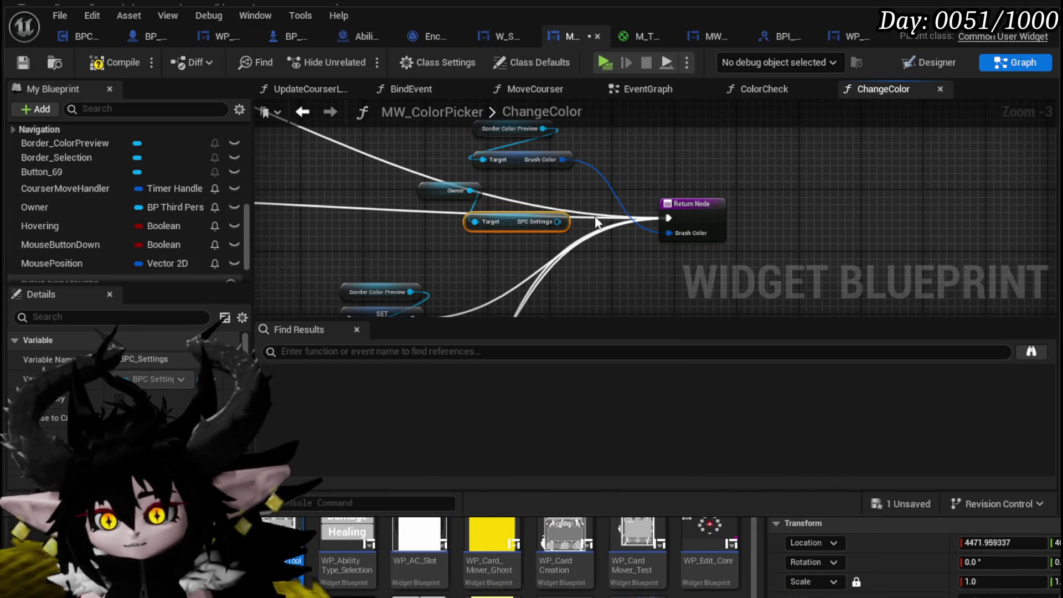
left_click(115, 62)
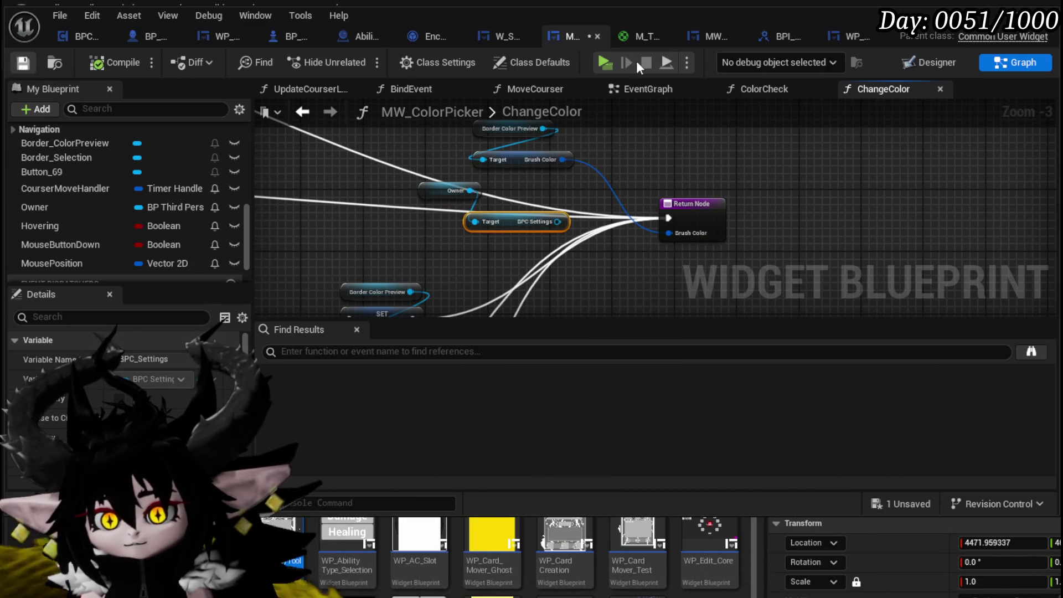
Open the BPC_Settings blueprint from the Content/Systems/BPC folder.
key("alt+Tab")
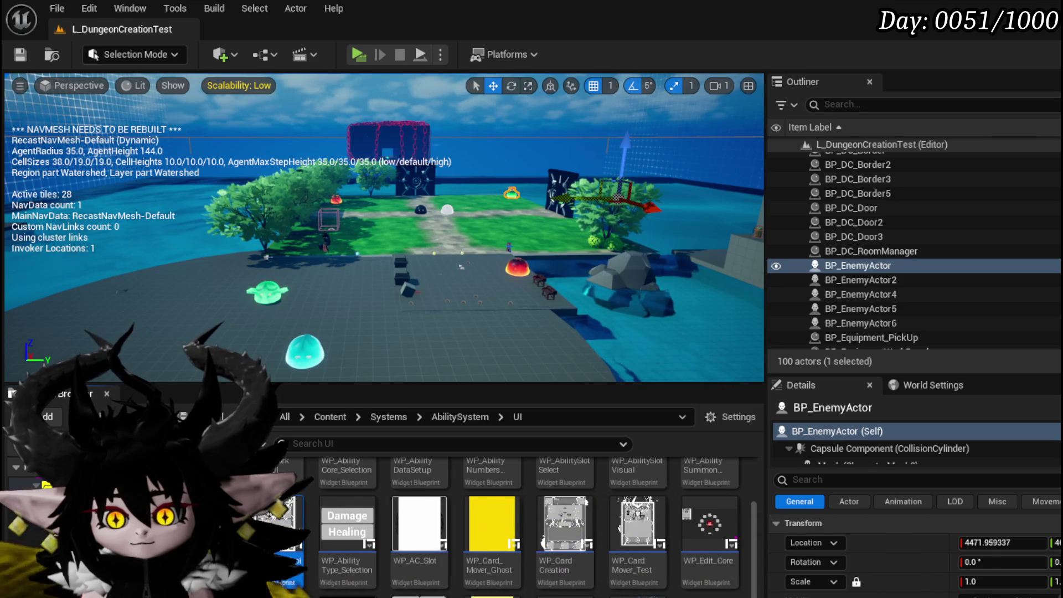
left_click(34, 588)
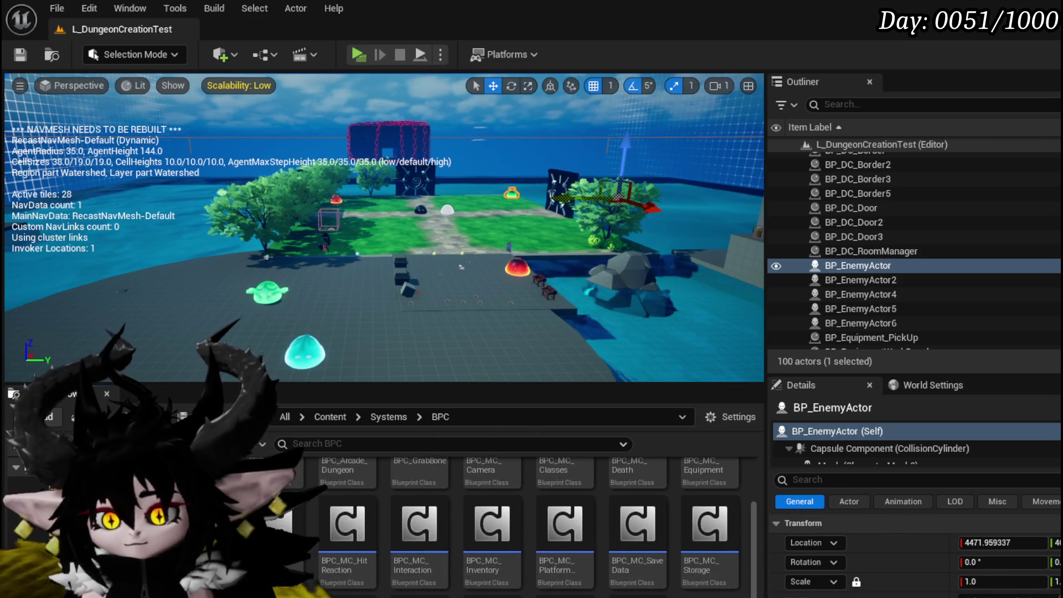
double_click(637, 596)
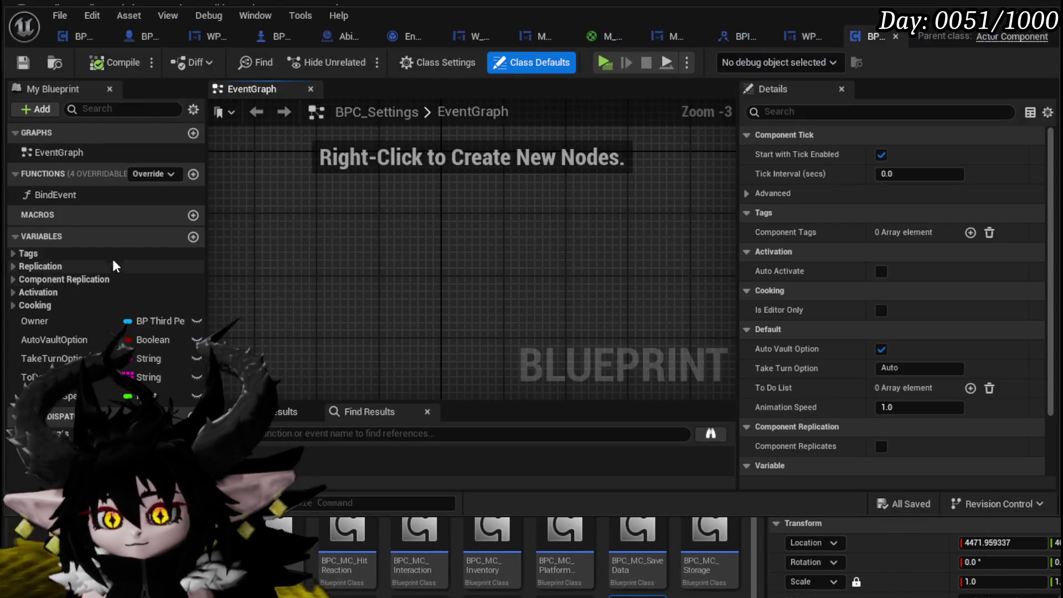
Add a WidgetMainColor variable, type it as Linear Color, and compile and save.
left_click(193, 237)
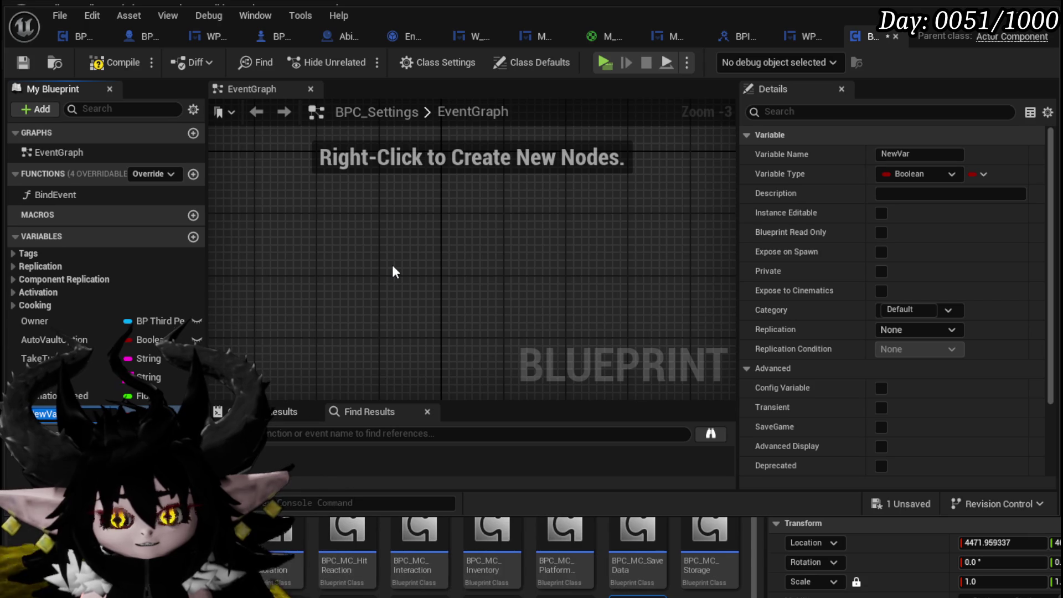
type("Widge")
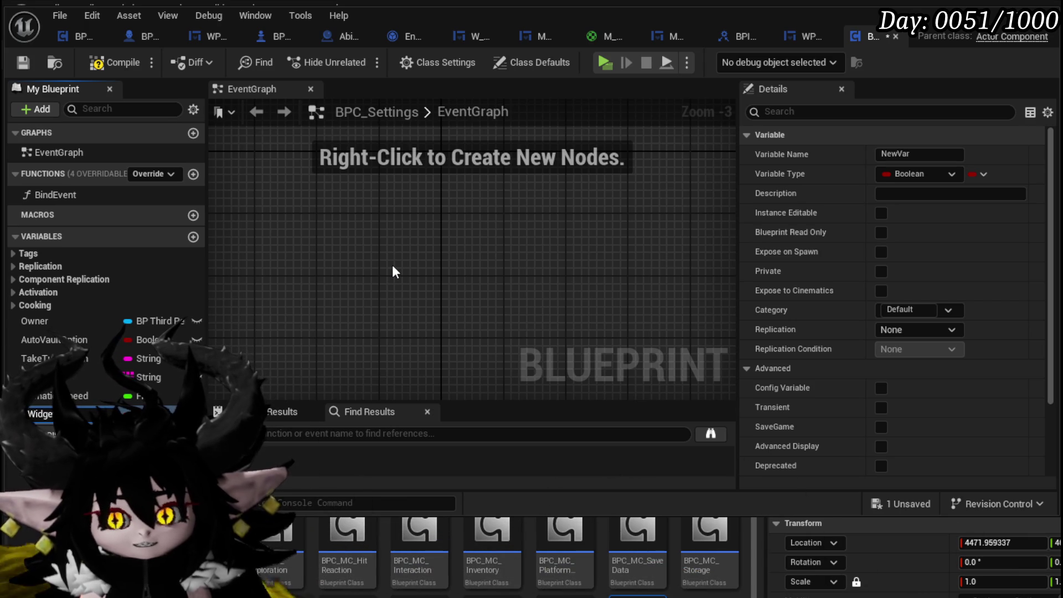
type("t")
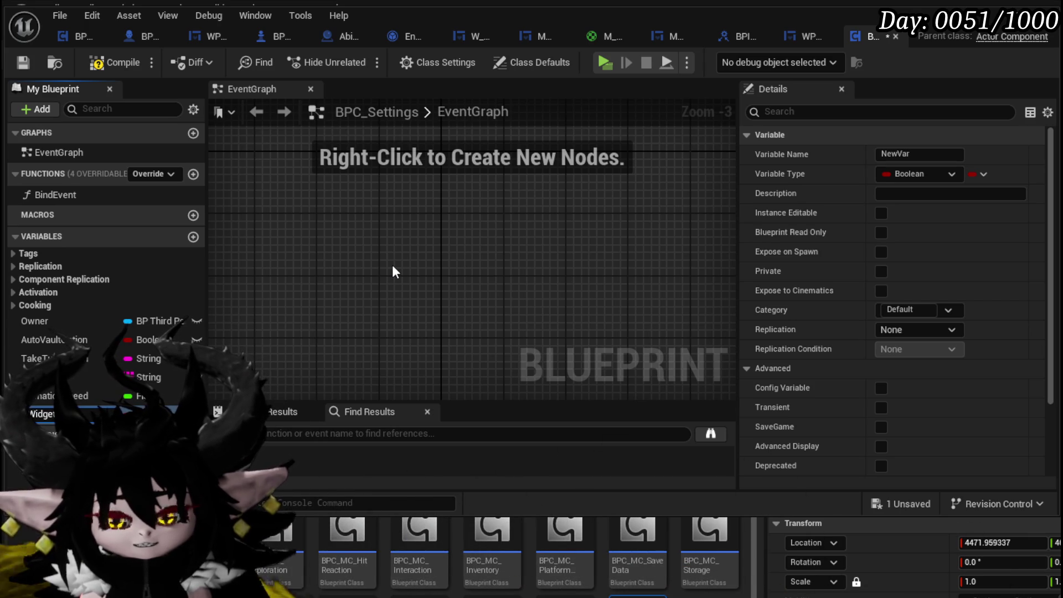
type("c")
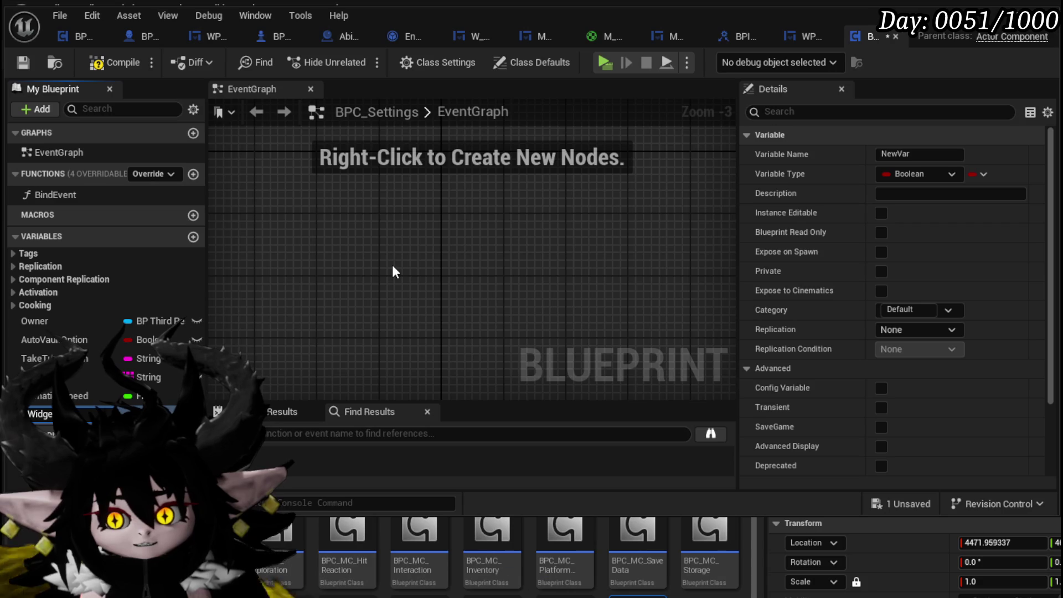
type("olor")
key("Return")
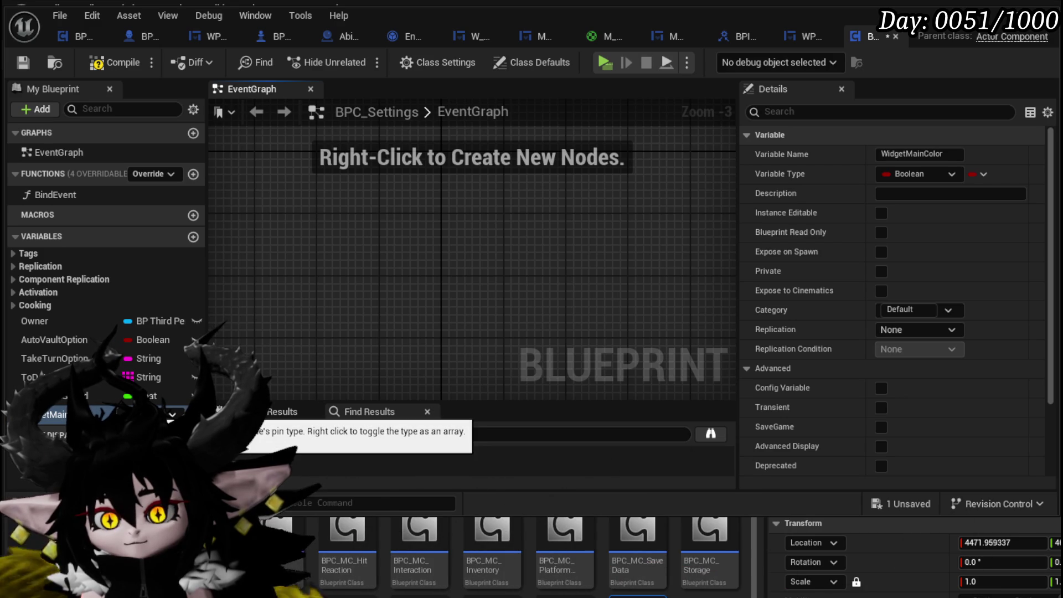
left_click(922, 173)
type("LinearC")
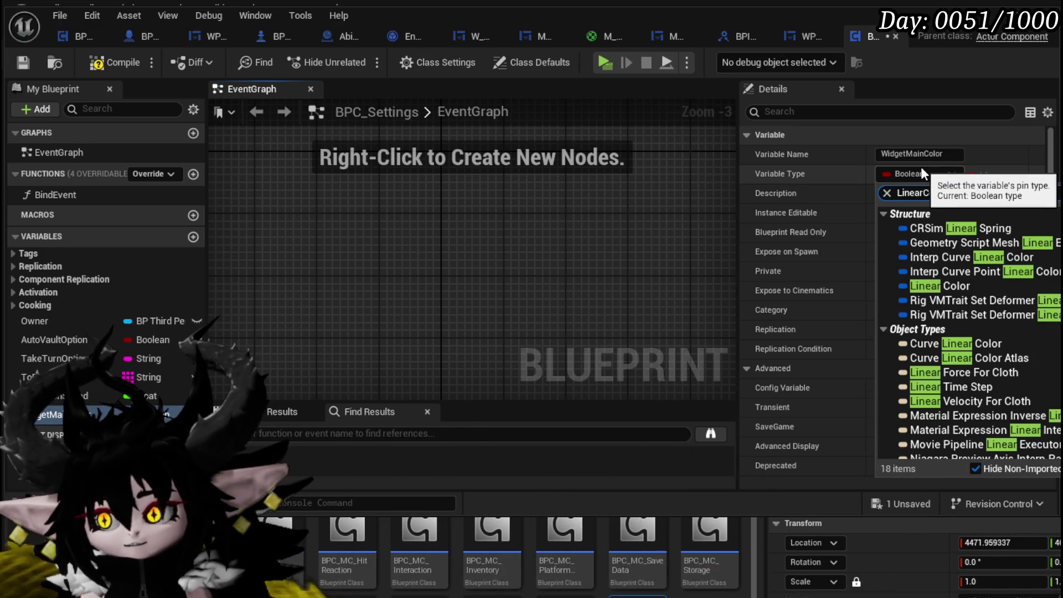
type("olo")
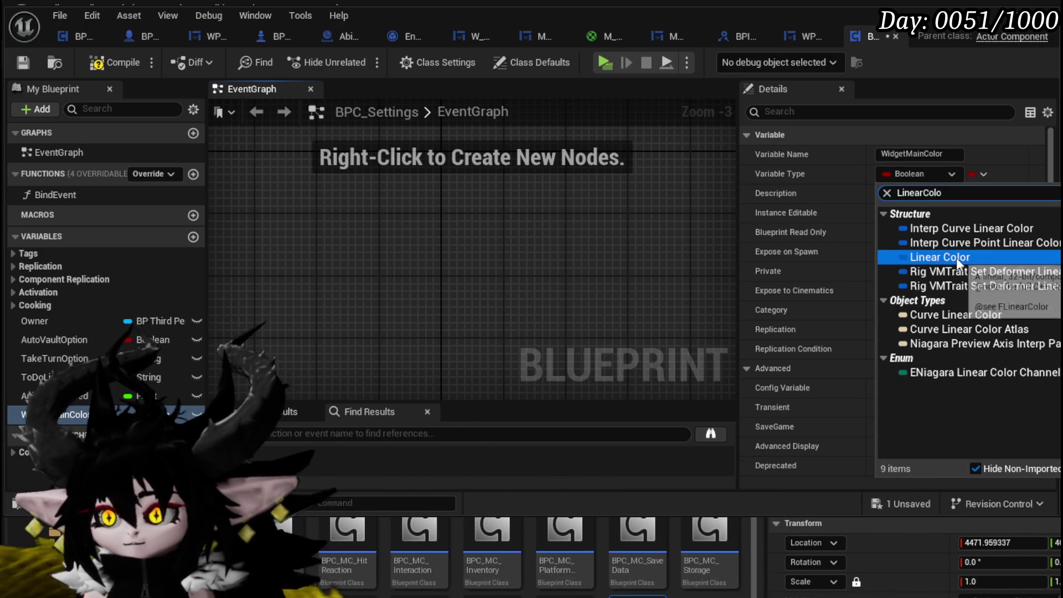
left_click(955, 258)
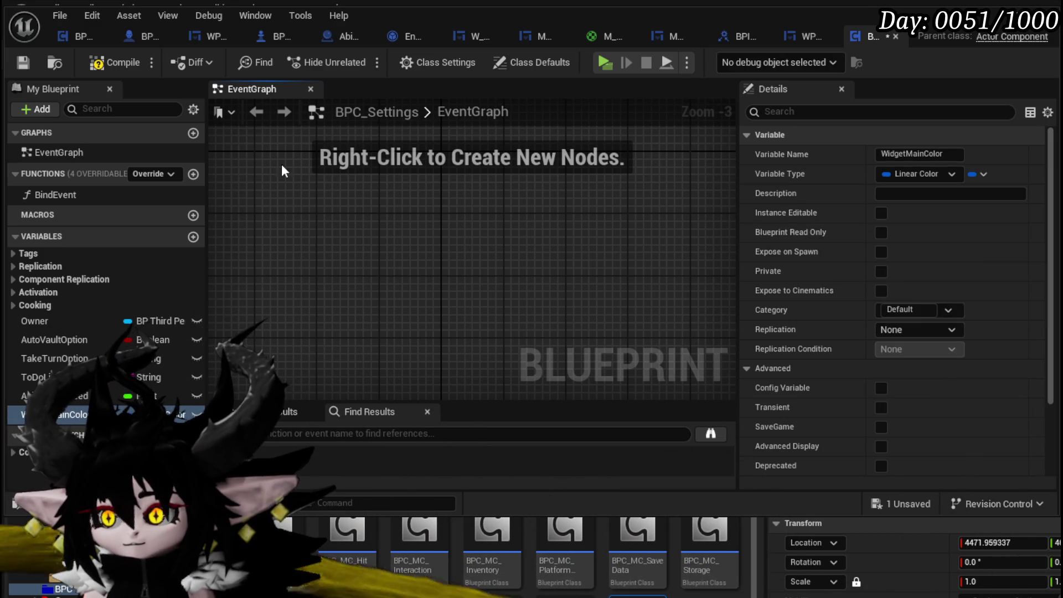
left_click(22, 63)
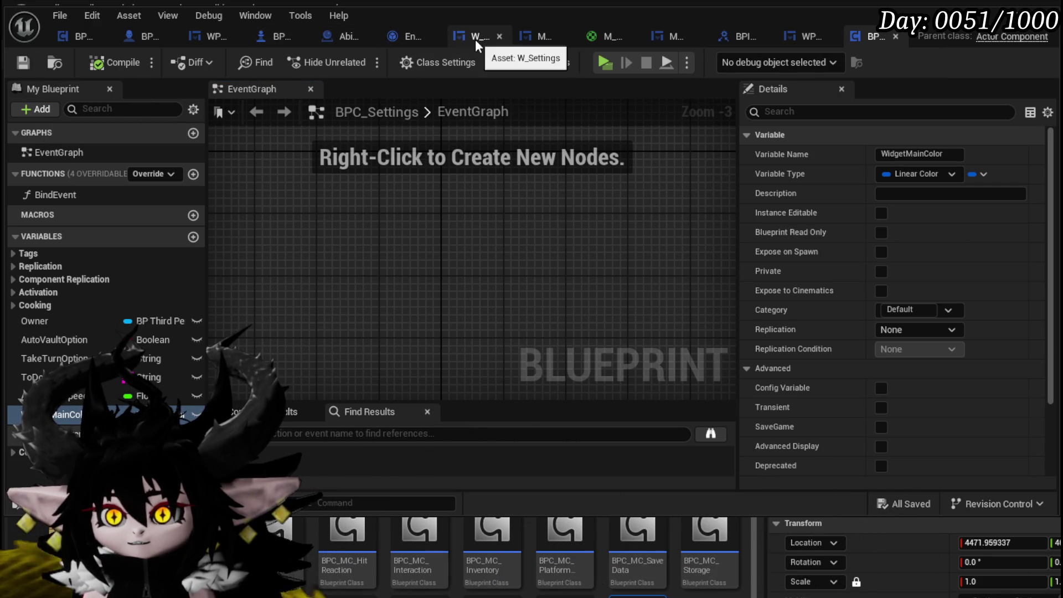
In MW_ColorPicker's ChangeColor, add a Set Widget Main Color node from the BPC Settings reference.
left_click(543, 39)
left_click_drag(559, 221, 662, 161)
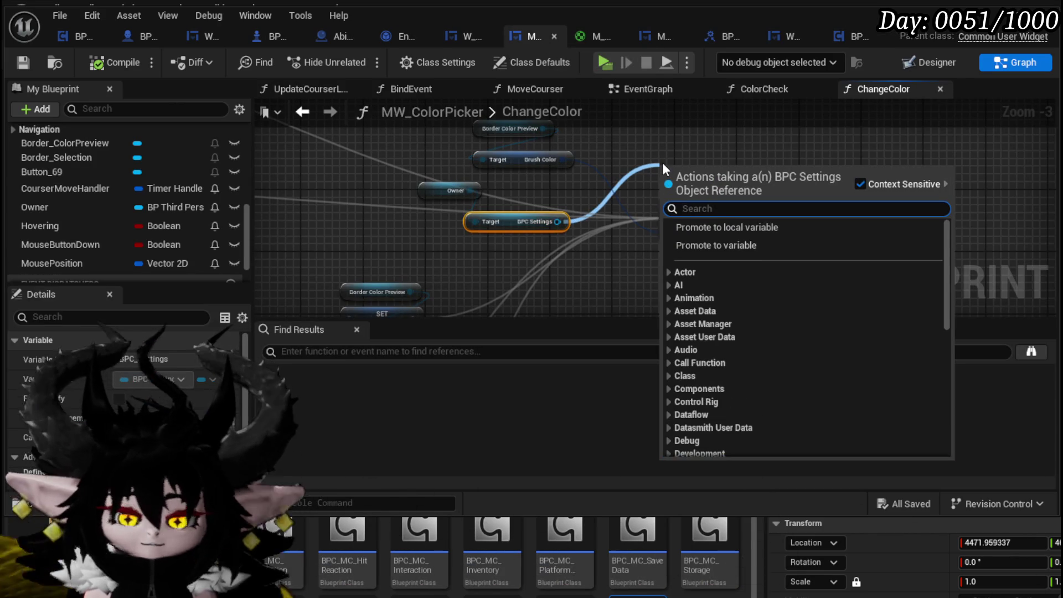
type("Widget")
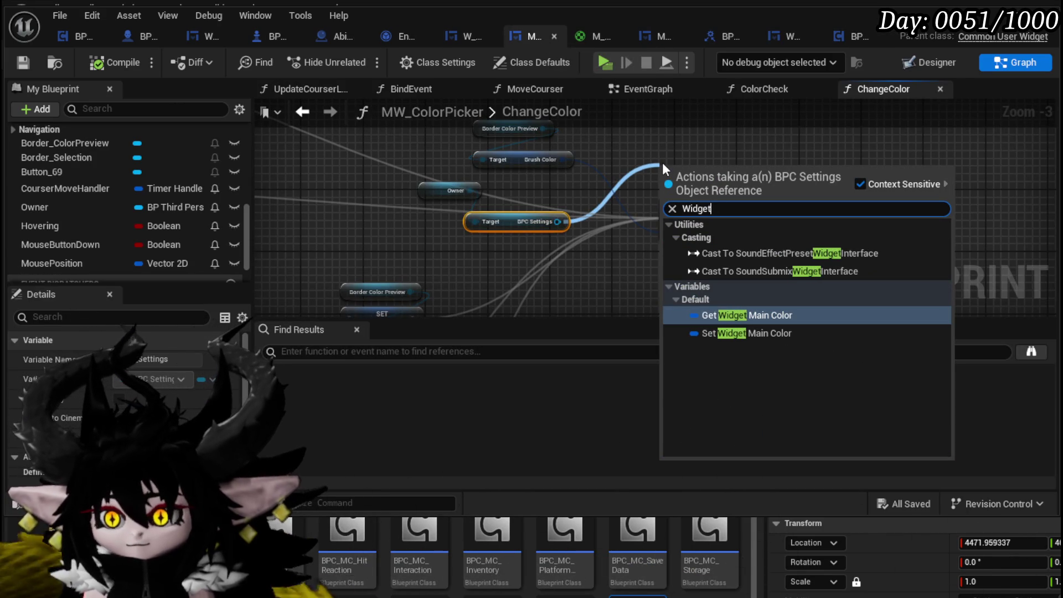
left_click(714, 332)
scroll(717, 225, "down", 4)
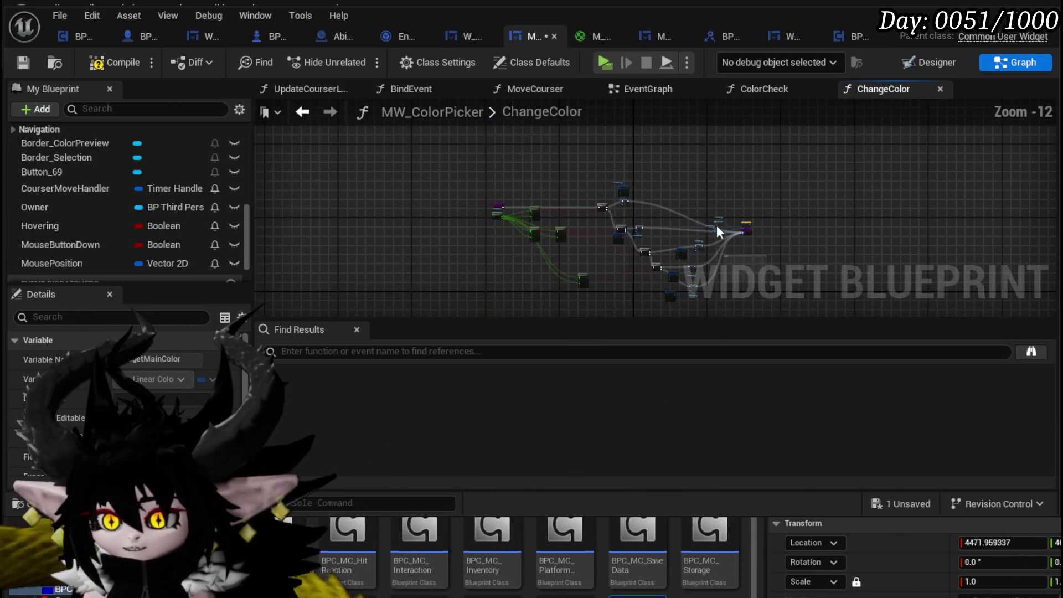
scroll(502, 249, "up", 5)
left_click_drag(521, 217, 716, 205)
Chain SET into the Return Node, feeding Brush Color in and returning the stored colour as Brush Color.
left_click_drag(378, 260, 461, 202)
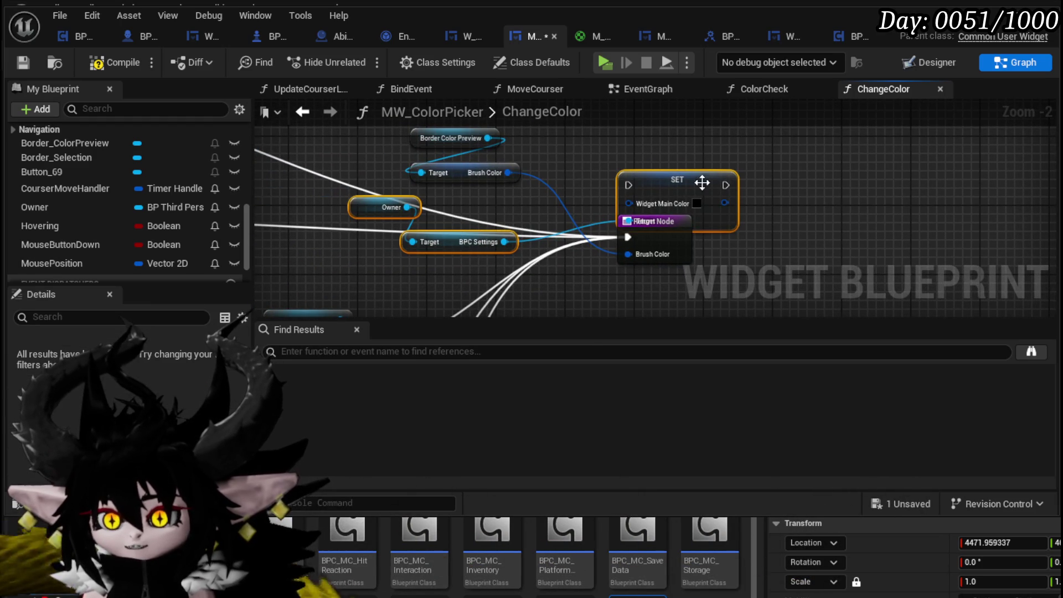
left_click_drag(774, 188, 654, 181)
left_click_drag(590, 227, 683, 228)
mouse_move(562, 176)
left_mouse_down()
mouse_move(556, 234)
mouse_move(637, 238)
mouse_move(512, 227)
mouse_move(628, 244)
mouse_move(638, 231)
left_mouse_up()
mouse_move(386, 165)
left_mouse_down()
mouse_move(512, 260)
mouse_move(510, 247)
left_mouse_up()
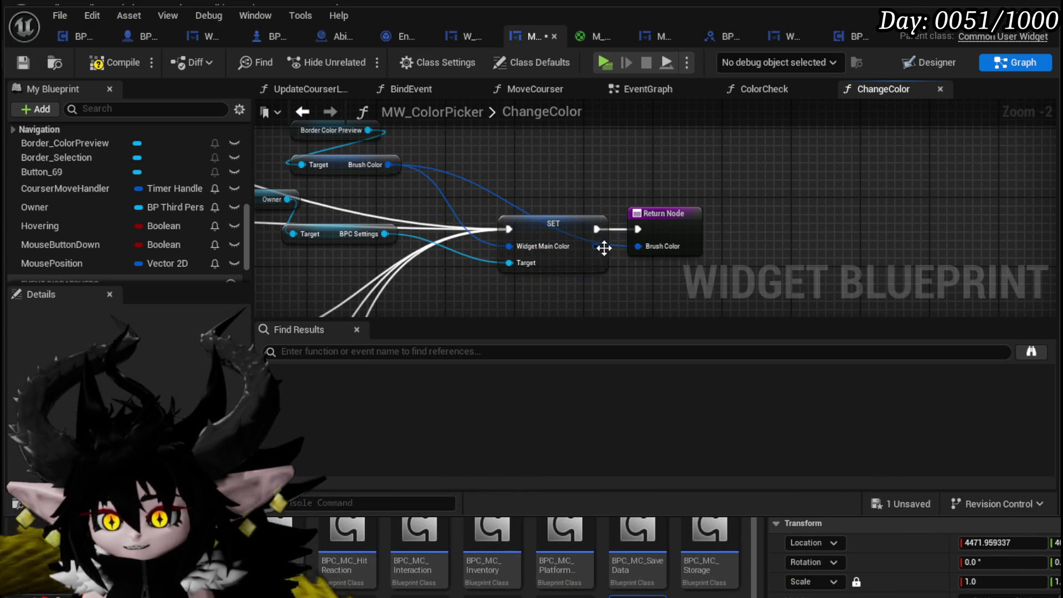
left_click(22, 64)
left_click_drag(596, 246, 639, 247)
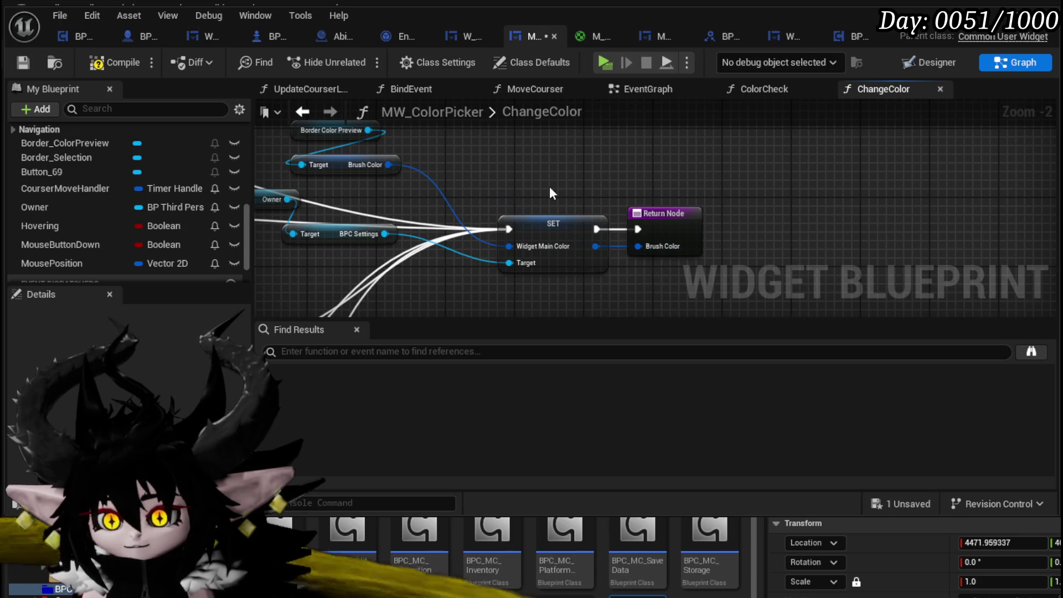
Compile the colour picker, place the Owner and BPC Settings getters beside SET, and save.
left_click(23, 58)
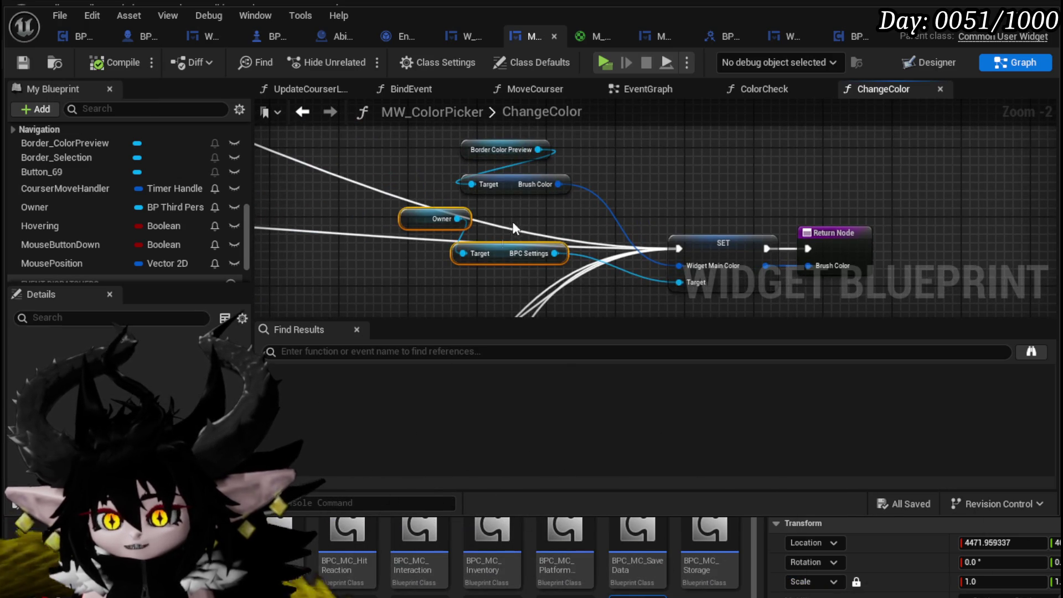
left_click_drag(506, 249, 731, 188)
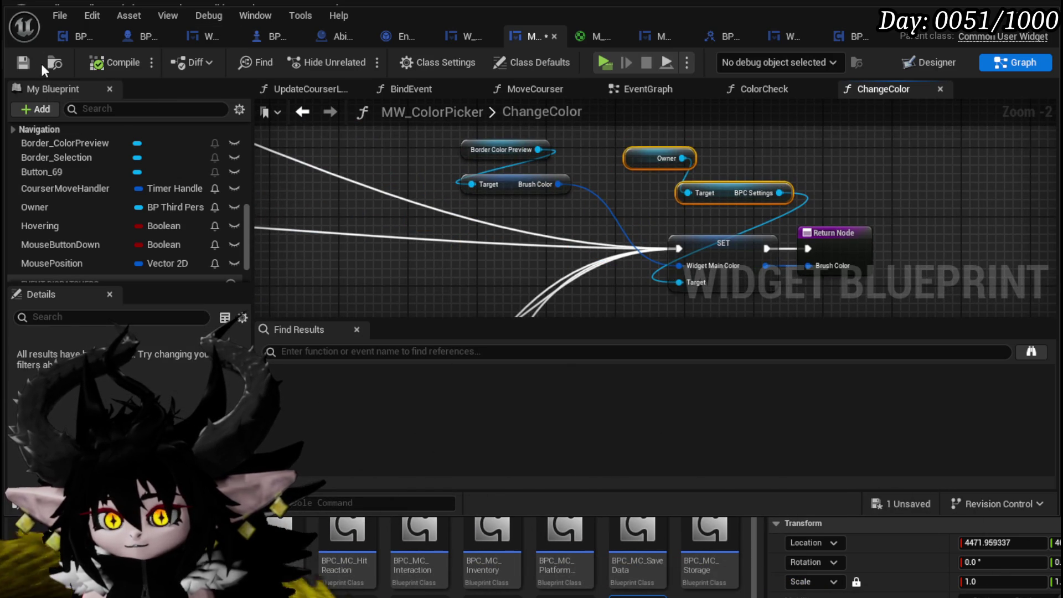
left_click(23, 62)
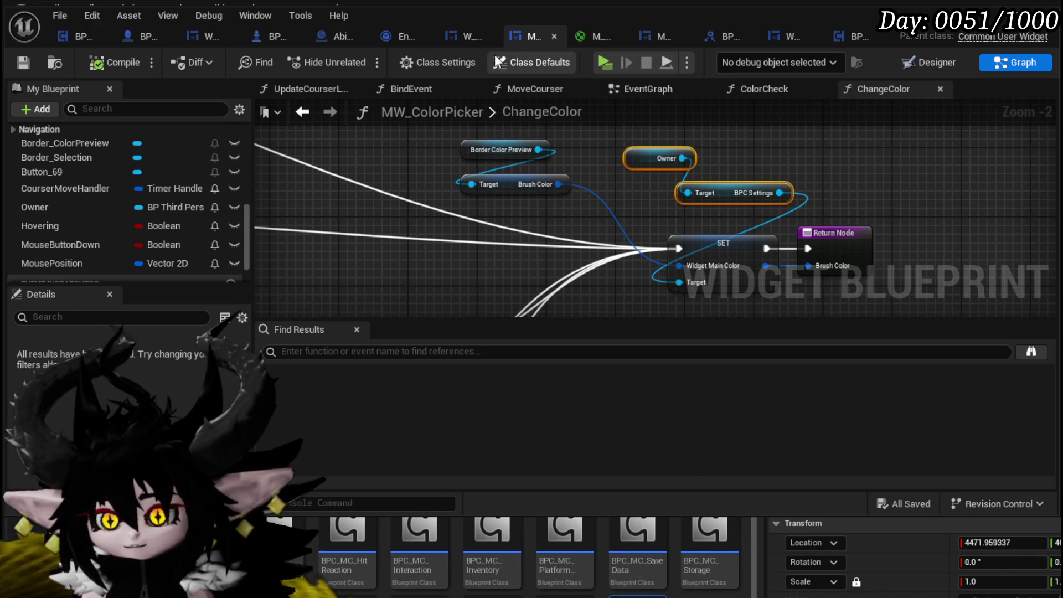
left_click(847, 34)
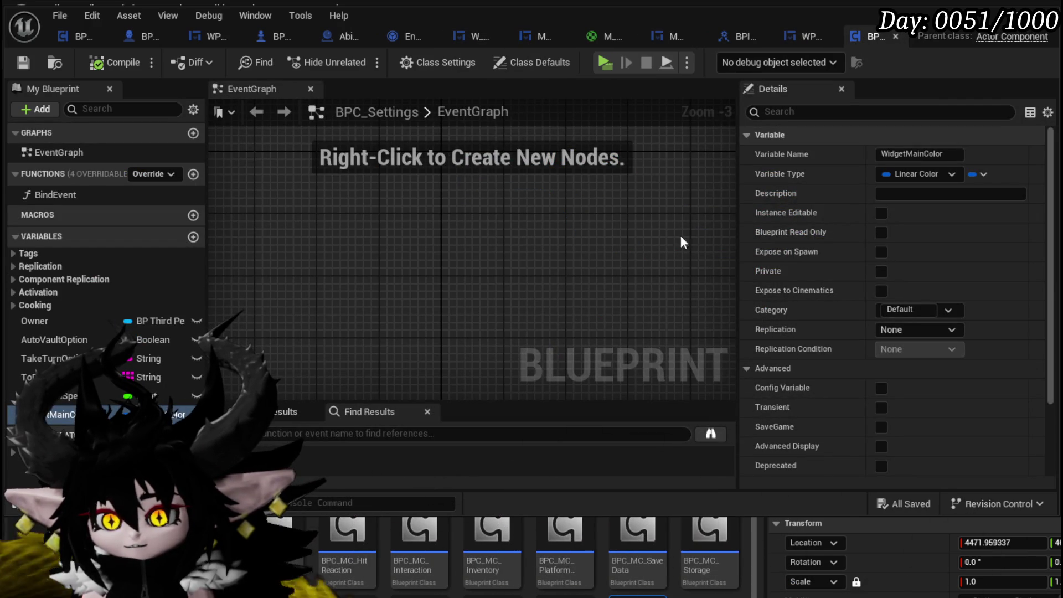
Save the BP_ThirdPersonCharacter blueprint.
left_click(139, 39)
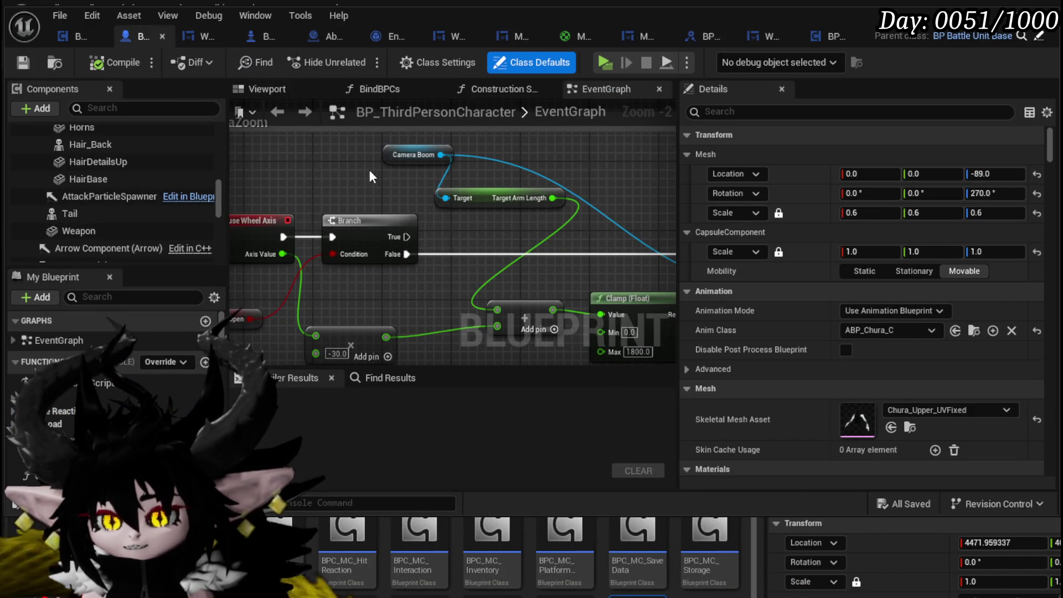
scroll(369, 169, "down", 4)
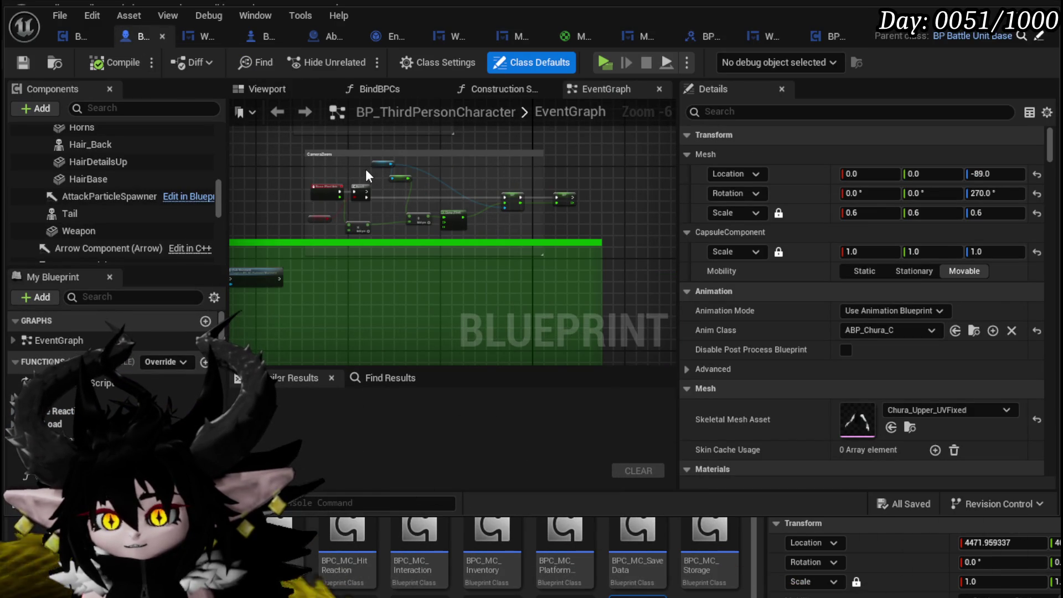
left_click(21, 65)
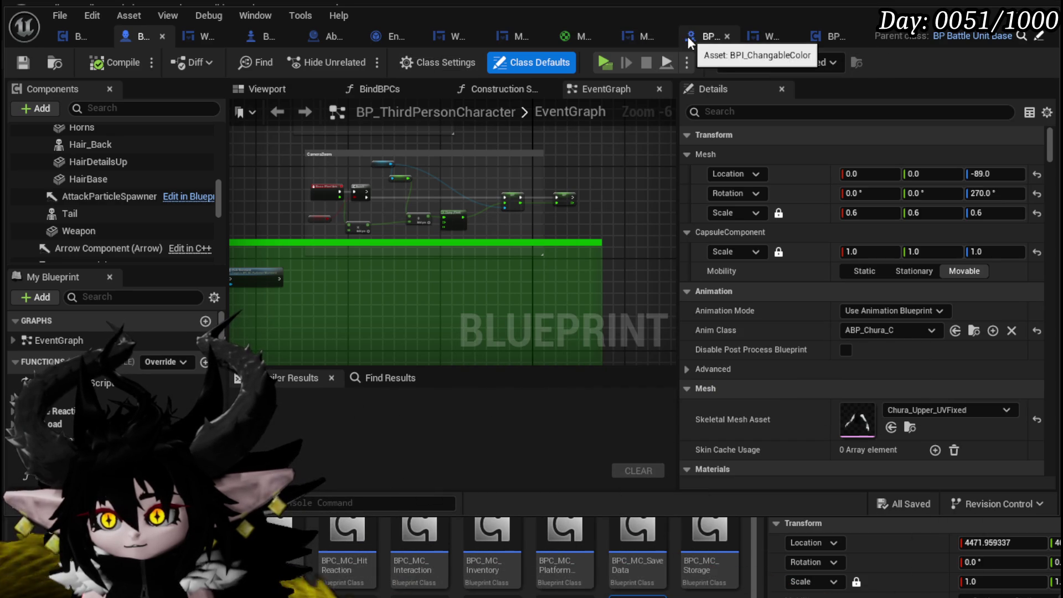
Review WP_AbilityToolTipp's ApplyColor graph, then return to the L_DungeonCreationTest level editor.
left_click(772, 36)
scroll(161, 176, "up", 3)
scroll(161, 176, "down", 6)
scroll(161, 176, "down", 2)
scroll(160, 176, "up", 6)
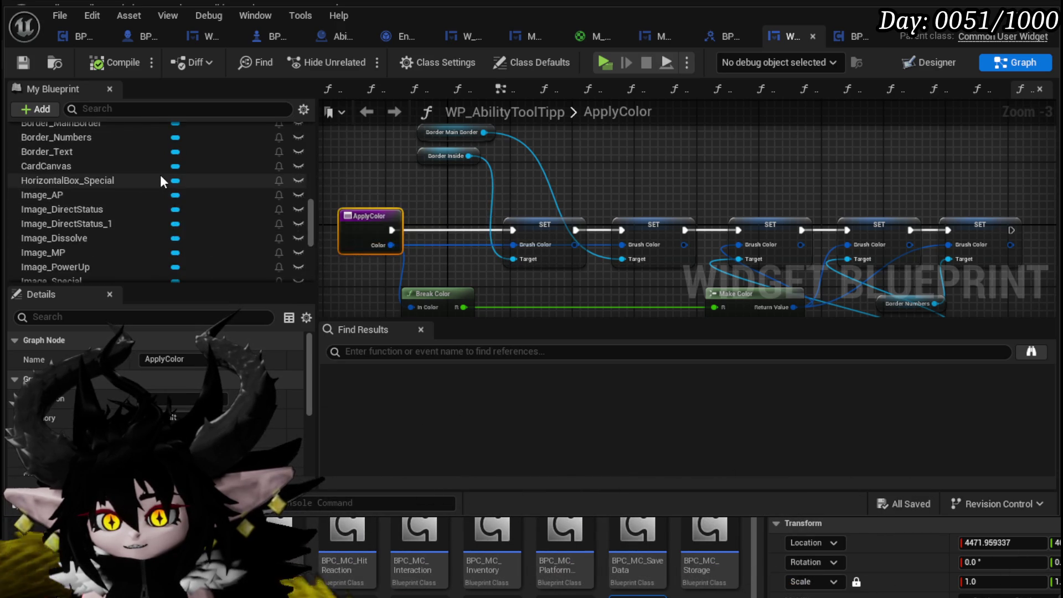
scroll(160, 180, "up", 10)
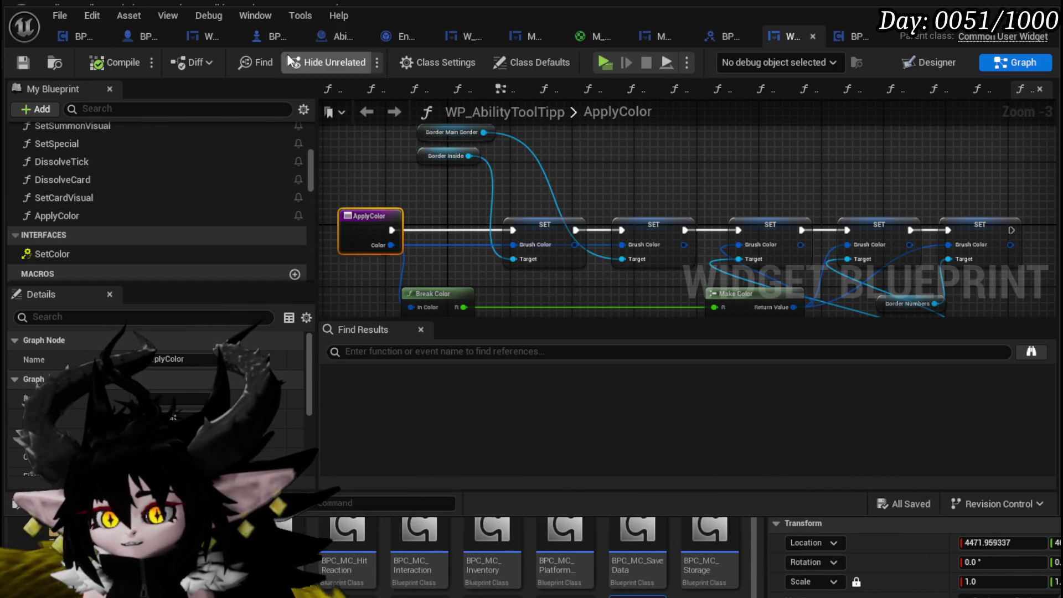
key("alt+Tab")
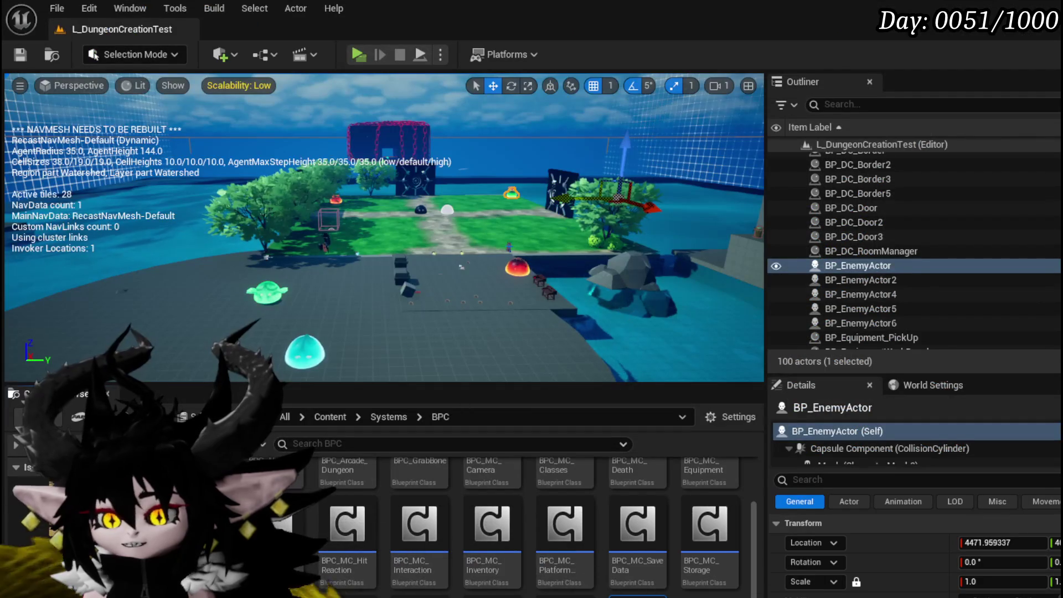
Browse the AbilitySystem UI widgets, then show CombatSystem/UI with InkSplatter textures, ShieldBar and W_BattleUI.
left_click(33, 578)
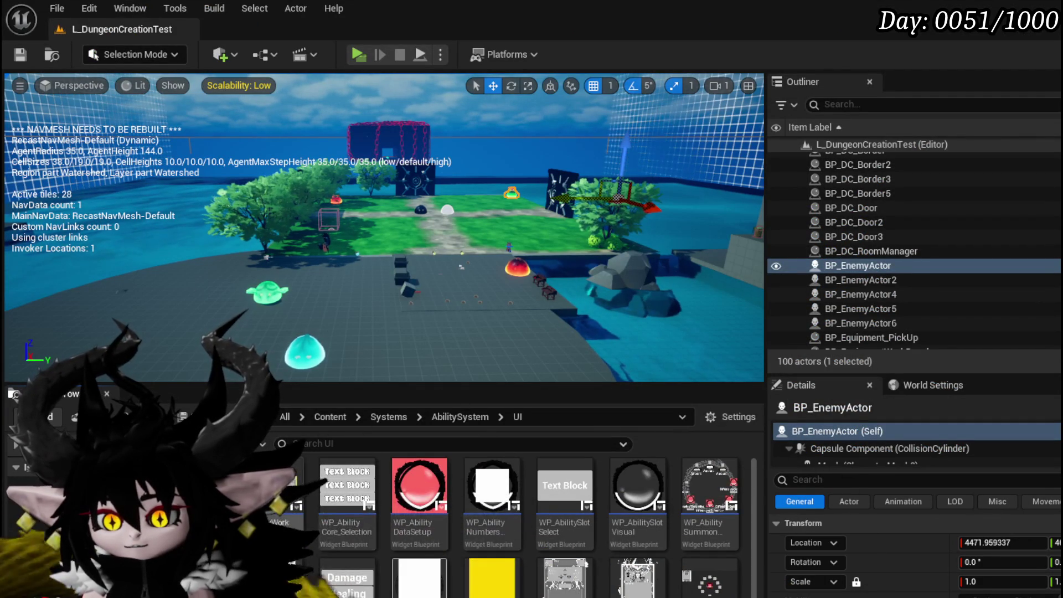
scroll(612, 547, "down", 2)
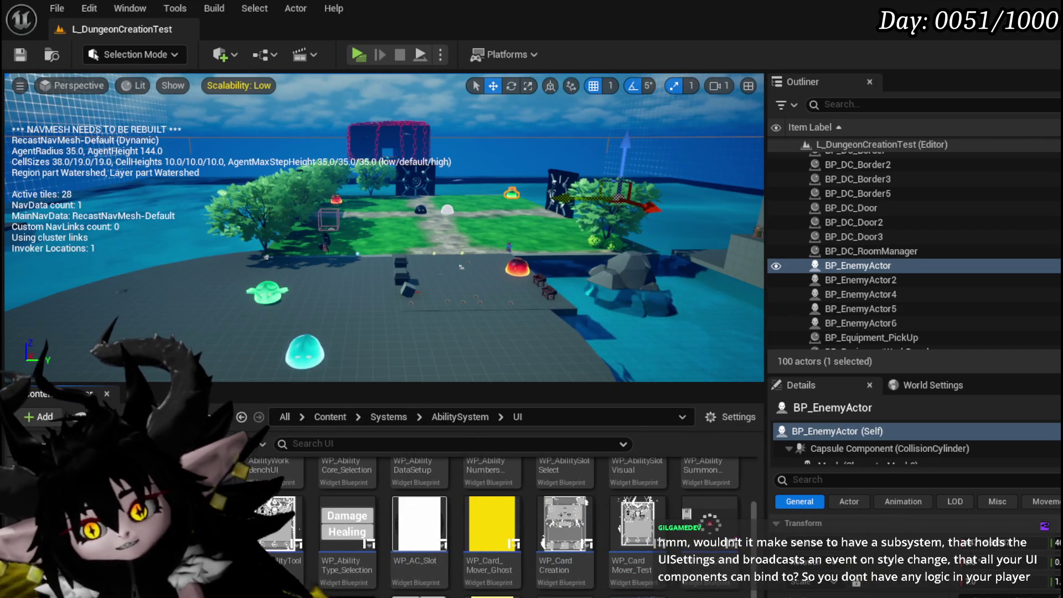
mouse_move(670, 591)
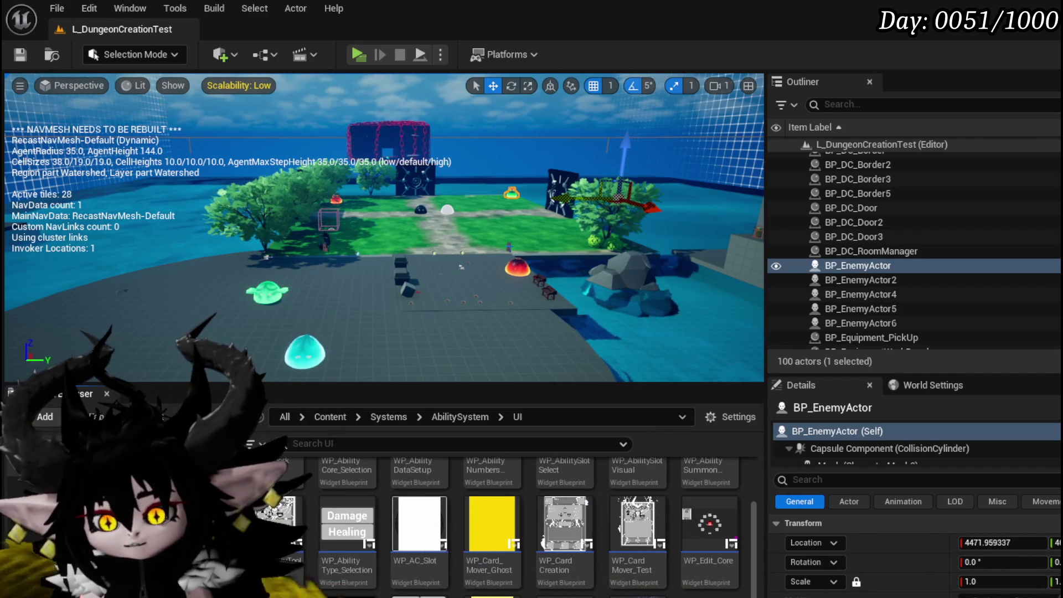
scroll(708, 523, "up", 1)
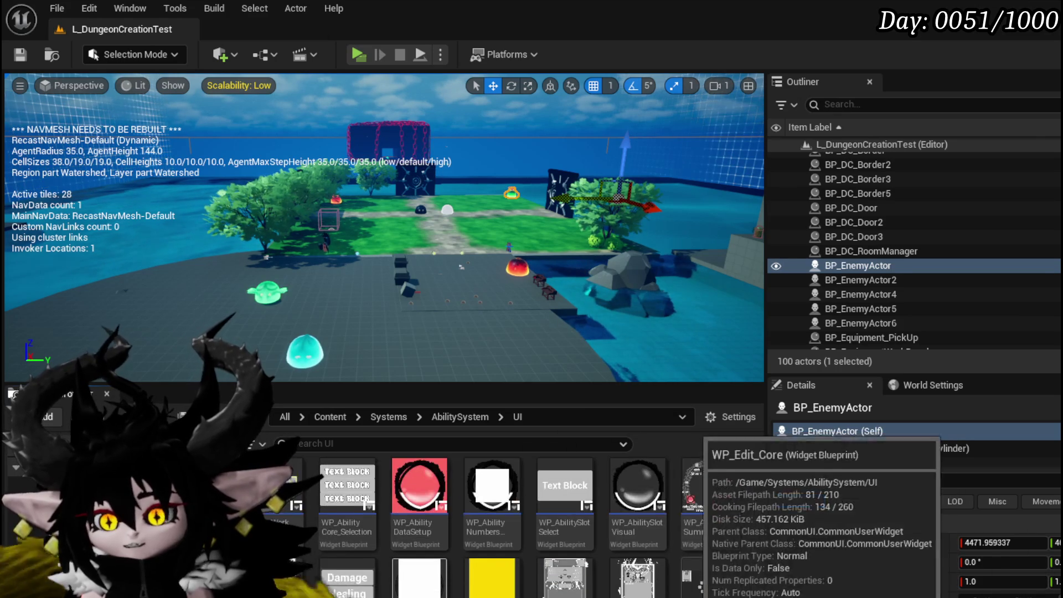
scroll(709, 523, "down", 1)
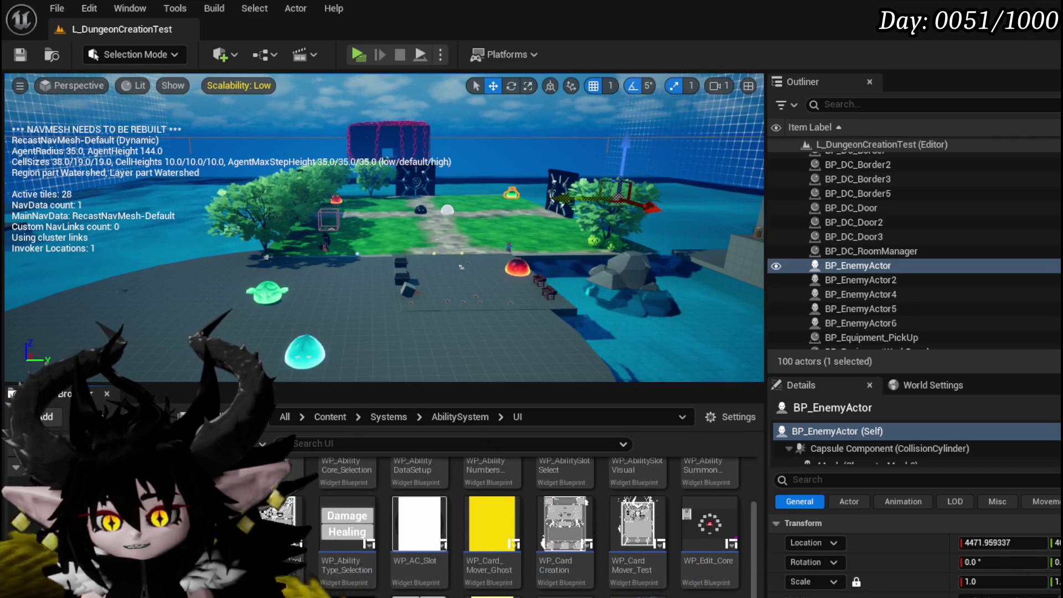
left_click(110, 498)
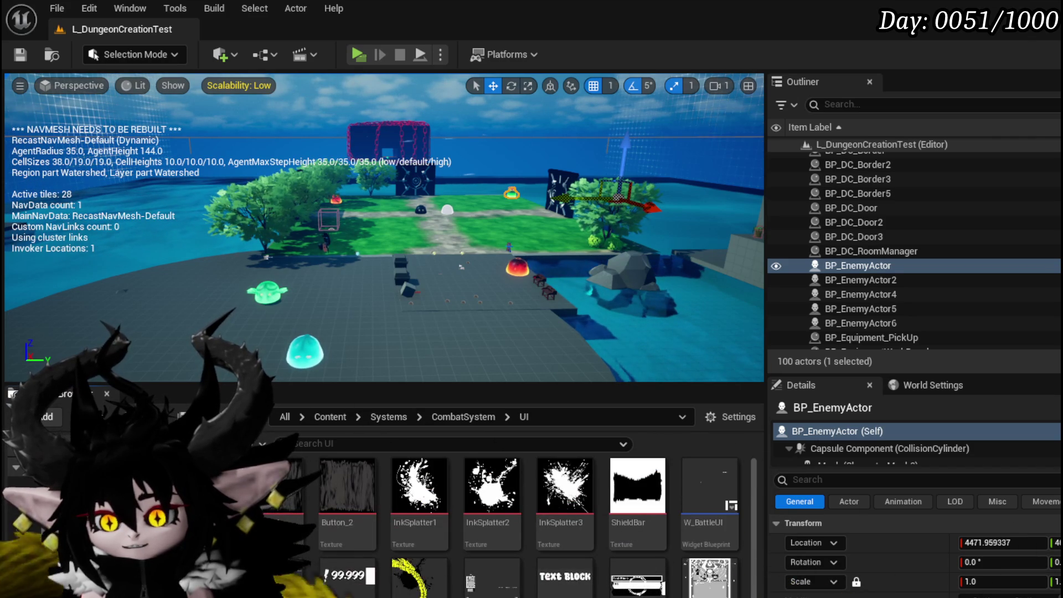
Review WP_ActionSelection's SelectAbilityFromCard graph, then return to the BPC_Settings blueprint.
double_click(500, 570)
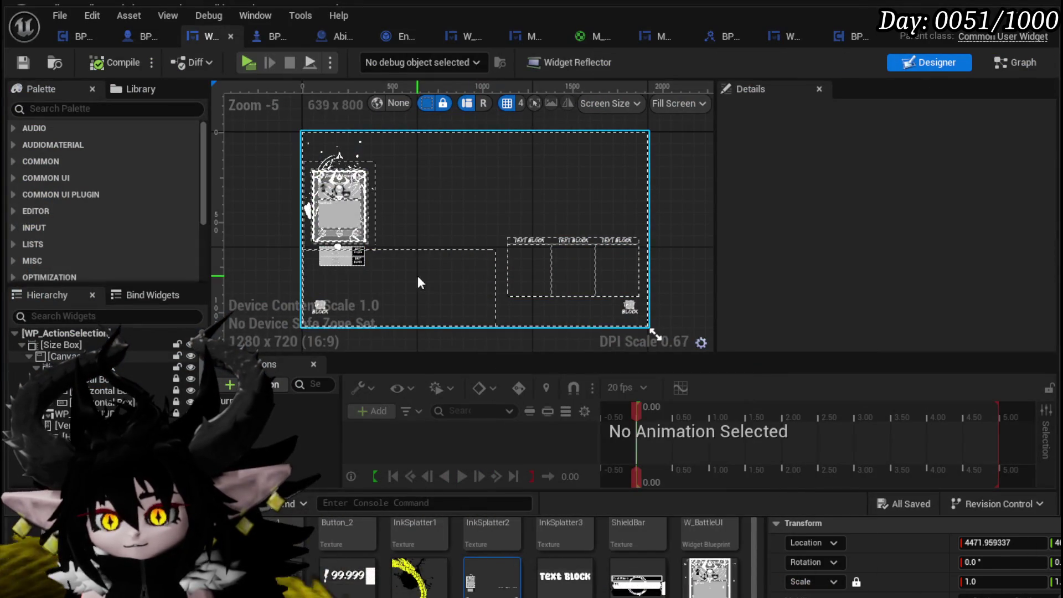
left_click(992, 59)
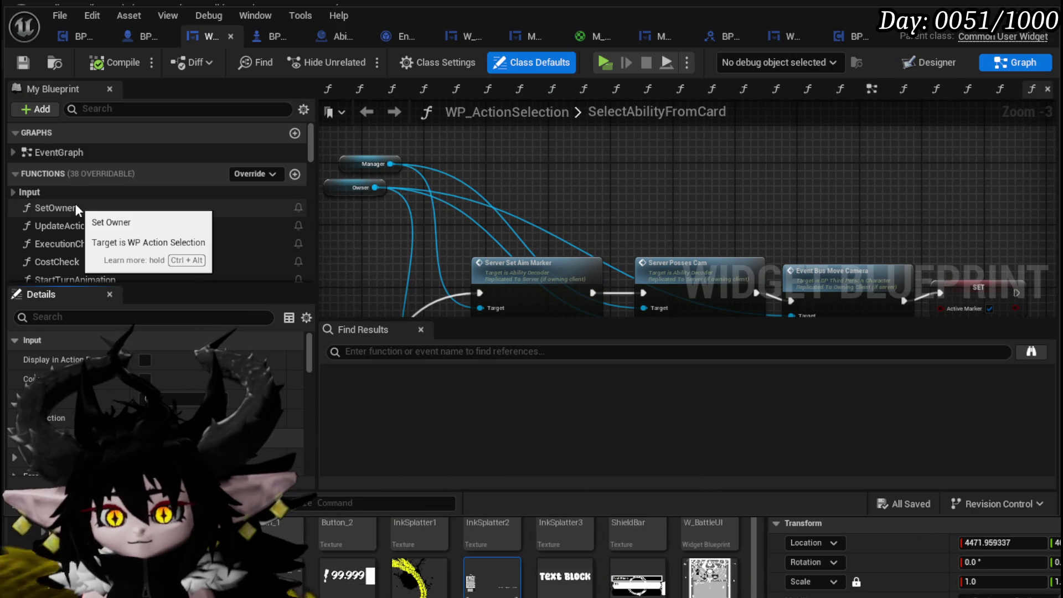
scroll(216, 204, "down", 10)
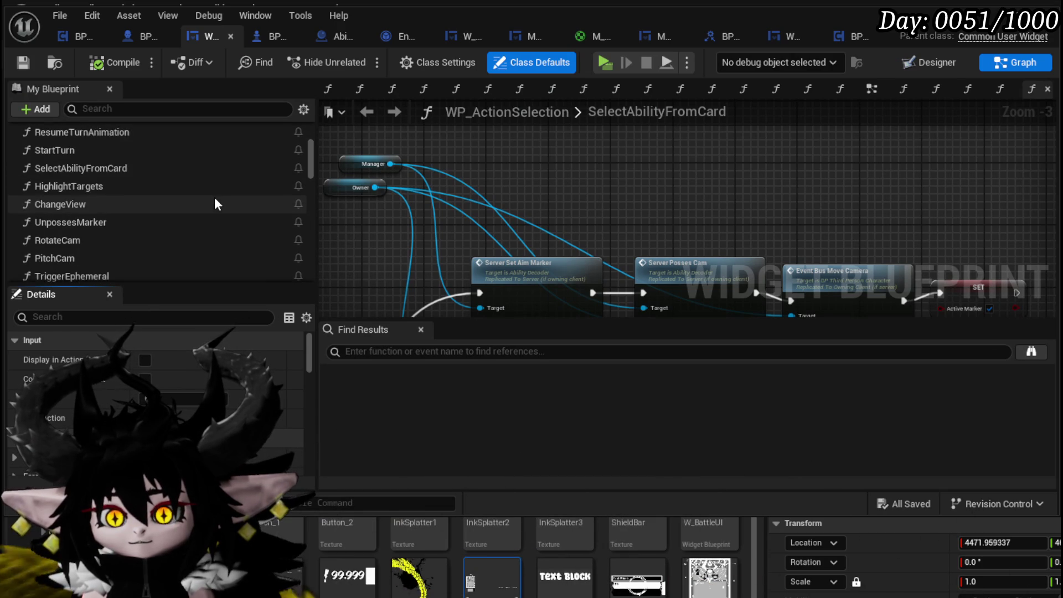
scroll(214, 204, "down", 8)
scroll(214, 204, "up", 3)
scroll(213, 197, "up", 15)
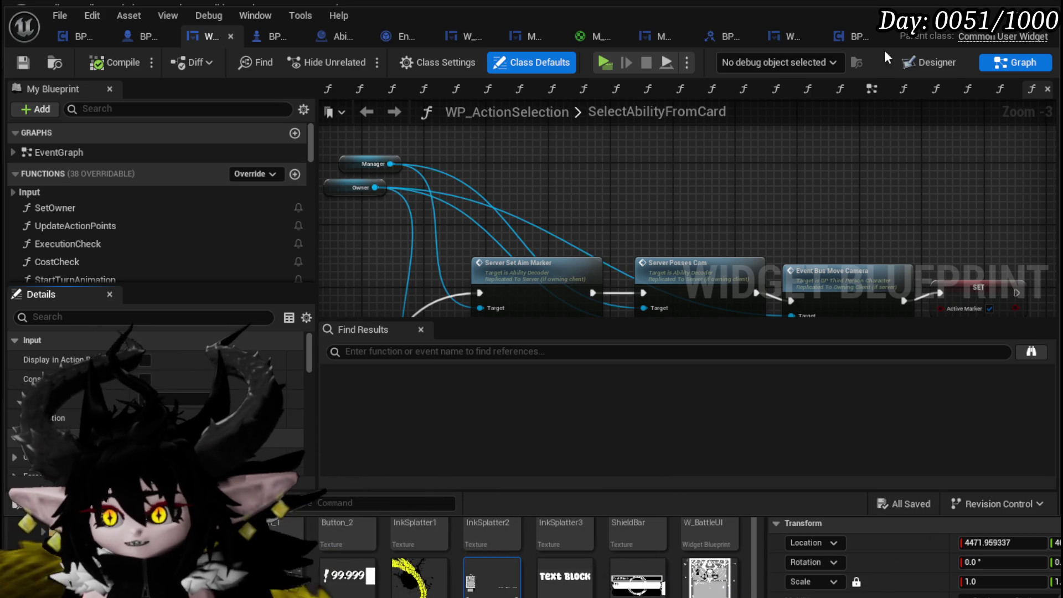
left_click(851, 34)
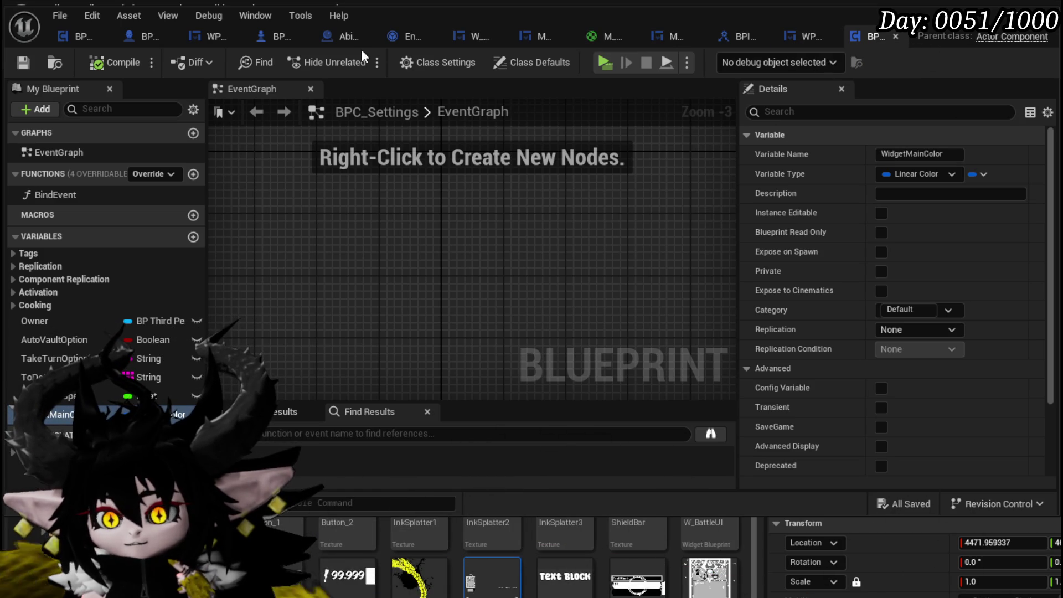
Open WP_ActionSelection from the Content Browser and browse its functions.
left_click(975, 34)
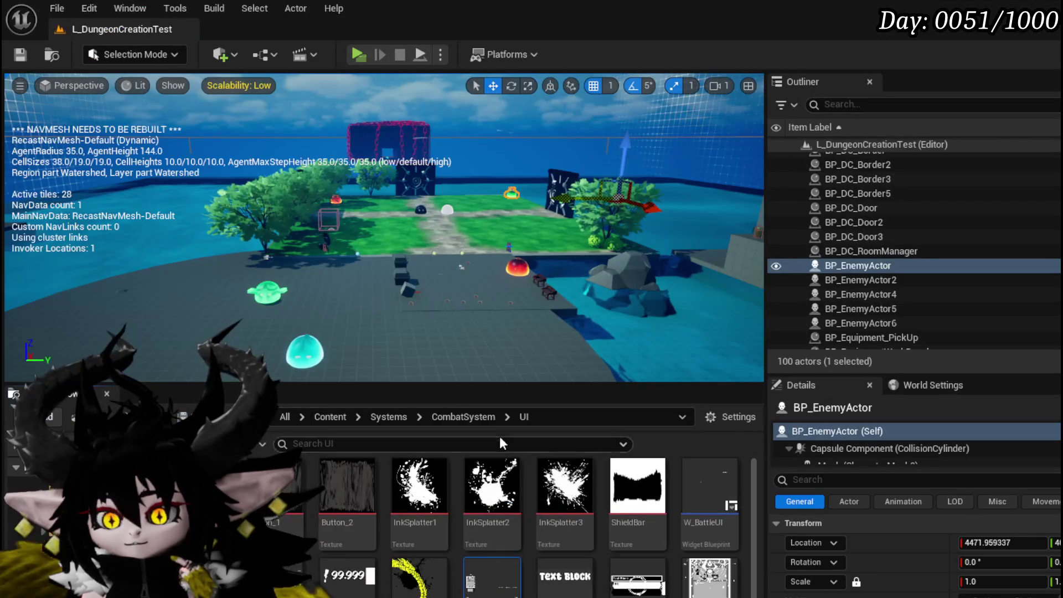
mouse_move(482, 579)
mouse_move(516, 591)
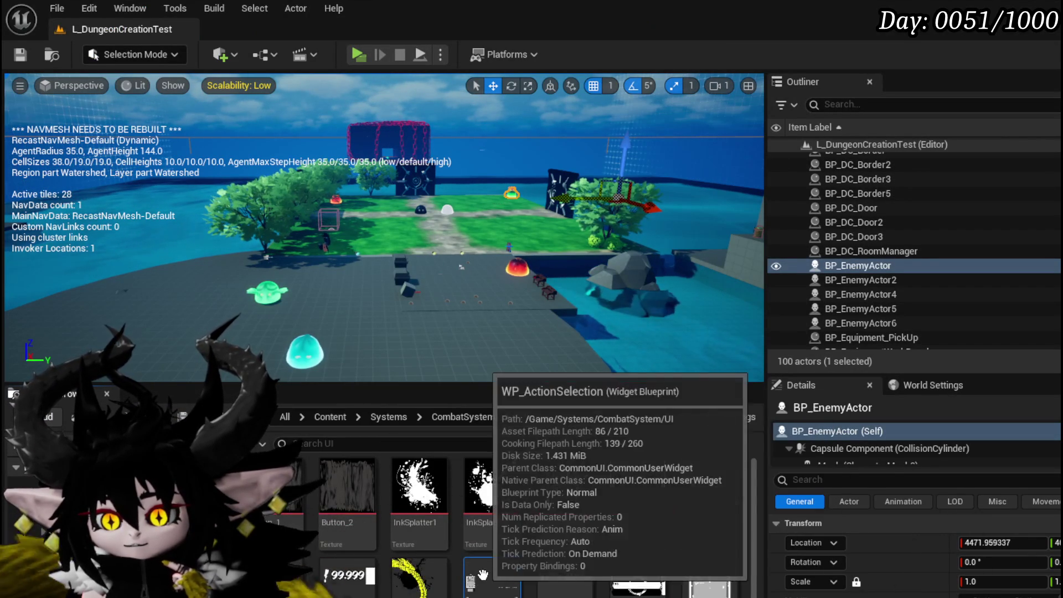
double_click(483, 576)
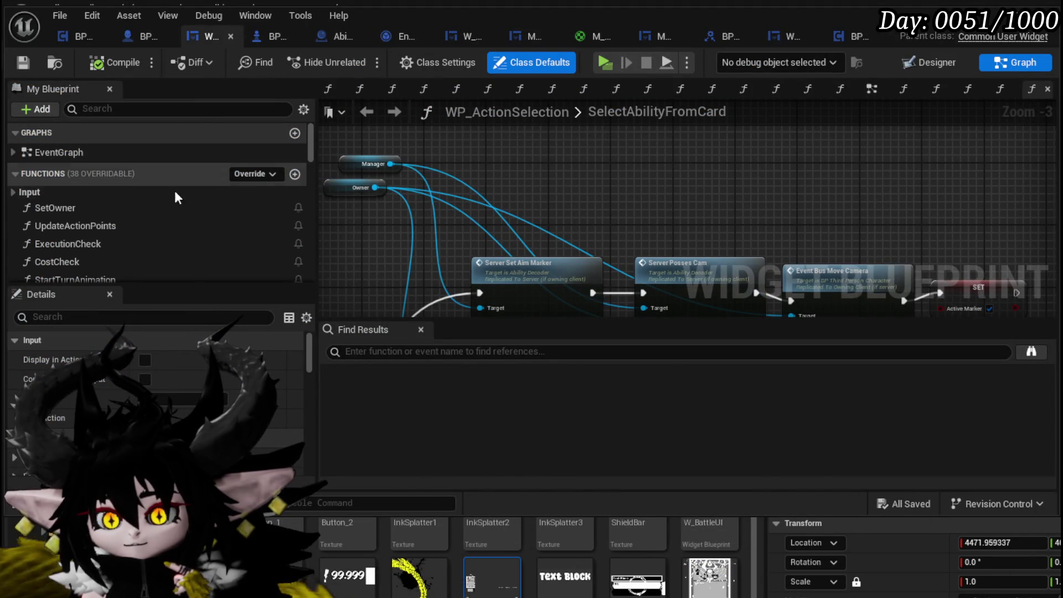
scroll(104, 207, "down", 4)
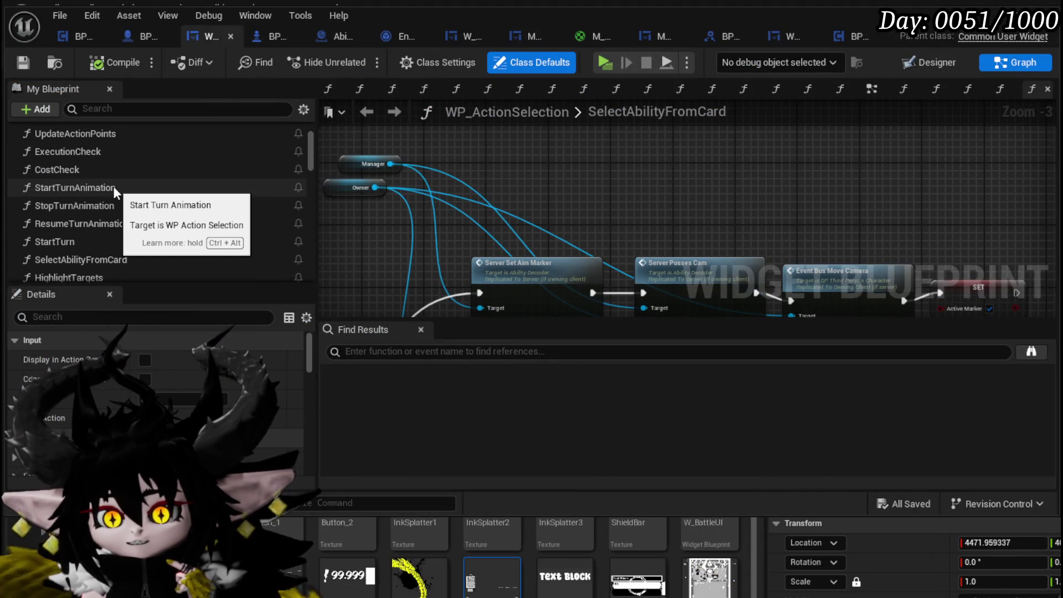
scroll(120, 164, "up", 2)
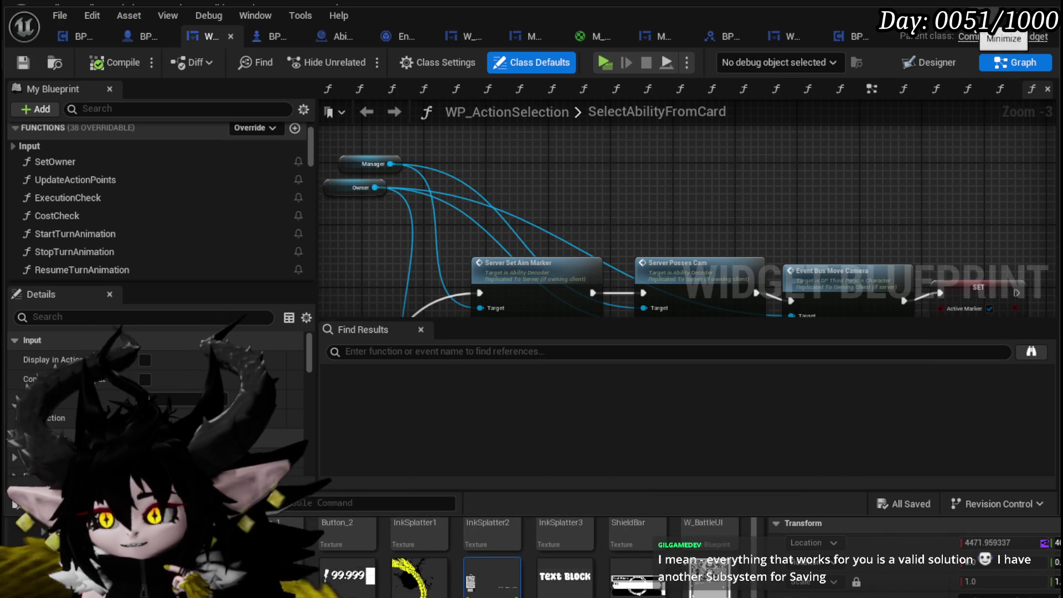
Back in the level editor, look through the UI widget assets and open W_BattleUI in its designer.
left_click(996, 9)
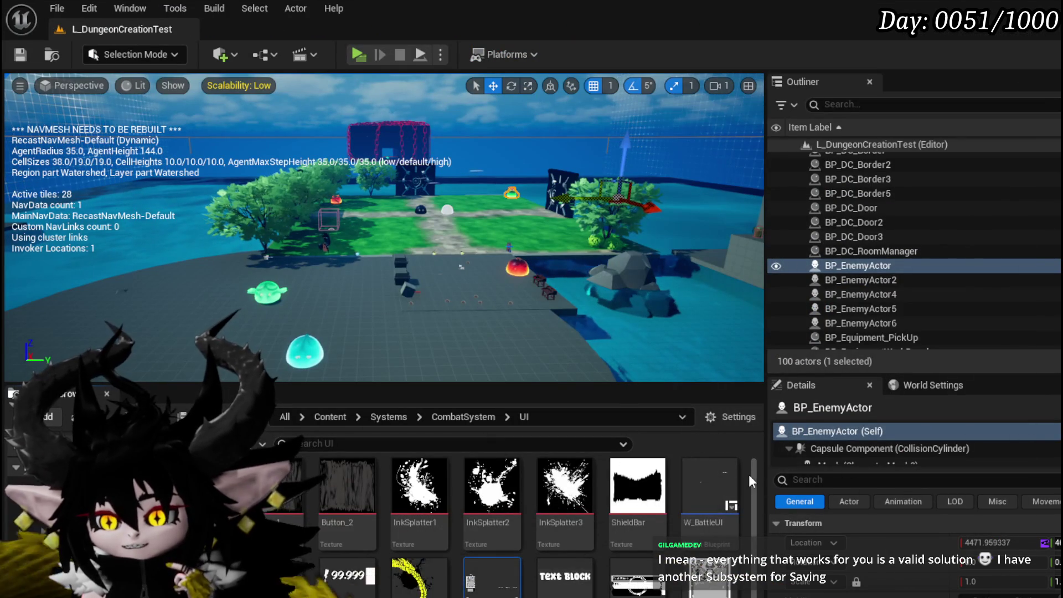
scroll(749, 475, "down", 1)
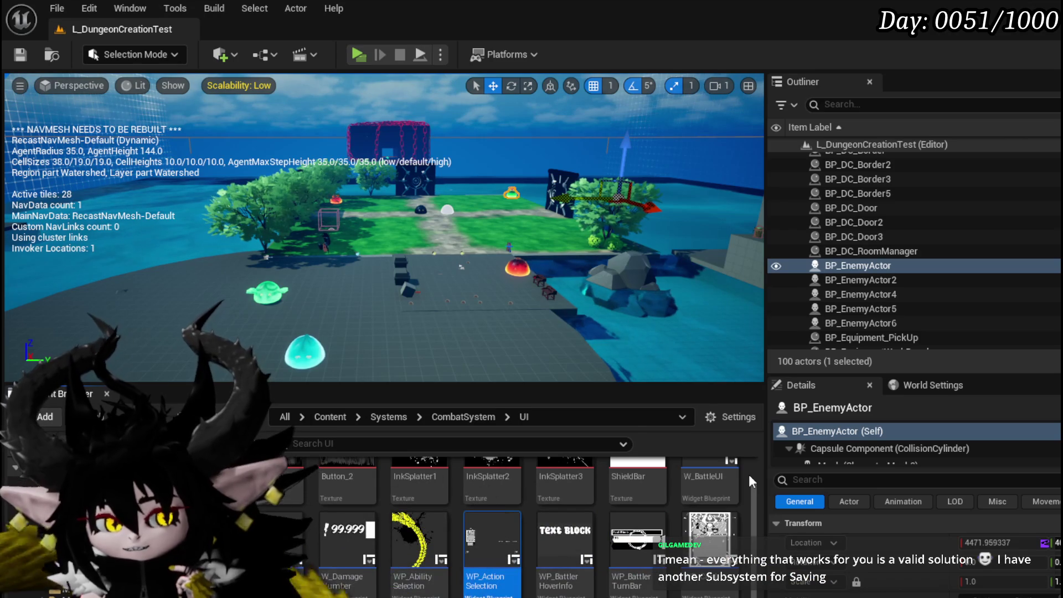
scroll(748, 474, "down", 1)
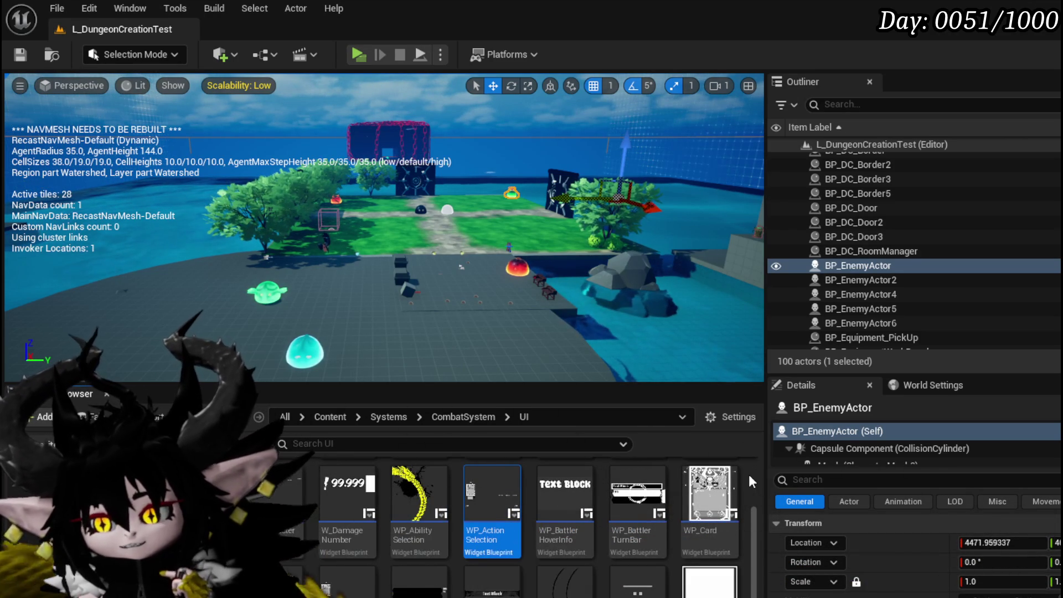
scroll(749, 477, "up", 1)
scroll(749, 474, "up", 1)
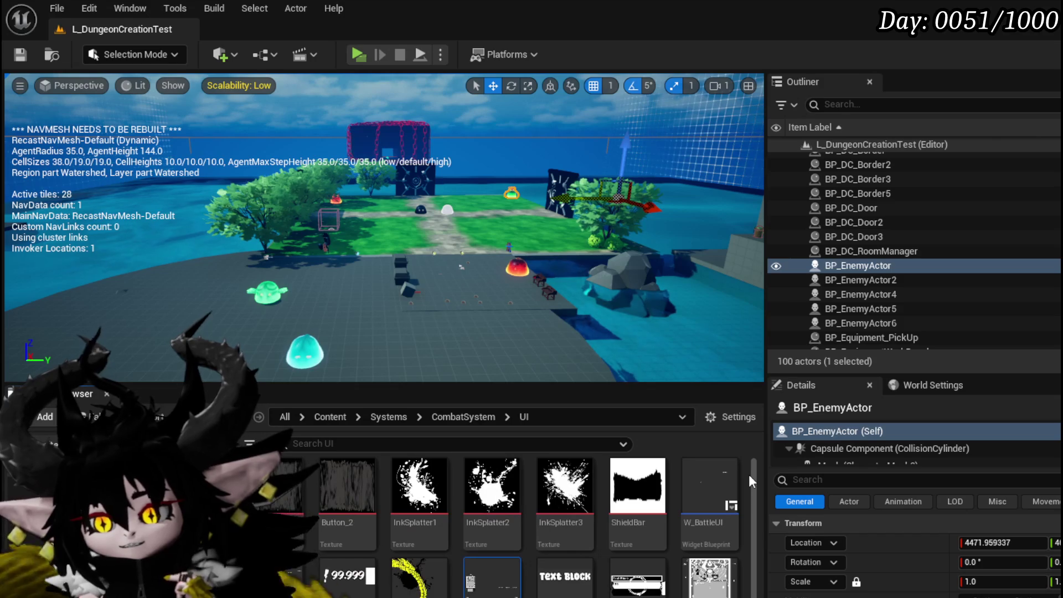
scroll(748, 474, "down", 2)
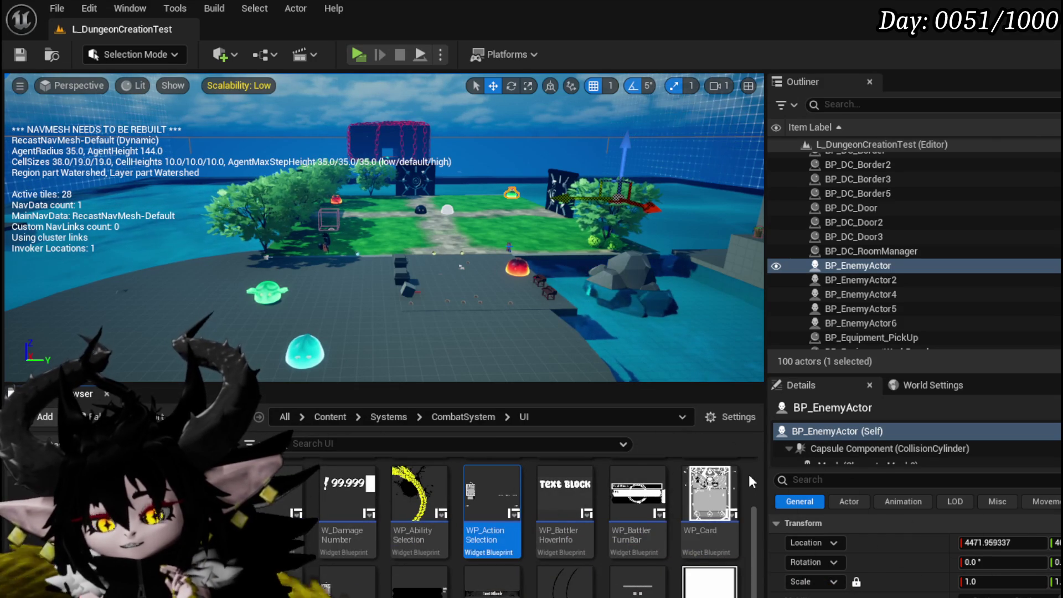
scroll(749, 474, "up", 2)
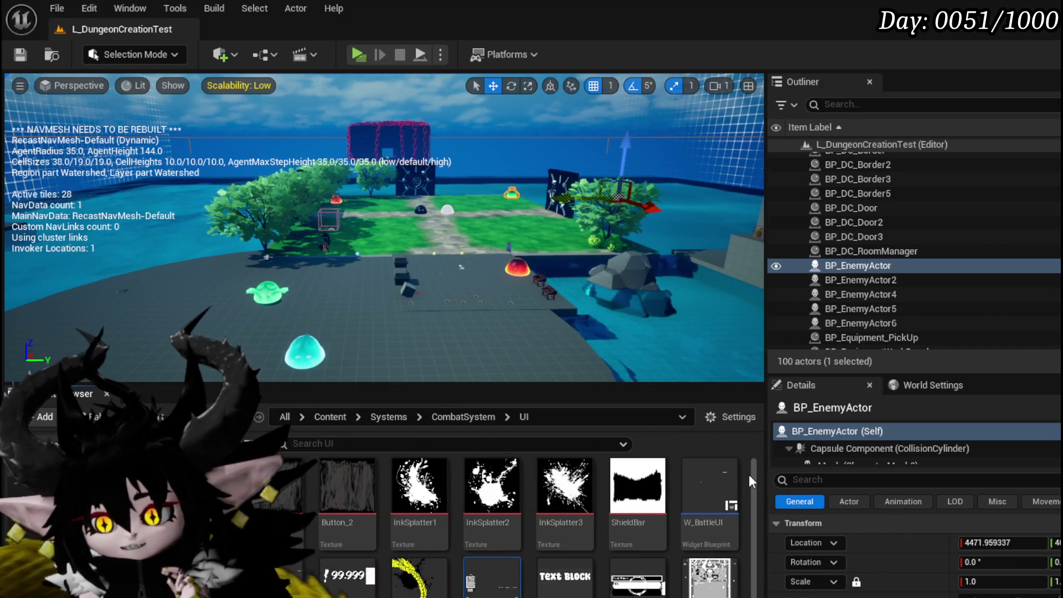
double_click(710, 490)
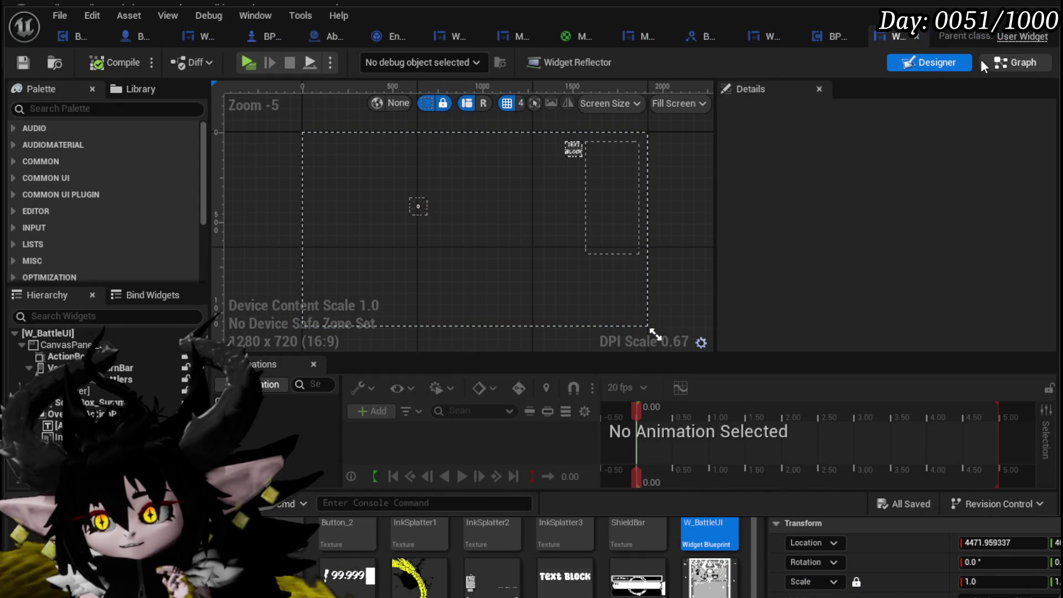
left_click(1014, 74)
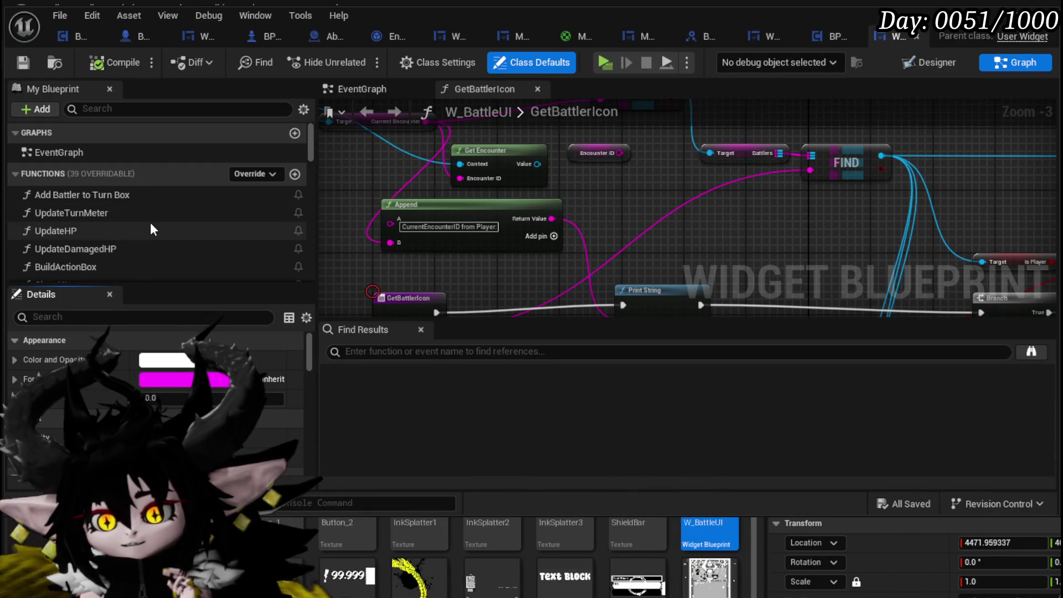
scroll(150, 223, "down", 10)
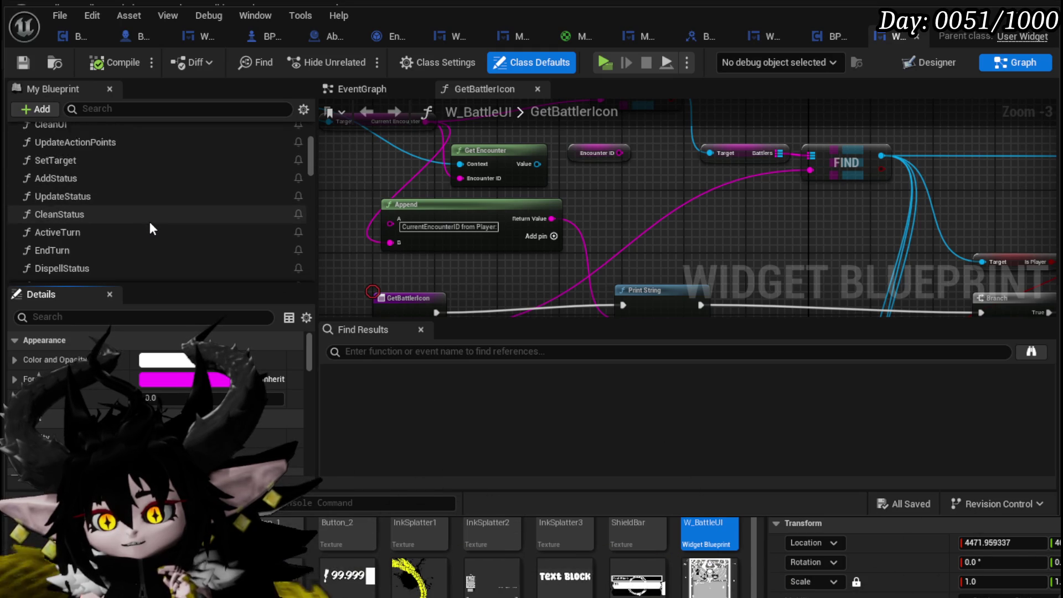
scroll(151, 224, "down", 6)
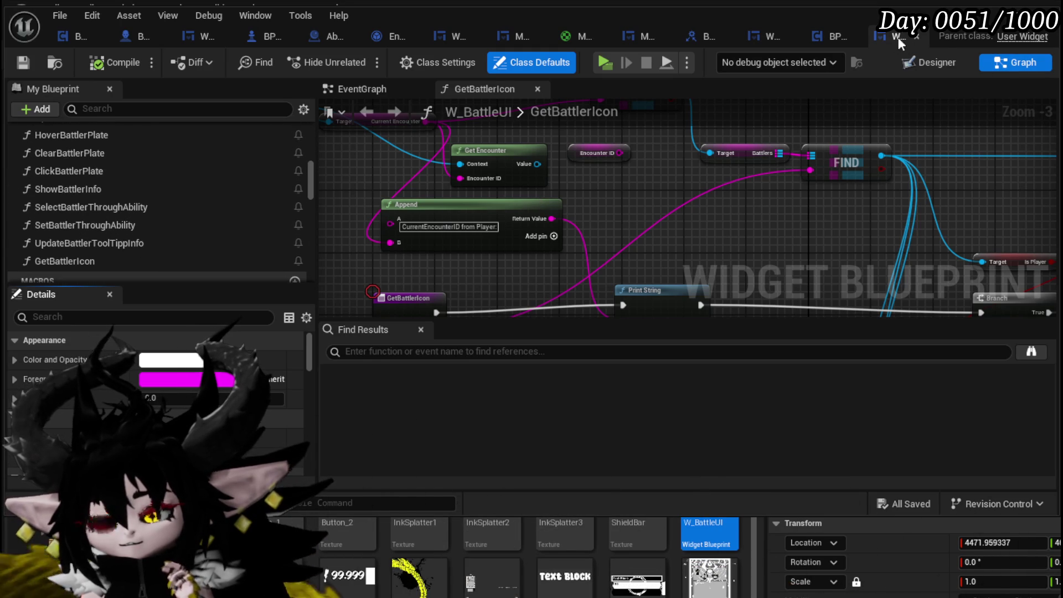
left_click(915, 35)
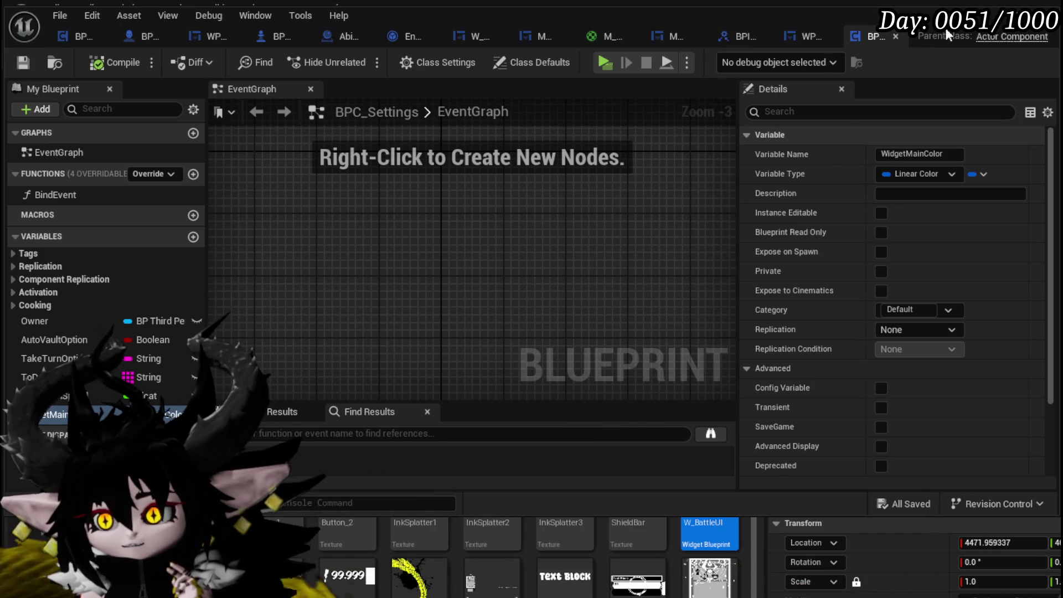
left_click(991, 9)
scroll(421, 499, "down", 2)
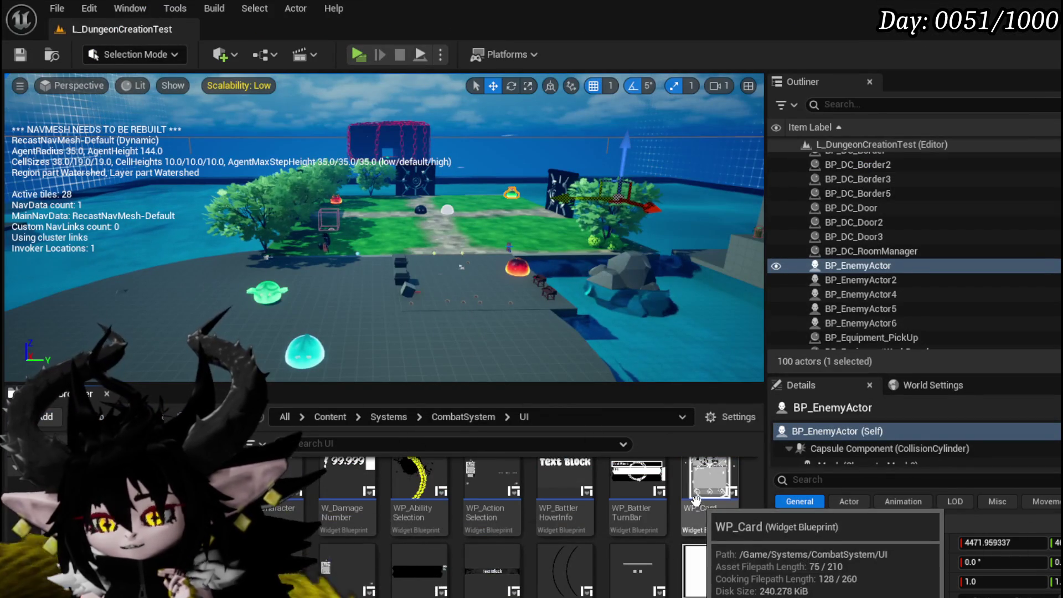
double_click(282, 570)
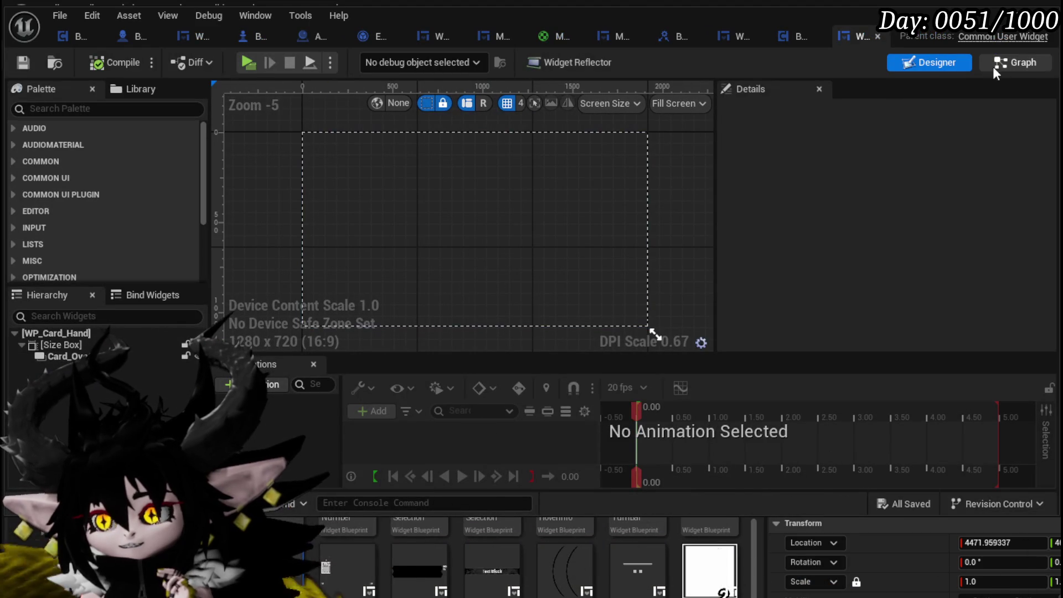
left_click(994, 69)
scroll(83, 274, "down", 5)
scroll(90, 269, "down", 10)
scroll(92, 267, "down", 3)
scroll(92, 268, "up", 4)
left_click(877, 36)
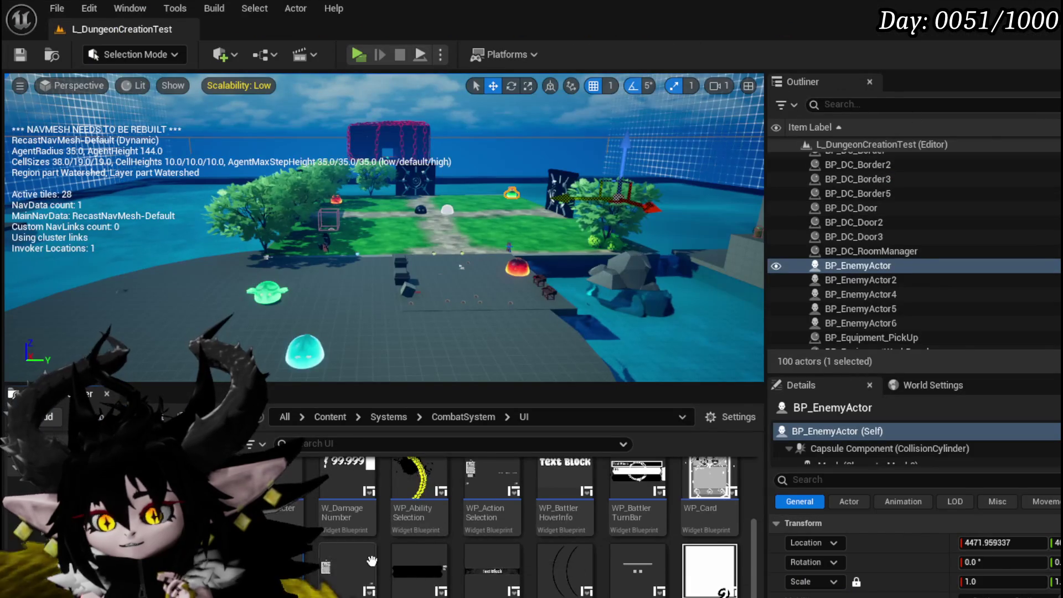
scroll(739, 514, "up", 2)
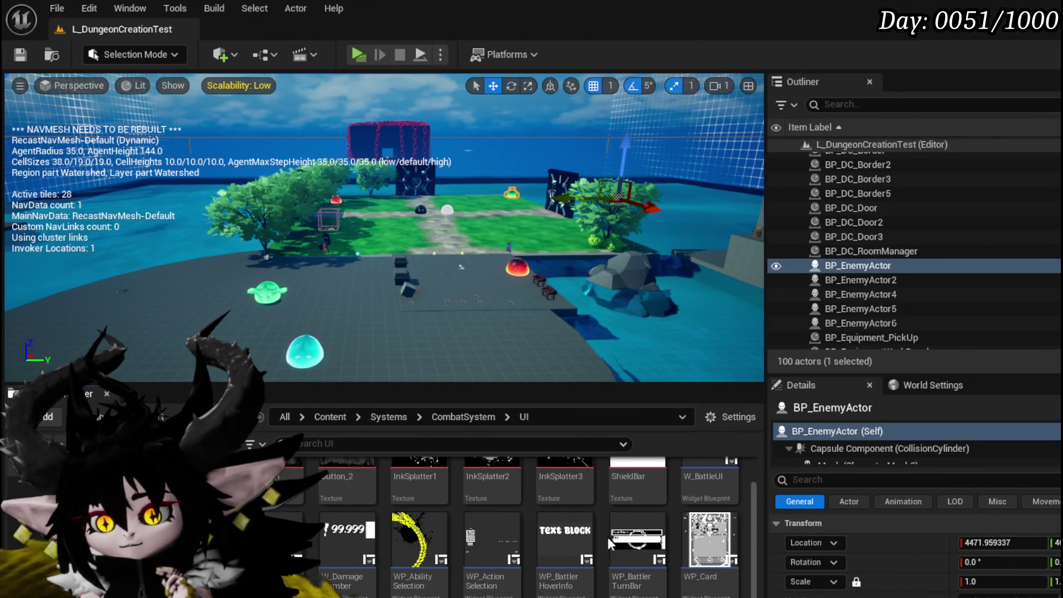
scroll(718, 527, "down", 2)
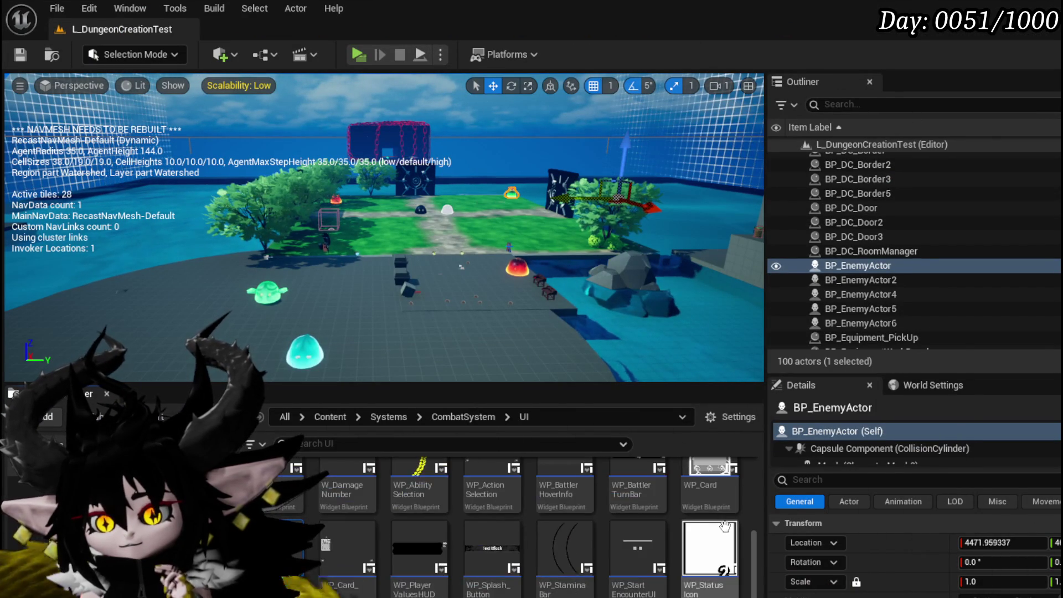
double_click(340, 543)
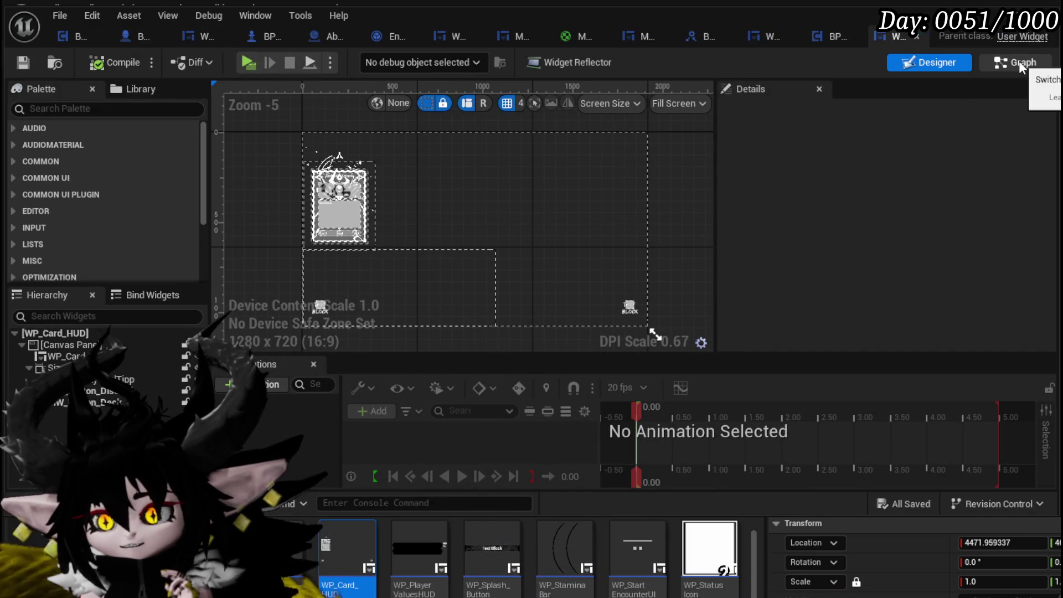
Show WP_Card_HUD's SetParent graph with its Set Data and Bind Event nodes.
left_click(1021, 63)
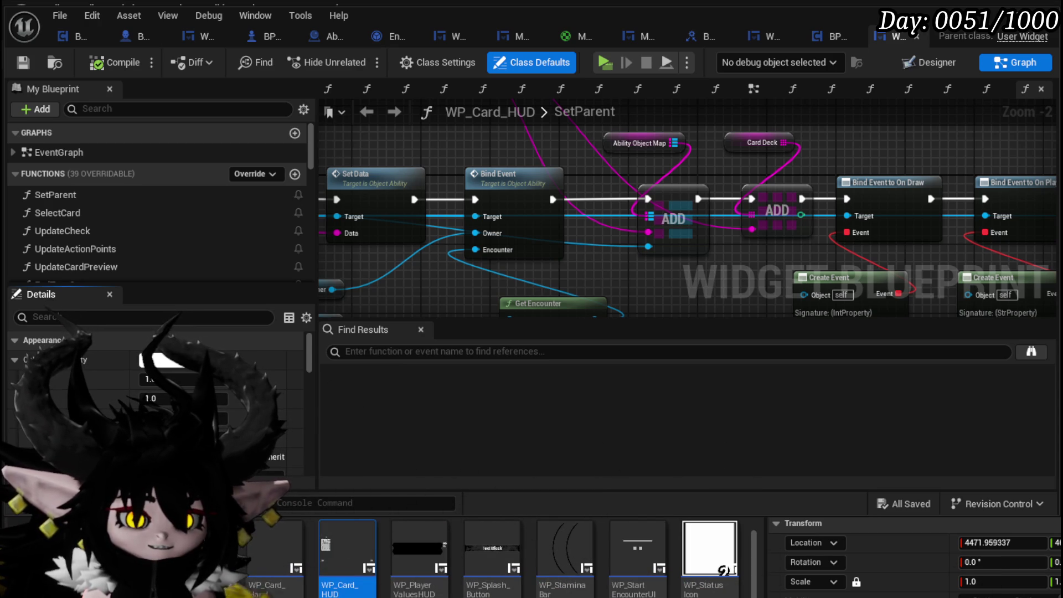
In maximized Discord, delete the member's Visitor role tag without adding roles, then return to Unreal.
key("alt+Tab")
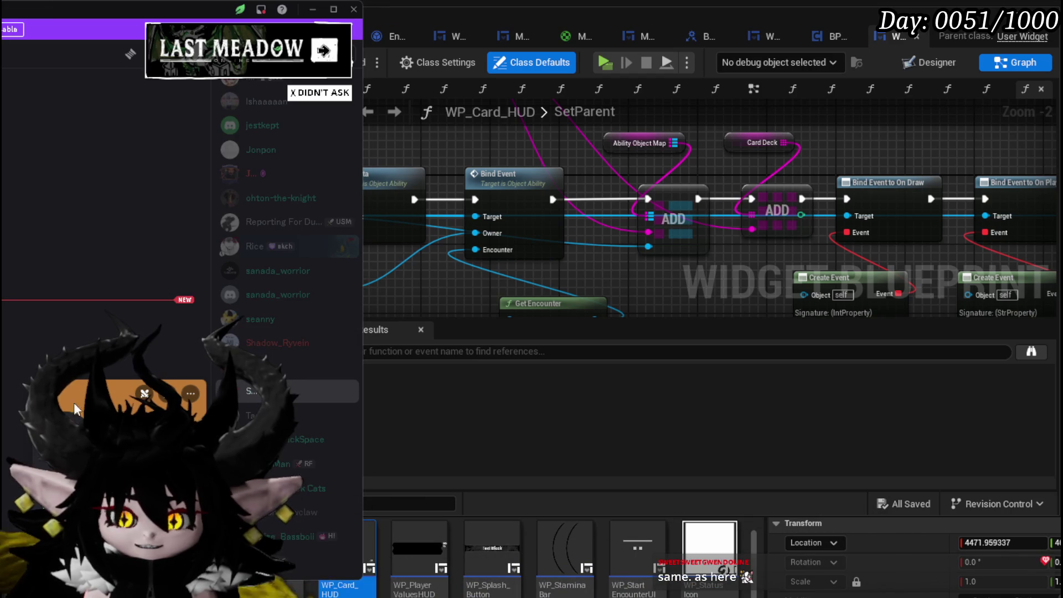
double_click(75, 12)
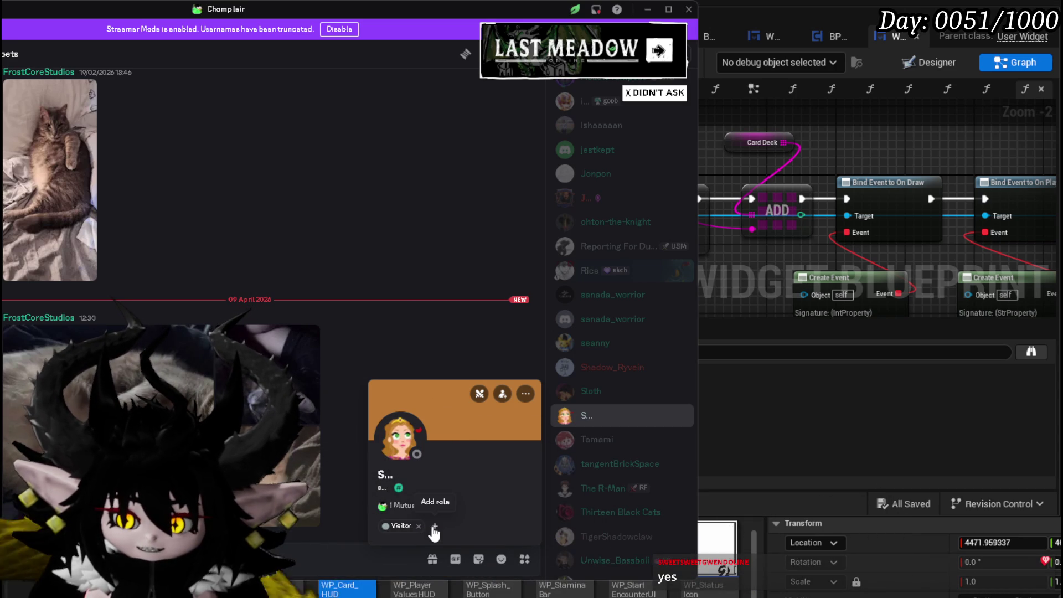
left_click(434, 526)
left_click(436, 527)
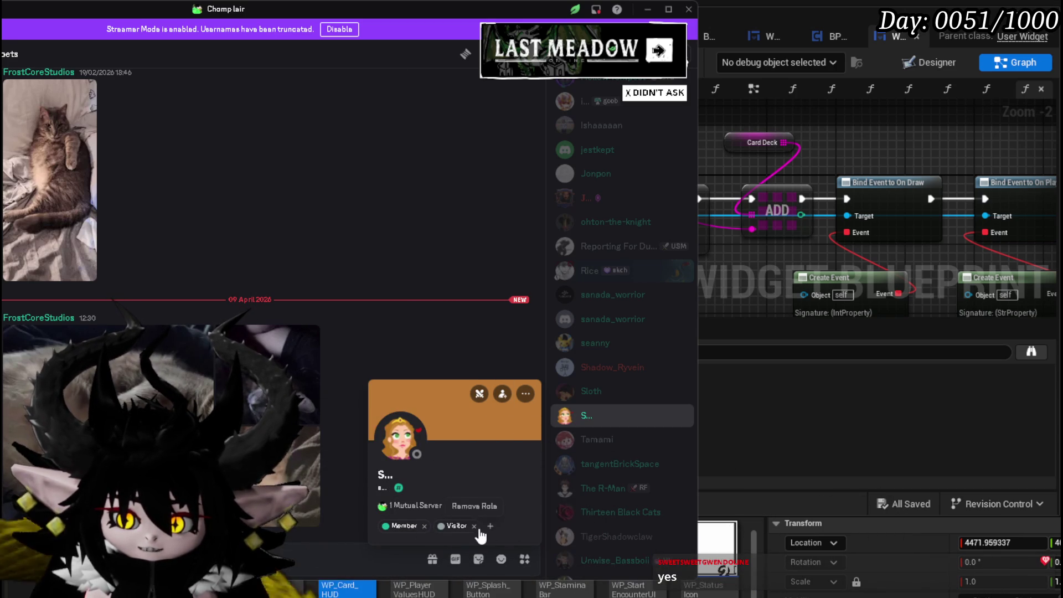
left_click(473, 526)
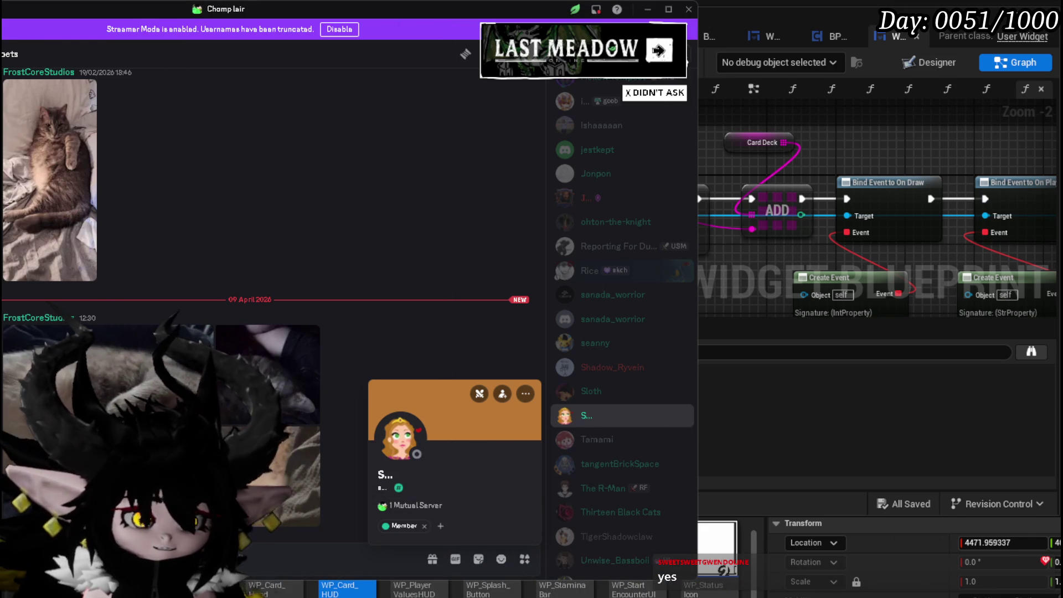
key("alt+Tab")
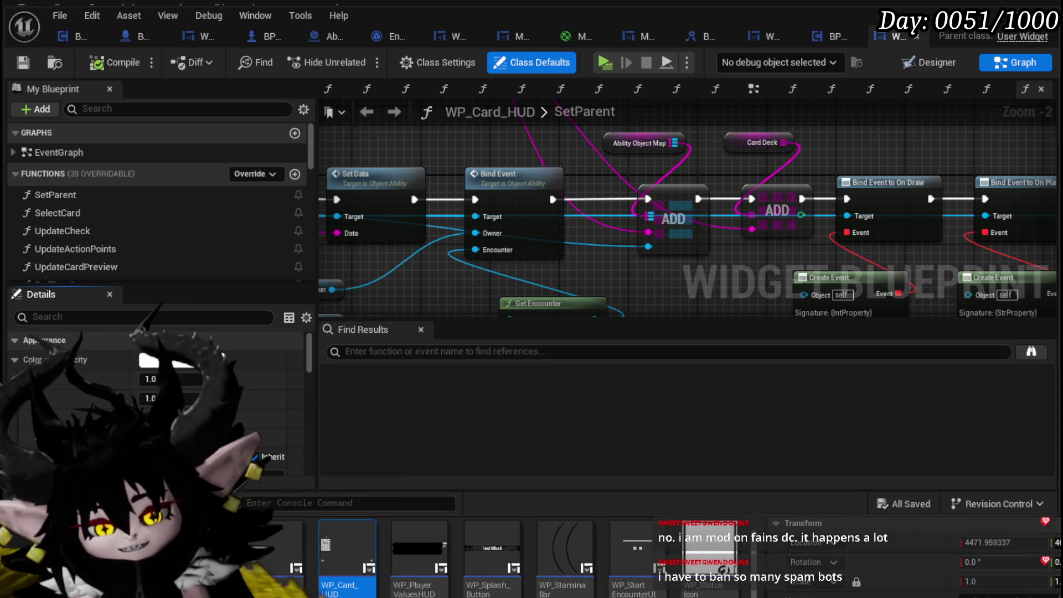
Line the General Manager getter up with SetParent's SET node chain.
scroll(622, 247, "down", 3)
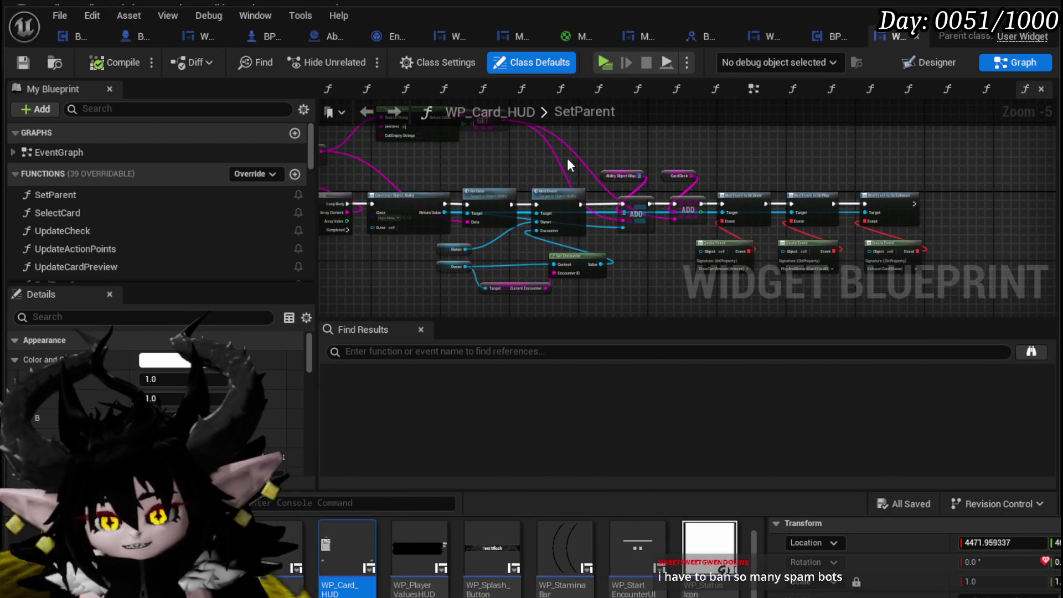
left_click_drag(504, 156, 636, 164)
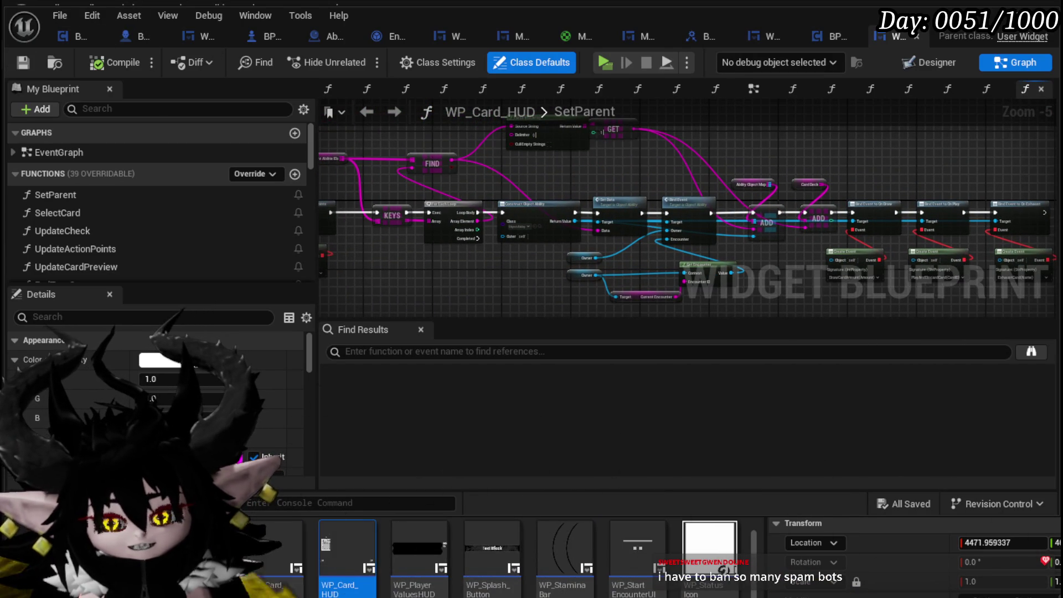
mouse_move(388, 186)
left_mouse_down()
mouse_move(359, 160)
mouse_move(493, 174)
mouse_move(544, 195)
left_mouse_up()
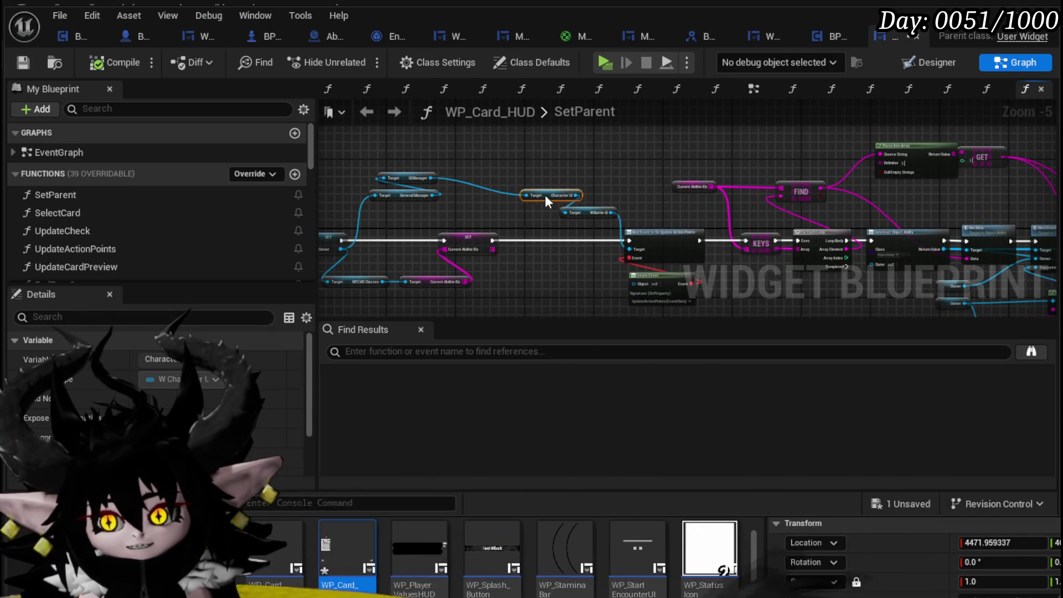
left_click(489, 152)
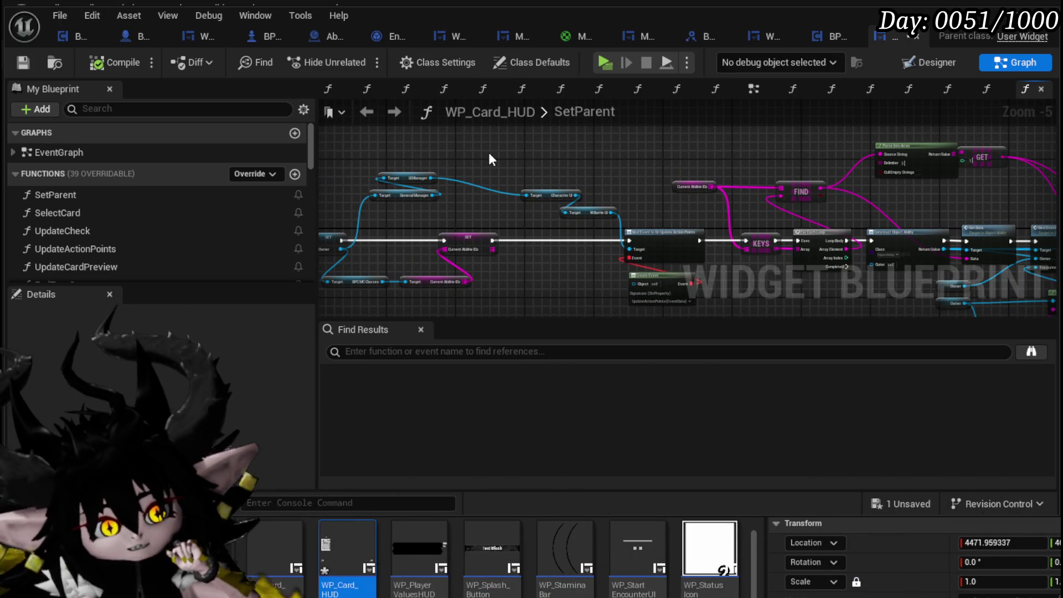
scroll(437, 182, "up", 4)
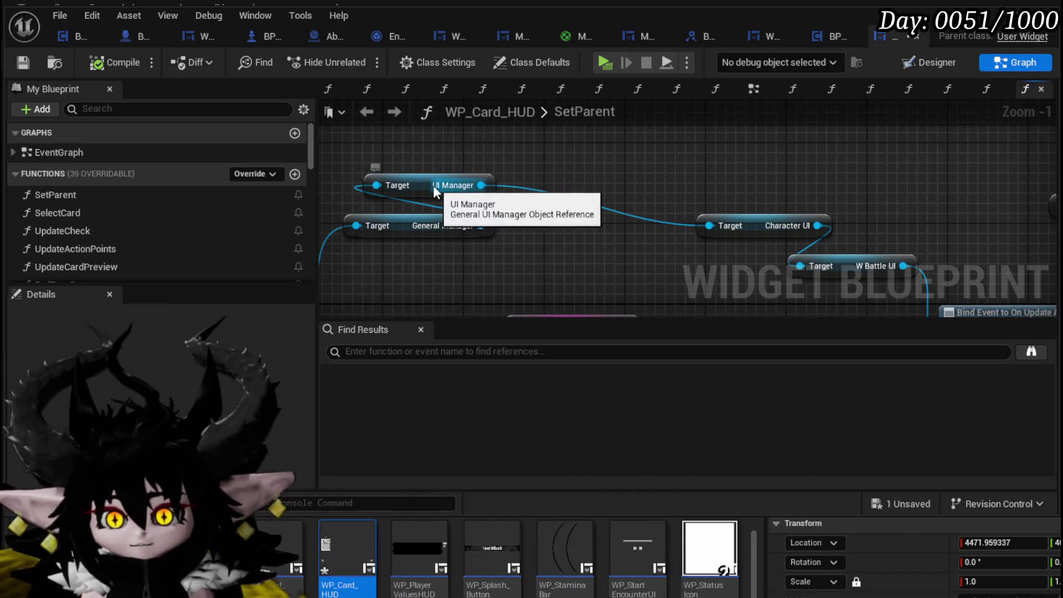
left_click_drag(648, 186, 647, 195)
left_click(440, 271)
left_click_drag(429, 217, 471, 166)
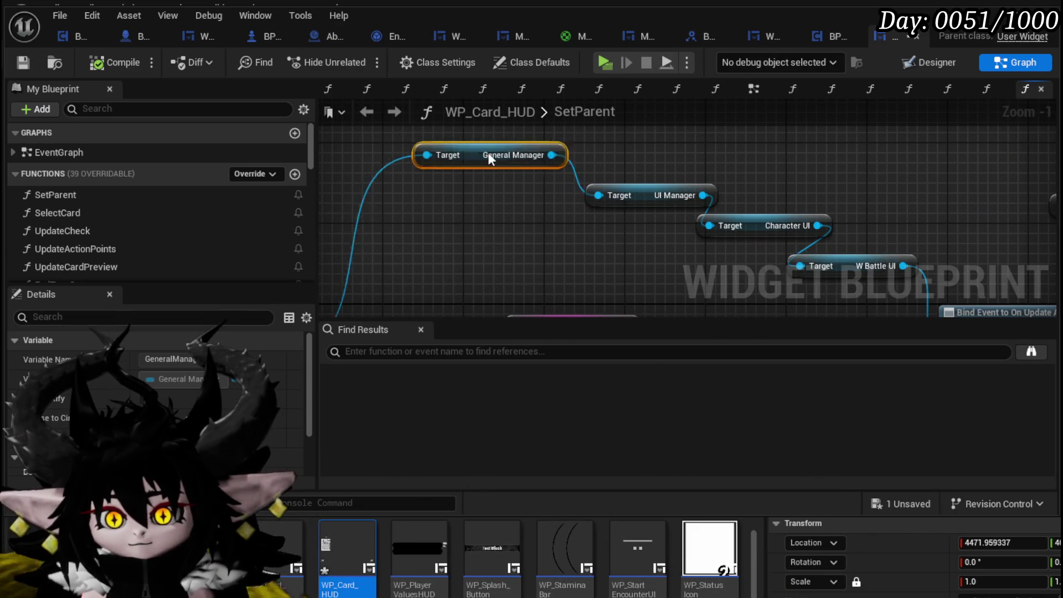
Move the two Target getters beneath the SET node, save everything, and open BPC_Settings.
scroll(515, 230, "down", 2)
left_click_drag(527, 221, 622, 151)
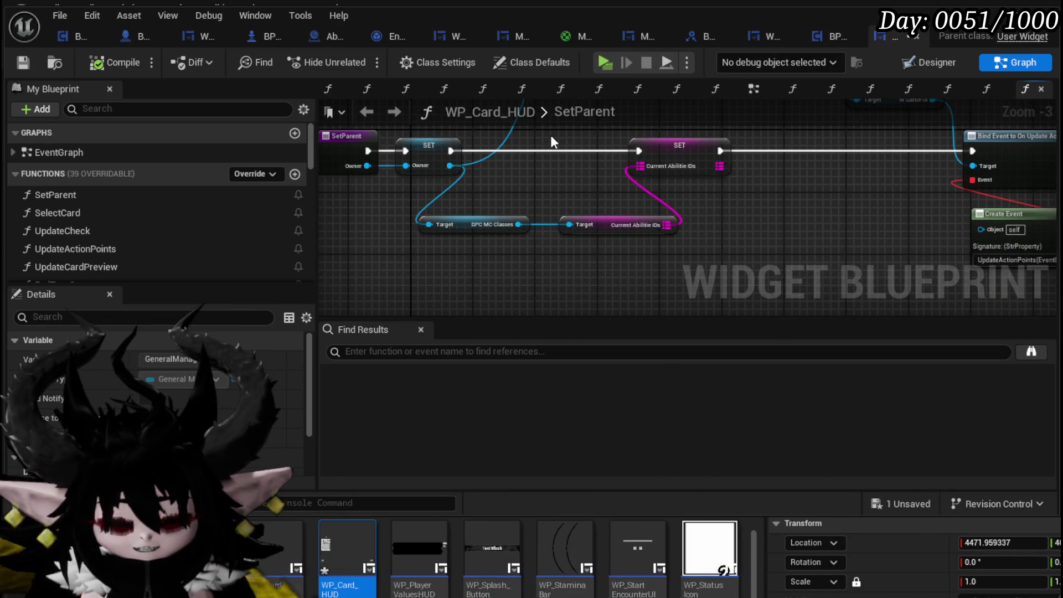
left_click_drag(550, 135, 514, 168)
left_click_drag(435, 295, 600, 251)
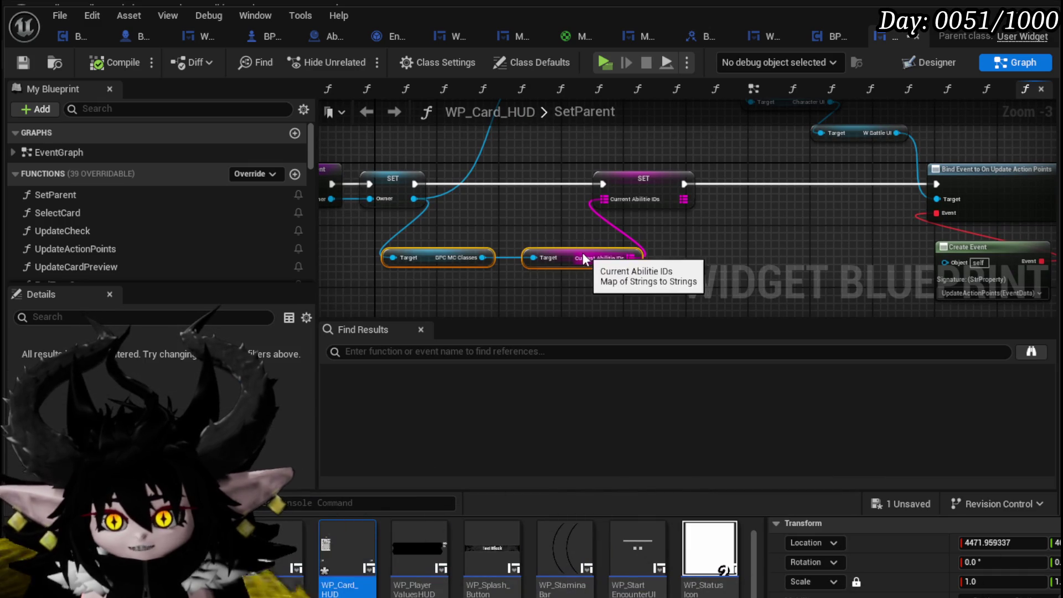
mouse_move(439, 242)
left_mouse_down()
mouse_move(489, 265)
mouse_move(477, 252)
left_mouse_up()
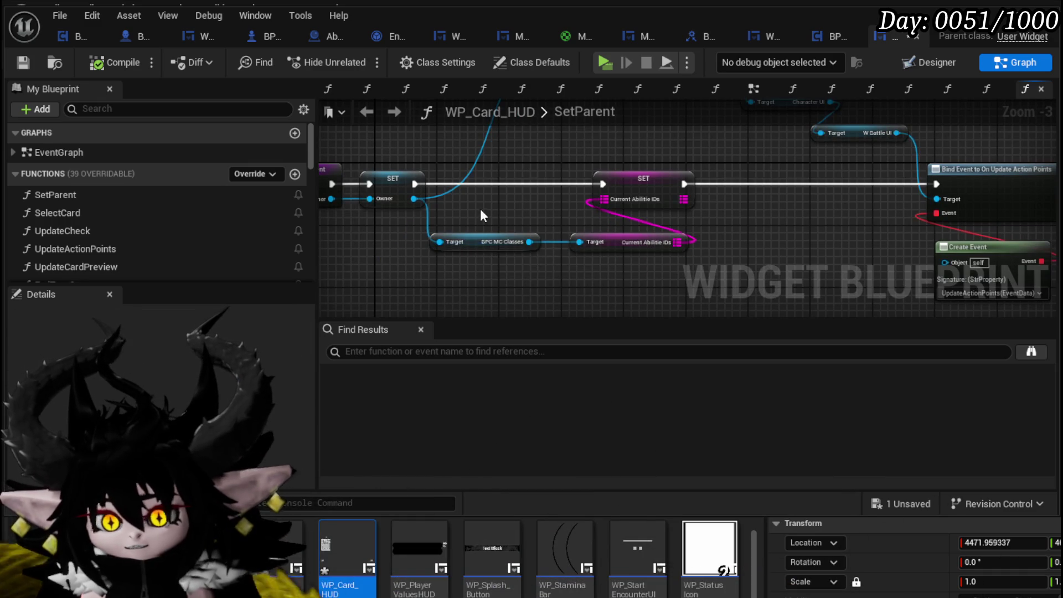
mouse_move(426, 217)
left_mouse_down()
mouse_move(491, 188)
mouse_move(464, 236)
mouse_move(579, 199)
left_mouse_up()
scroll(463, 235, "down", 1)
left_click(18, 60)
left_click(826, 34)
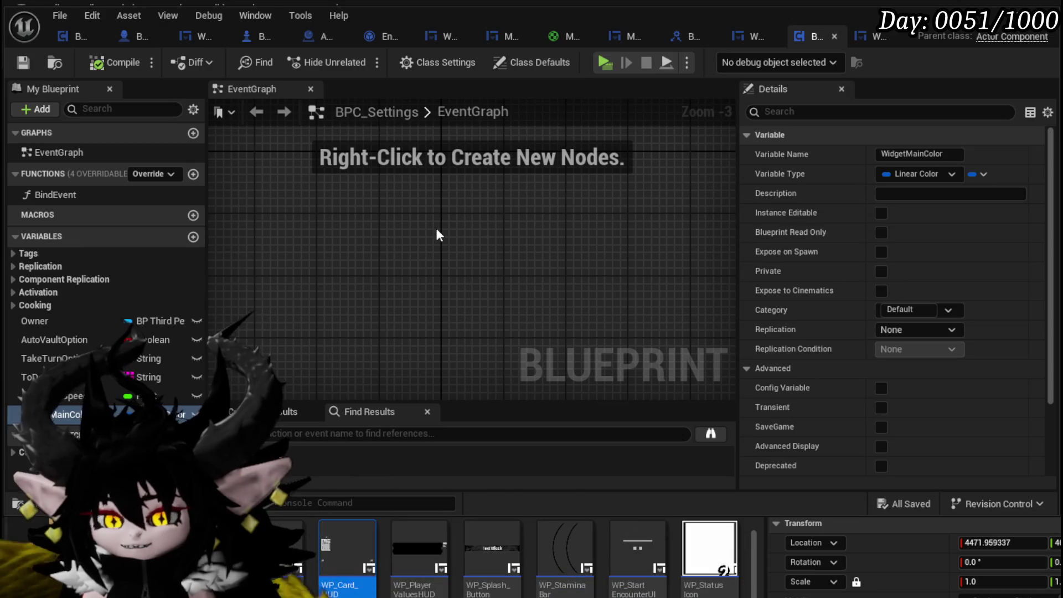
Align the Border Inside and Border MainBorder nodes in WP_AbilityToolTipp's ApplyColor graph and save.
left_click(748, 36)
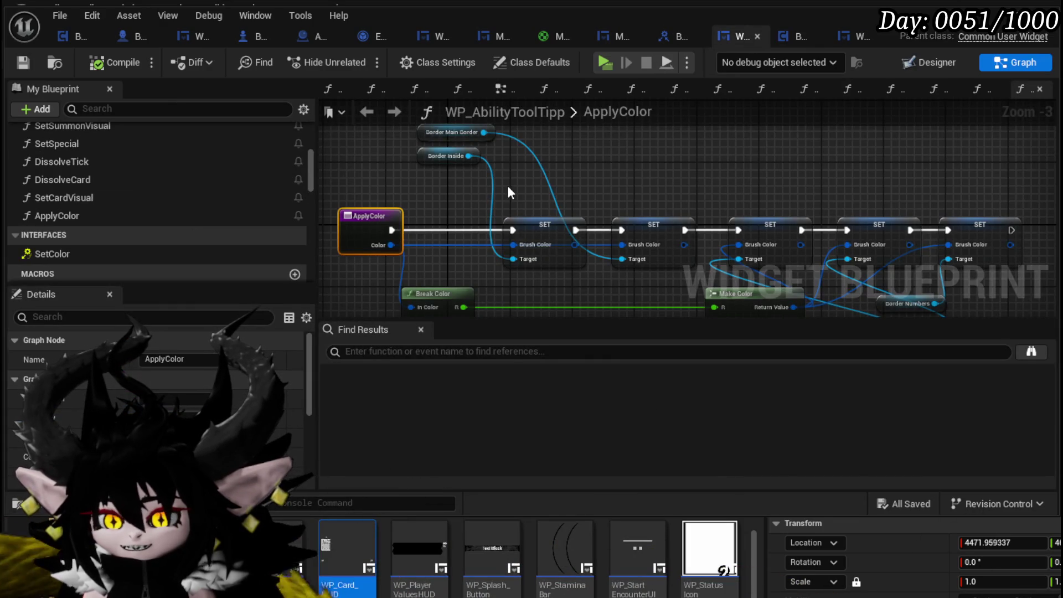
mouse_move(495, 193)
left_mouse_down()
mouse_move(695, 168)
mouse_move(692, 202)
left_mouse_up()
scroll(667, 184, "down", 1)
left_click_drag(500, 187, 516, 204)
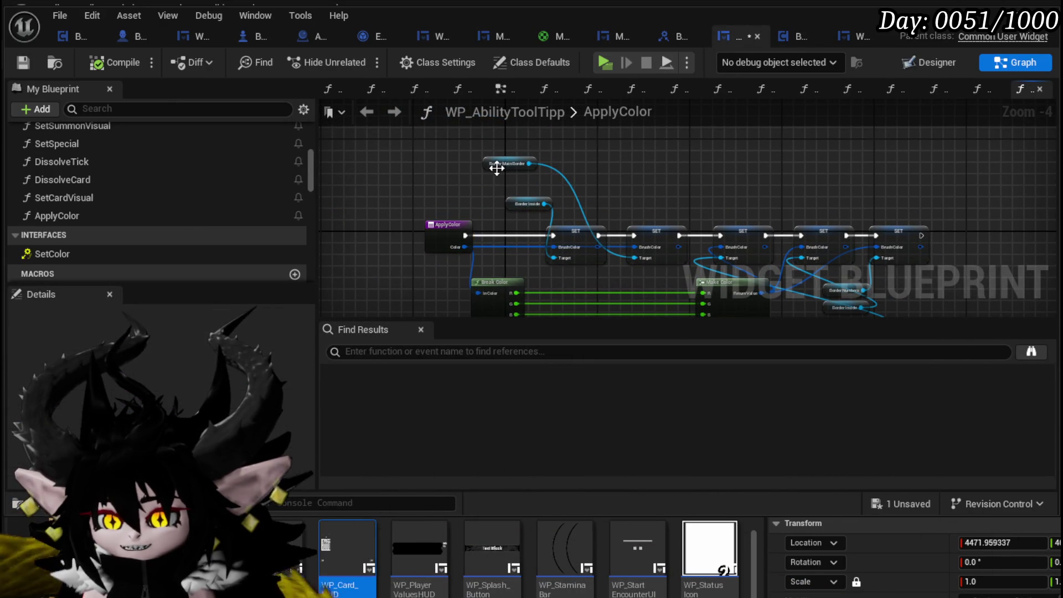
left_click_drag(614, 208, 619, 208)
left_click(22, 62)
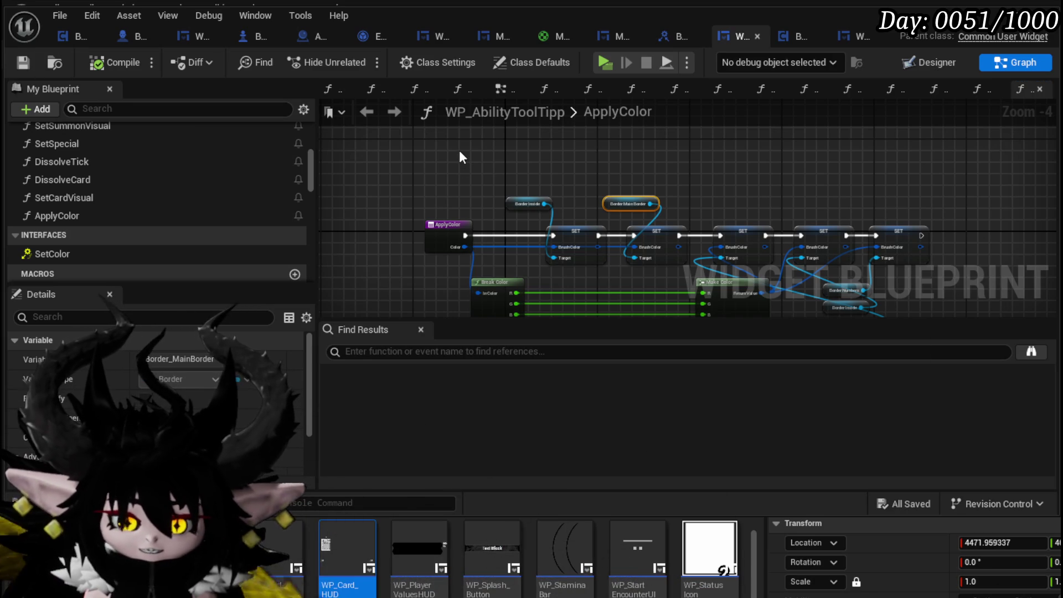
left_click(23, 62)
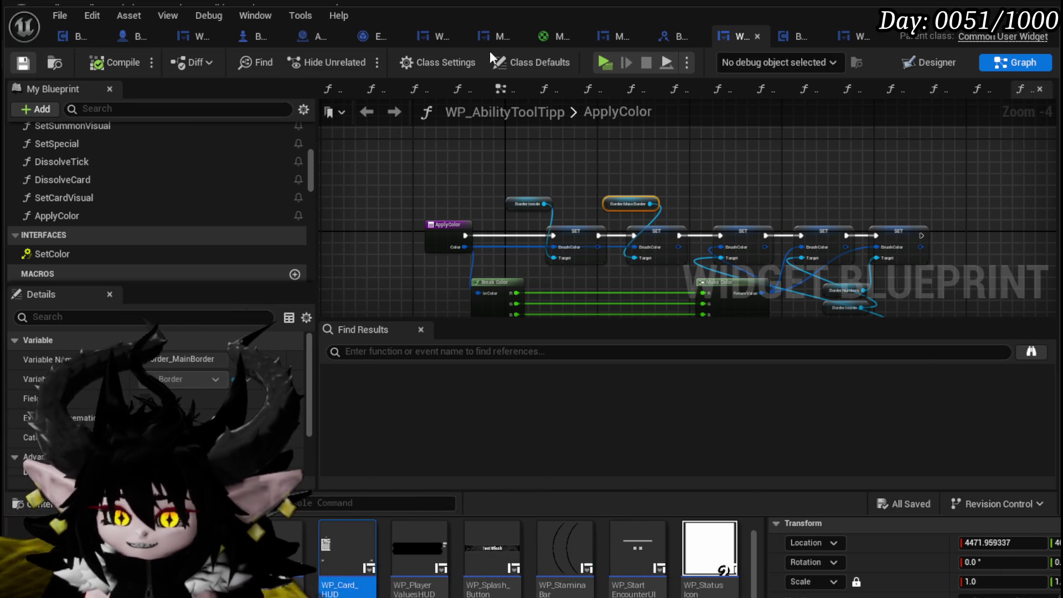
Check the MW_Button and BPI_ChangableColor blueprints, then return to WP_Card_HUD's SetParent graph.
left_click(608, 38)
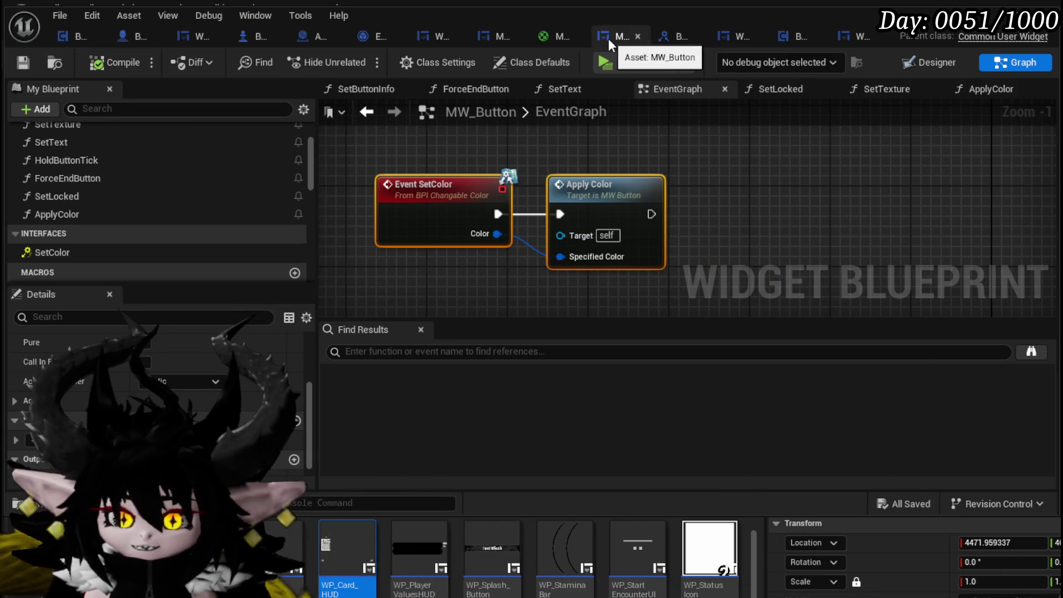
left_click(660, 36)
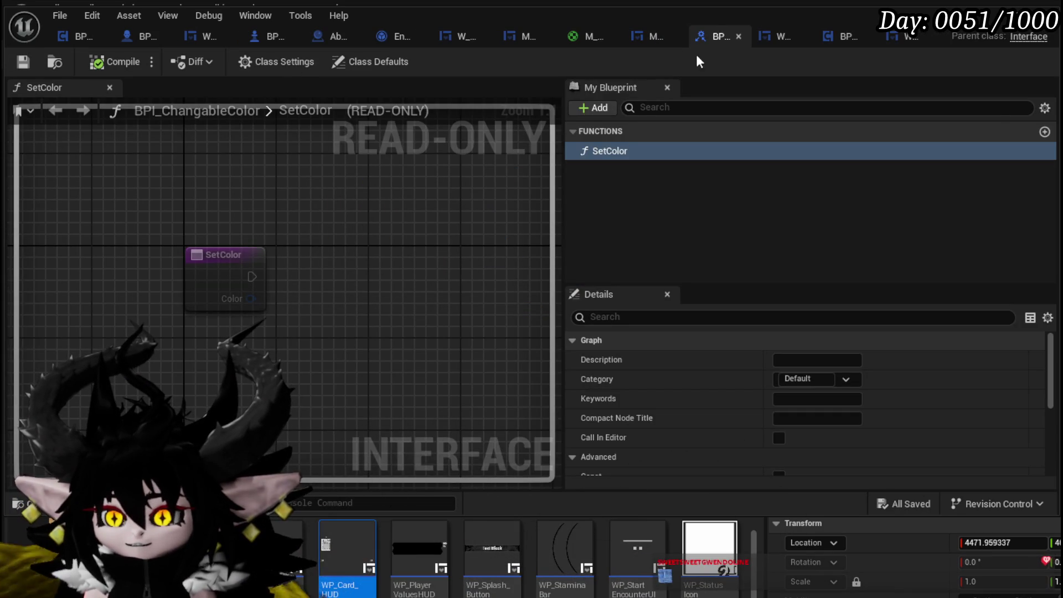
left_click(643, 35)
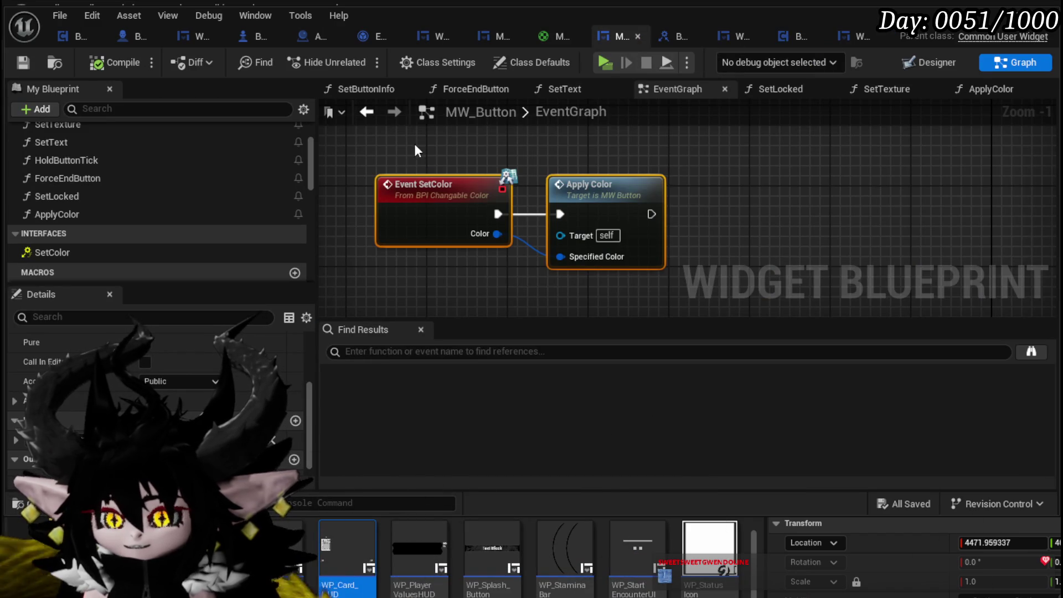
left_click(866, 37)
left_click_drag(480, 173, 717, 157)
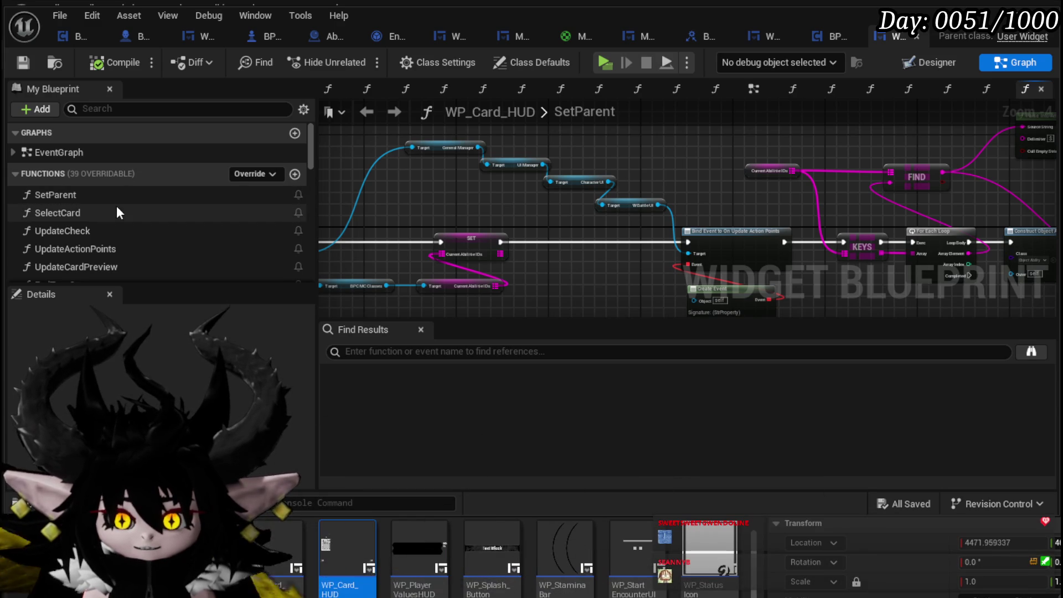
Open WP_Card_HUD's SelectCard function and frame the whole graph.
left_click_drag(373, 172, 606, 178)
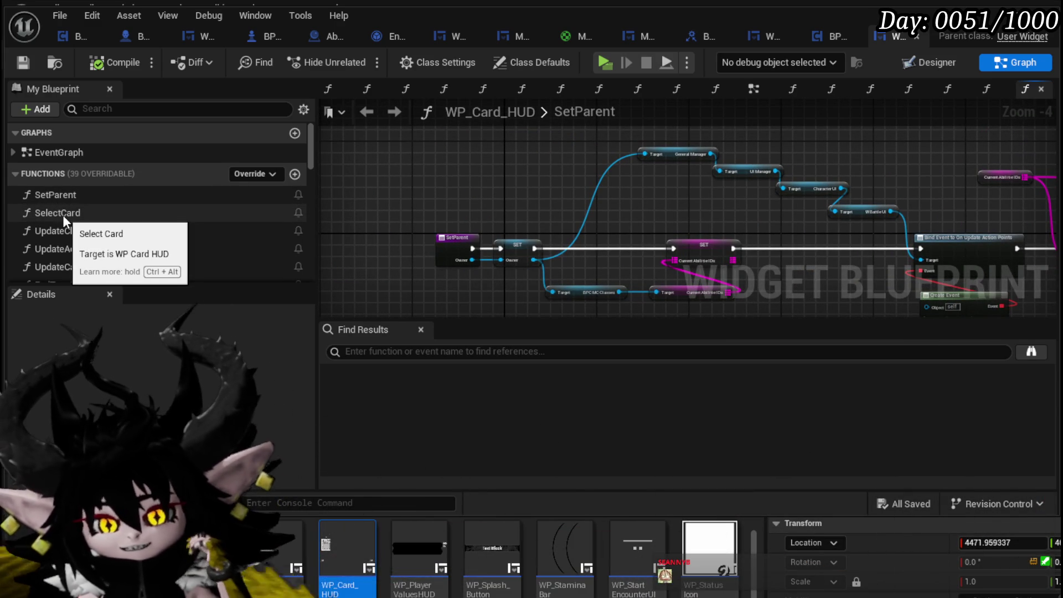
double_click(83, 211)
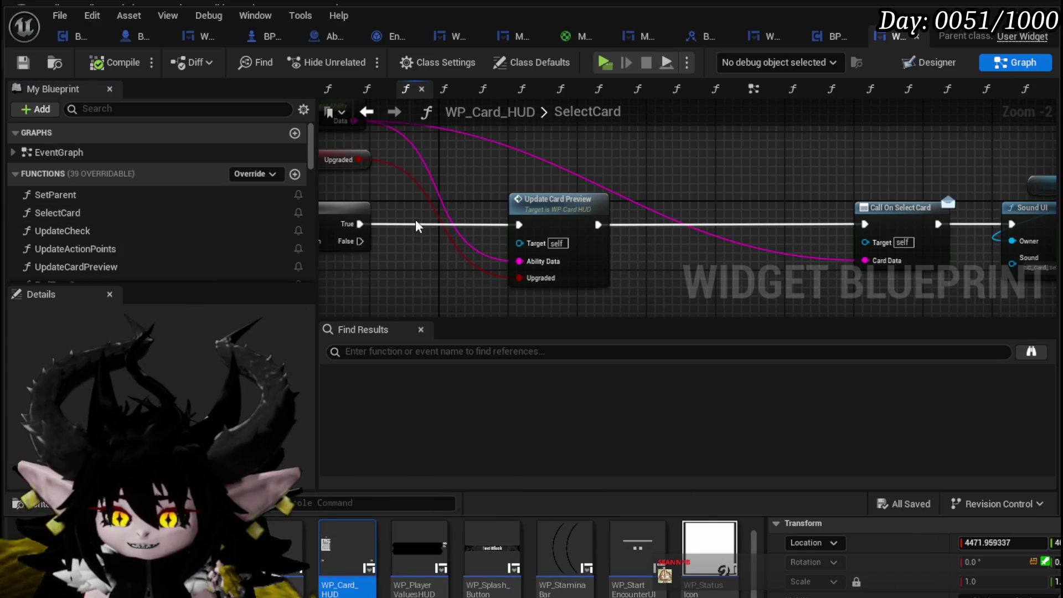
key("Home")
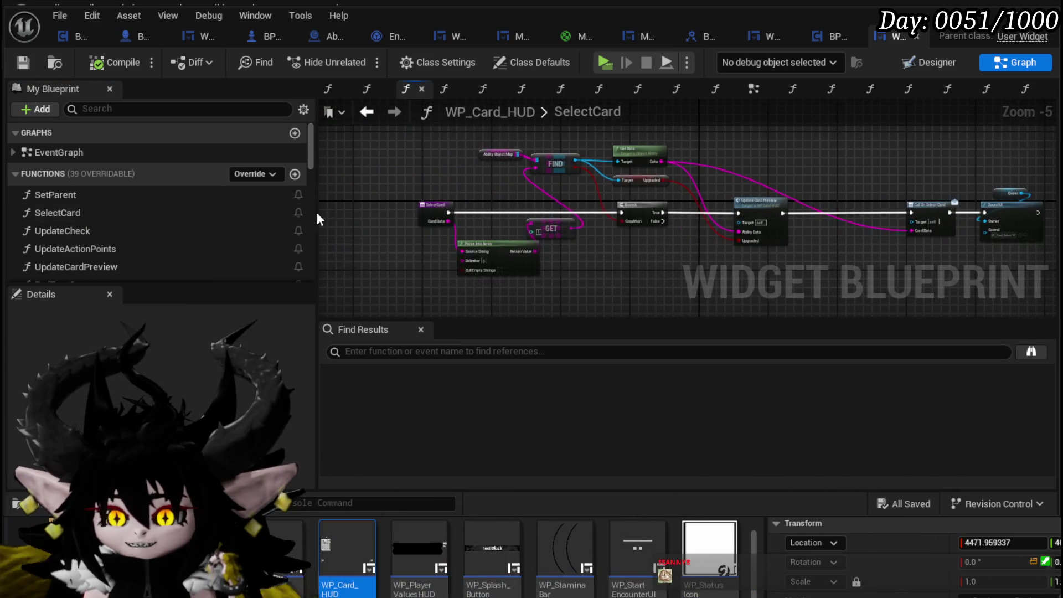
scroll(337, 213, "up", 1)
scroll(154, 225, "down", 2)
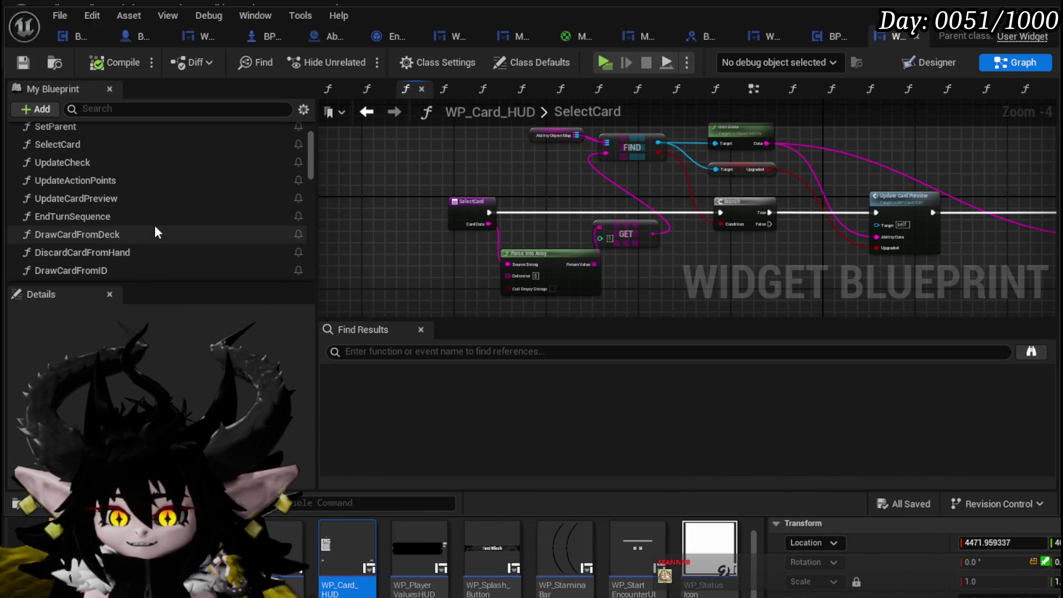
Open DrawCardFromDeck to view its loop, Is Empty check and Branch nodes.
double_click(154, 225)
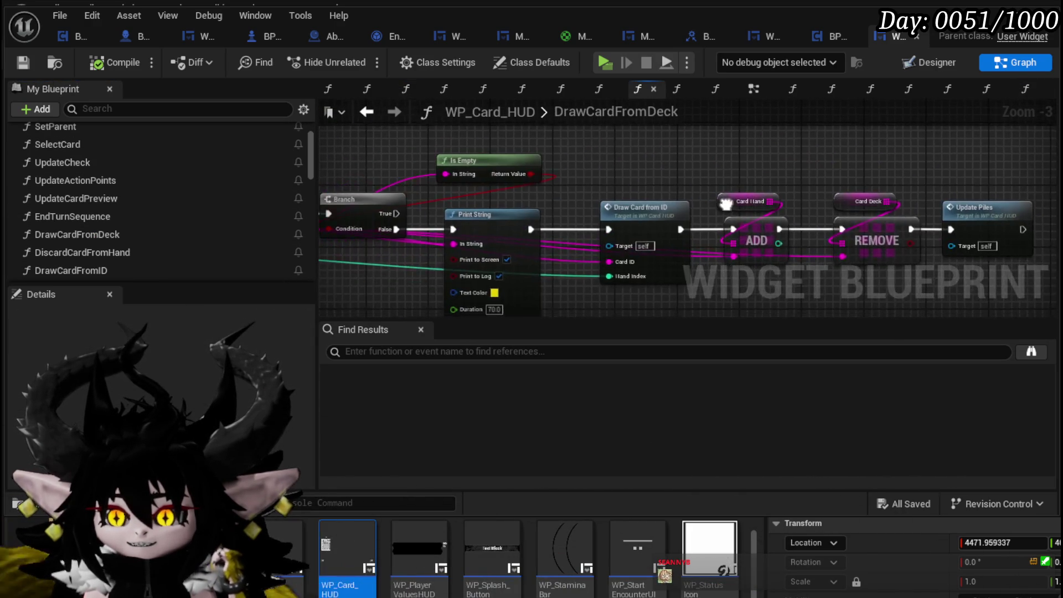
scroll(686, 227, "down", 3)
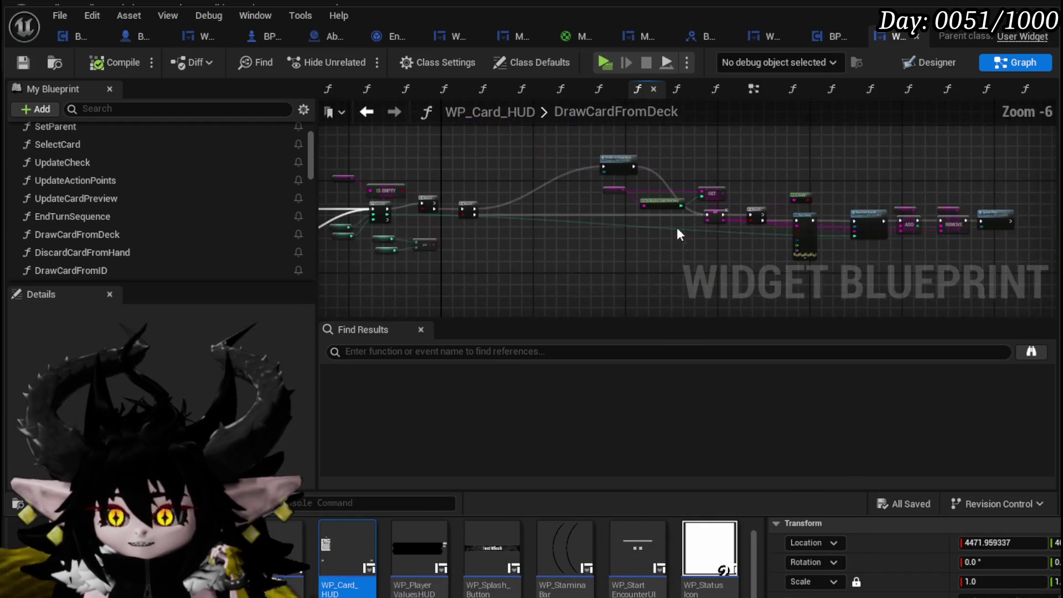
scroll(655, 230, "up", 3)
scroll(867, 243, "down", 2)
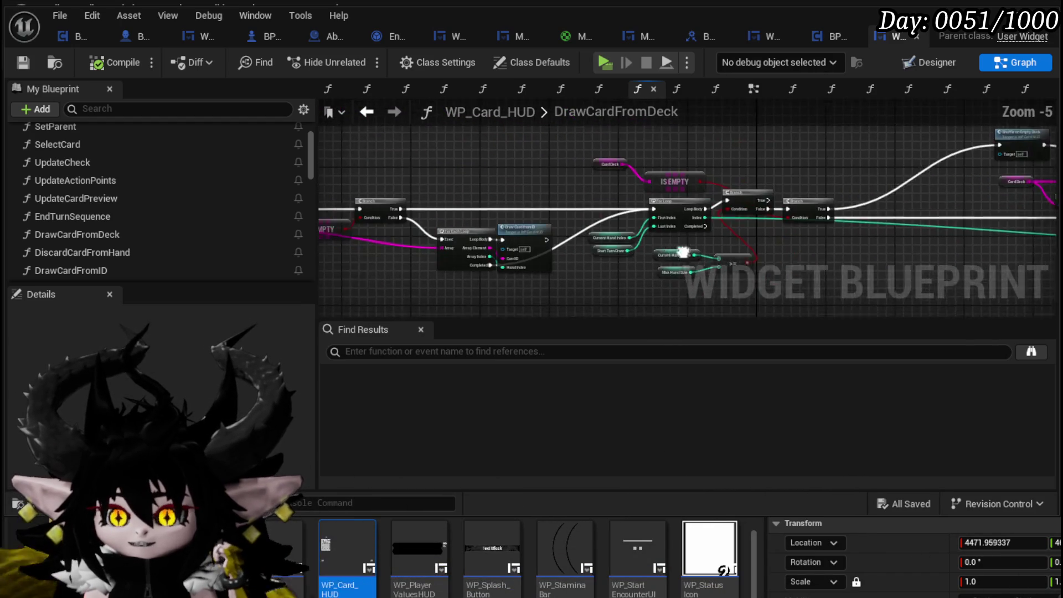
Search WP_Card_HUD for Create Widget nodes and inspect the one in CardMovementAnim.
type("Creat")
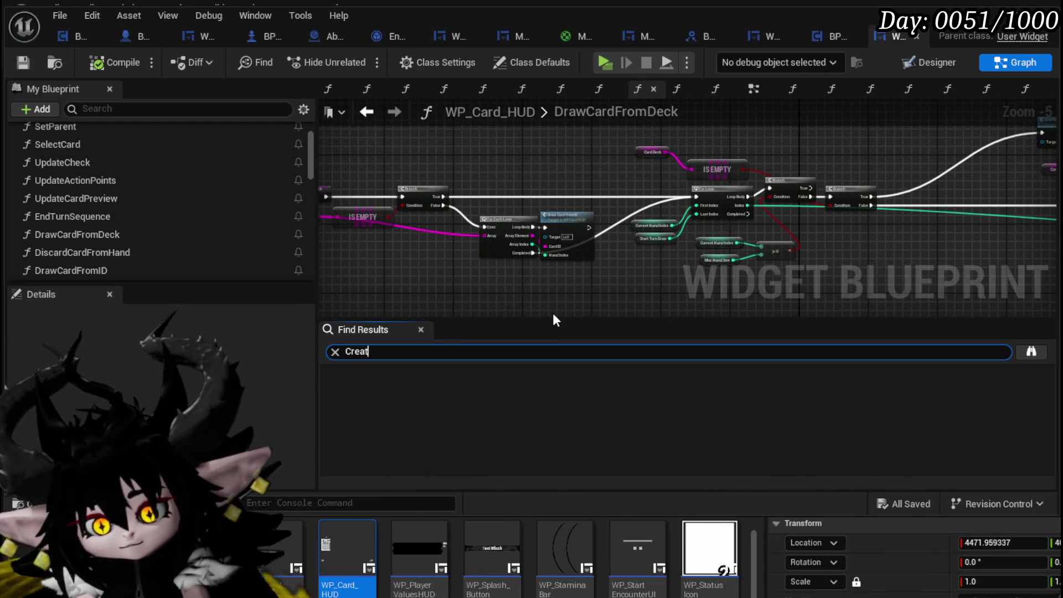
type("e Widget")
key("Return")
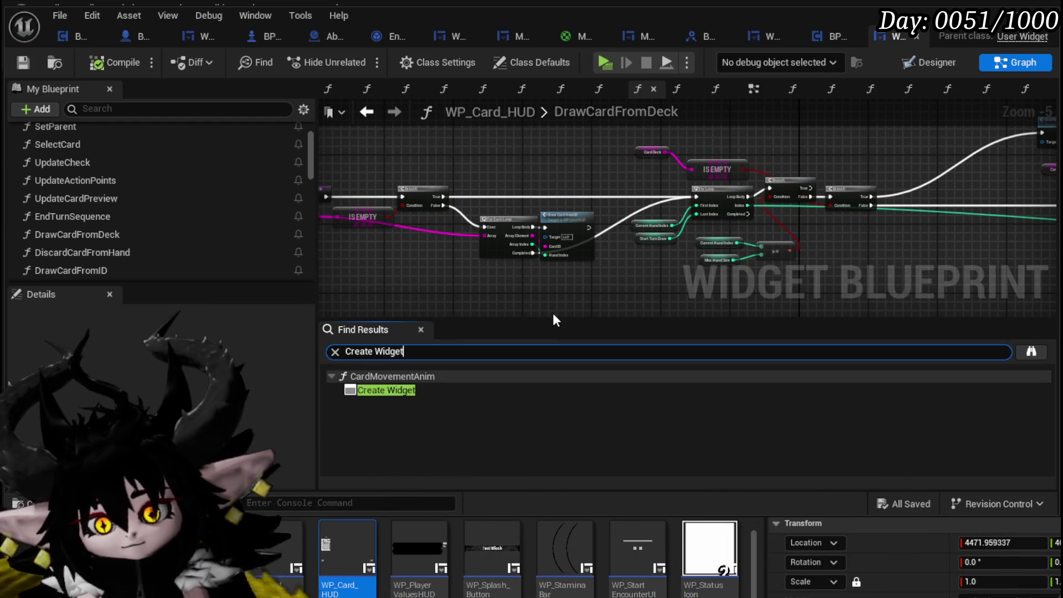
left_click(428, 389)
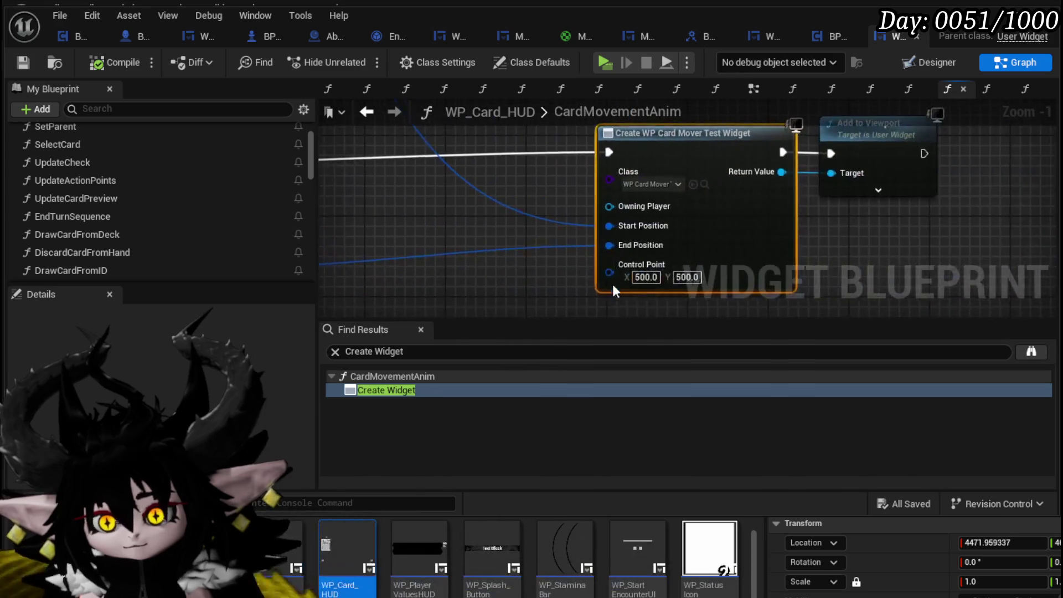
scroll(495, 244, "down", 3)
mouse_move(495, 244)
left_mouse_down()
mouse_move(798, 222)
mouse_move(1021, 188)
left_mouse_up()
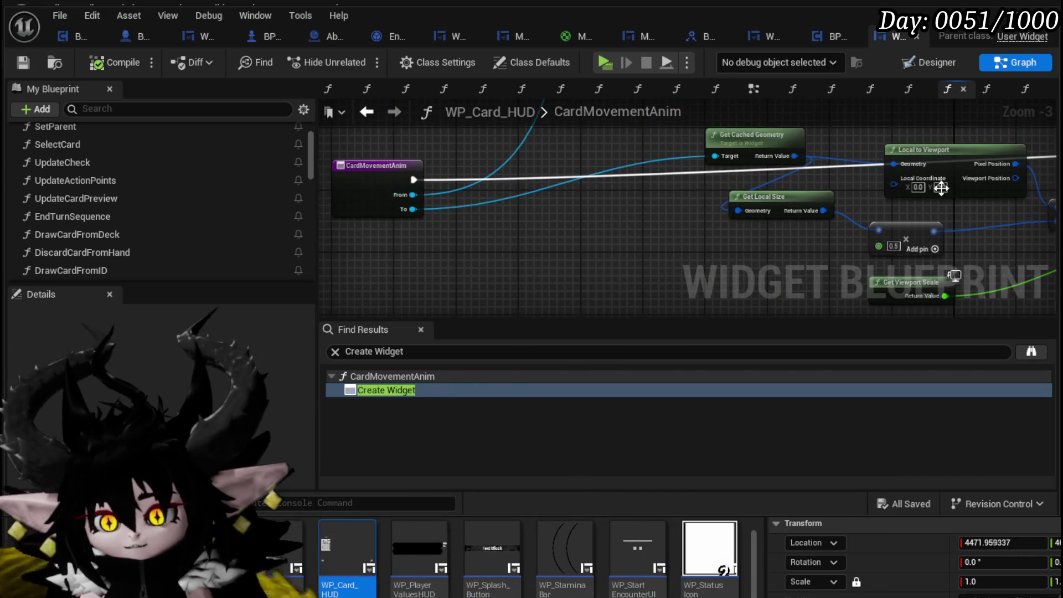
scroll(141, 204, "down", 3)
scroll(141, 202, "up", 5)
scroll(105, 197, "down", 2)
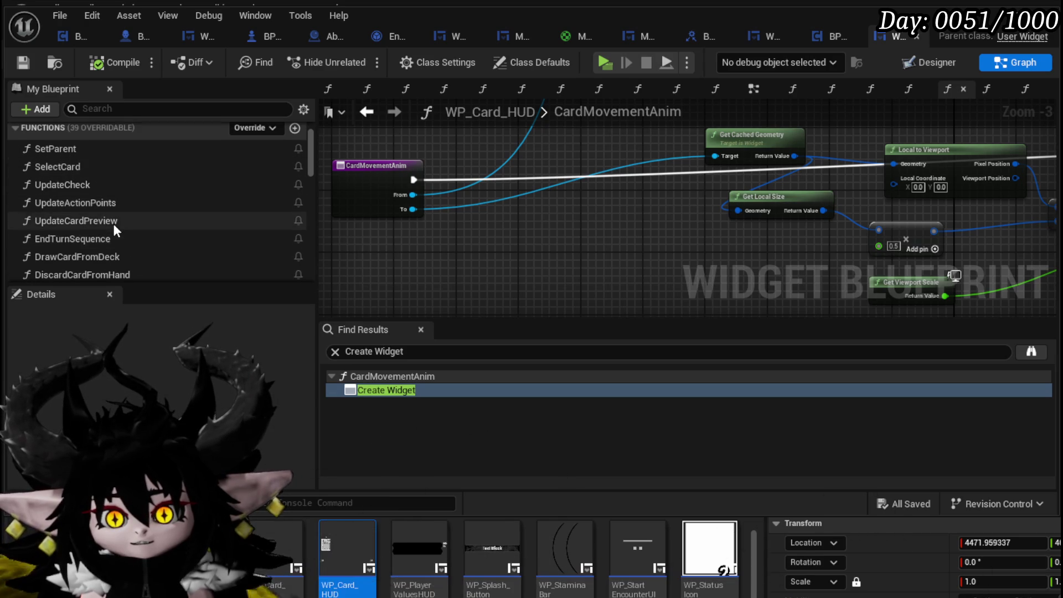
scroll(111, 222, "down", 1)
Inspect the DrawCardFromDeck and DrawCardFromID graphs, including the VALUES and Get Data nodes.
left_click(96, 214)
double_click(95, 232)
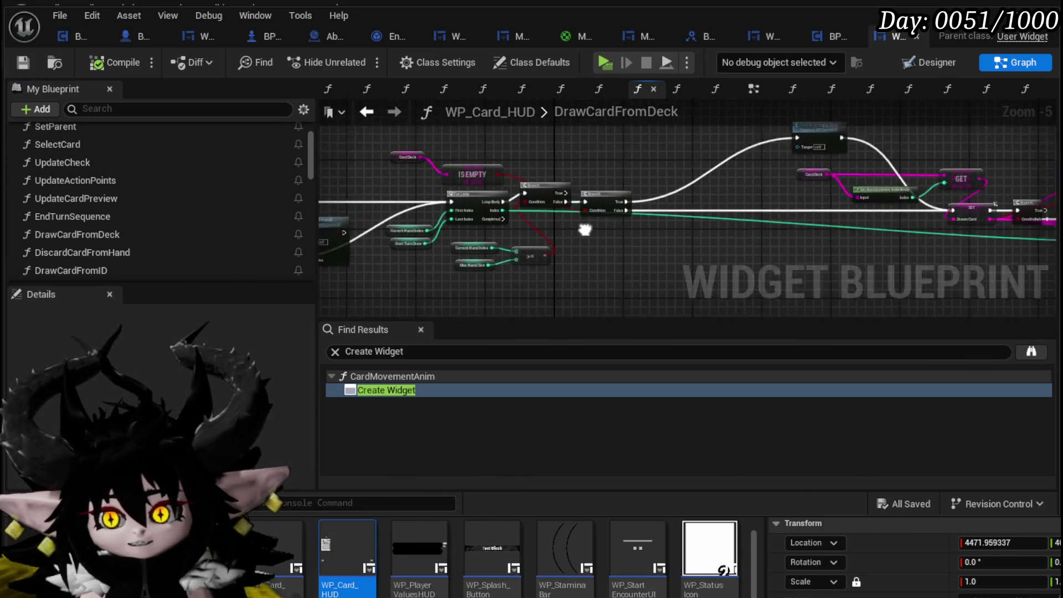
scroll(511, 252, "up", 2)
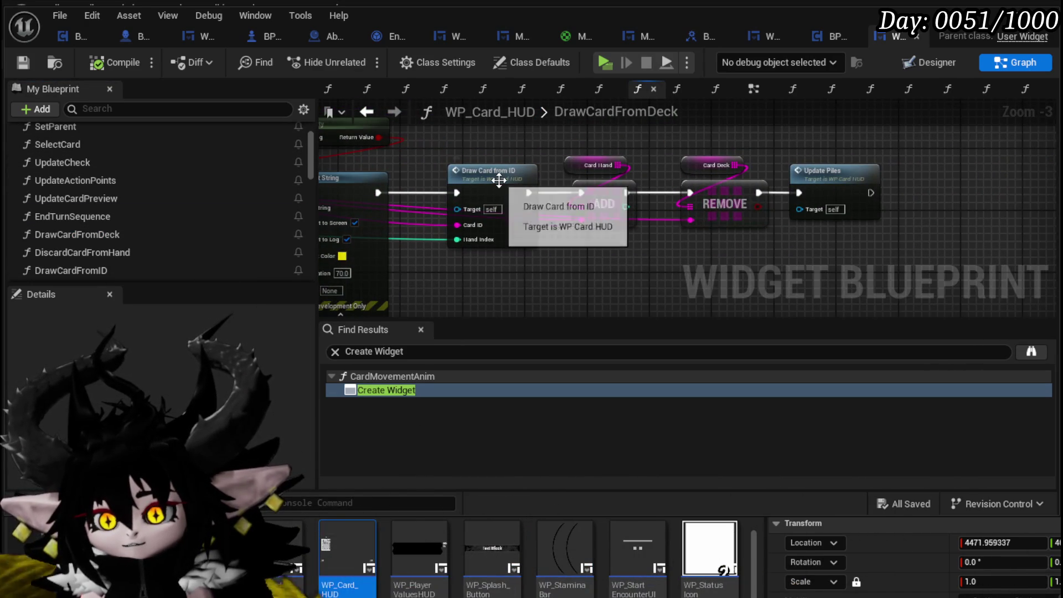
double_click(499, 173)
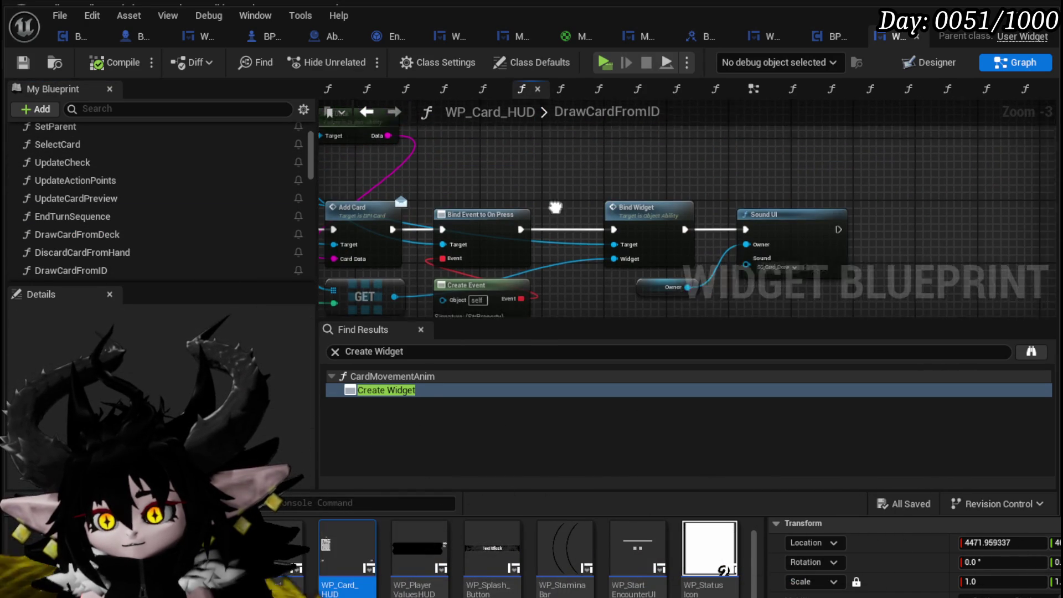
mouse_move(566, 187)
left_mouse_down()
mouse_move(595, 182)
mouse_move(662, 238)
mouse_move(714, 247)
mouse_move(699, 196)
mouse_move(668, 187)
mouse_move(545, 206)
left_mouse_up()
left_click(554, 183)
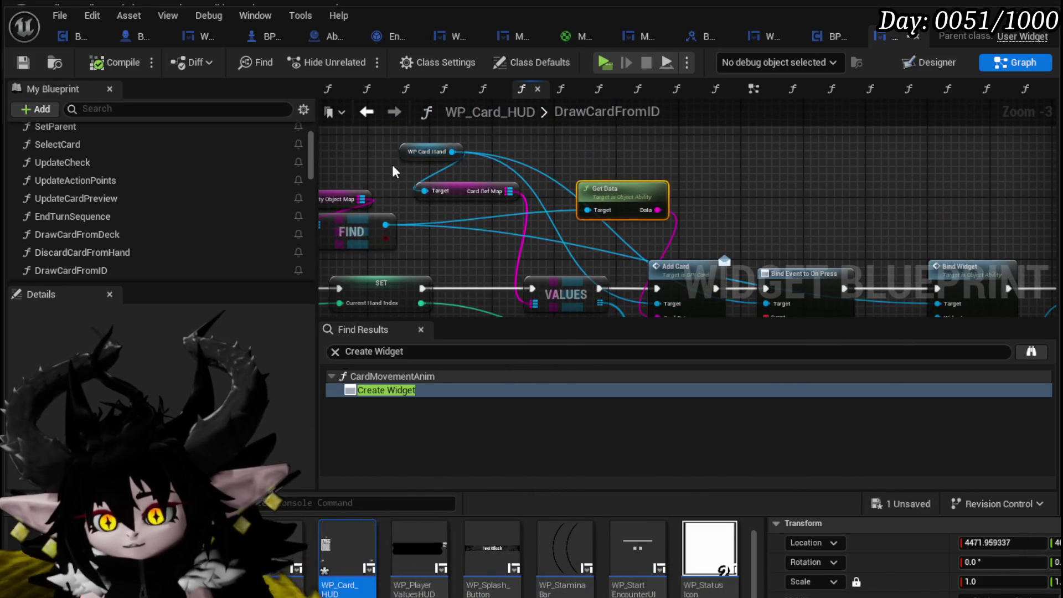
Save WP_Card_HUD and select WP_Card_Hand among the widget assets.
key("ctrl+s")
left_click(54, 62)
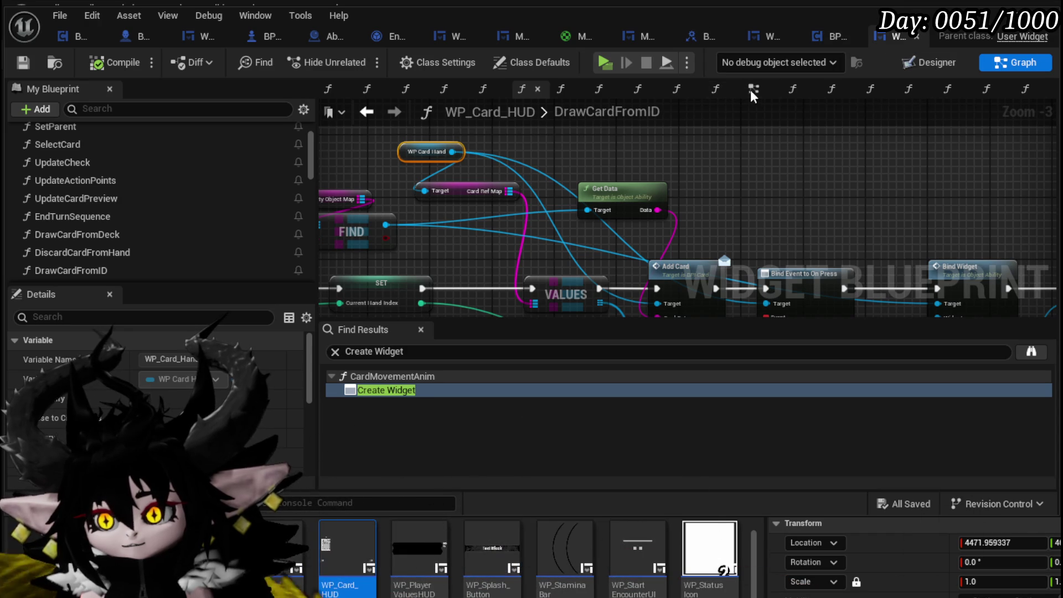
left_click(355, 532)
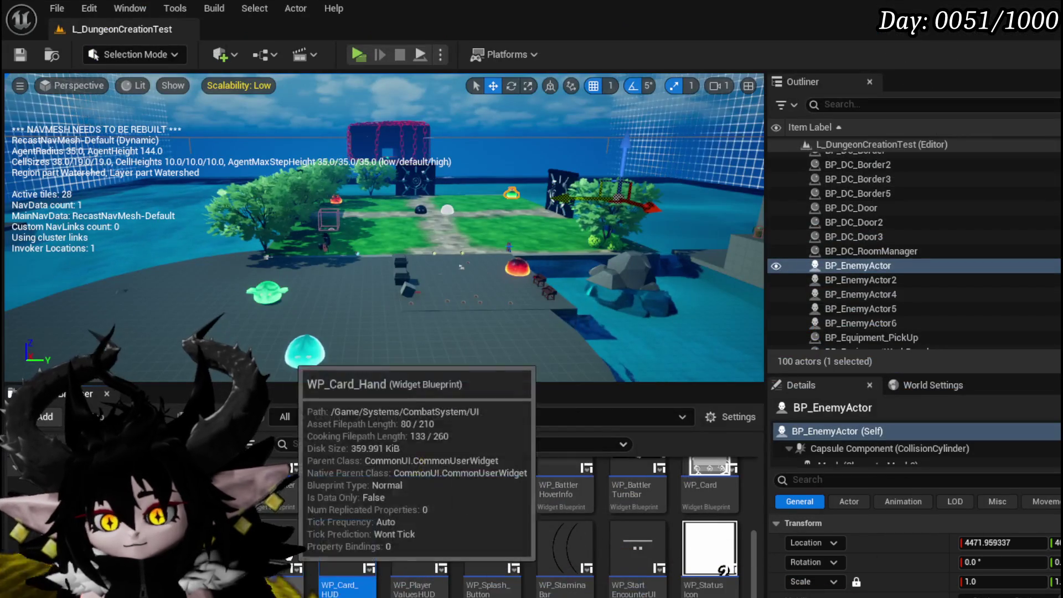
Open WP_Card_Hand in Graph mode and browse its functions, such as RemoveCardFromHand.
double_click(282, 546)
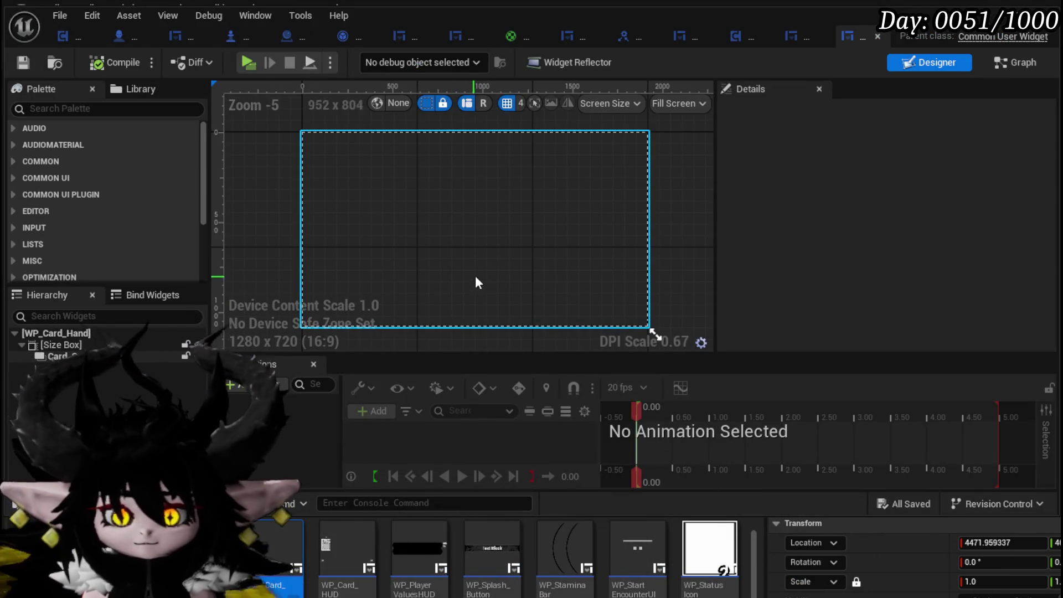
left_click(1013, 60)
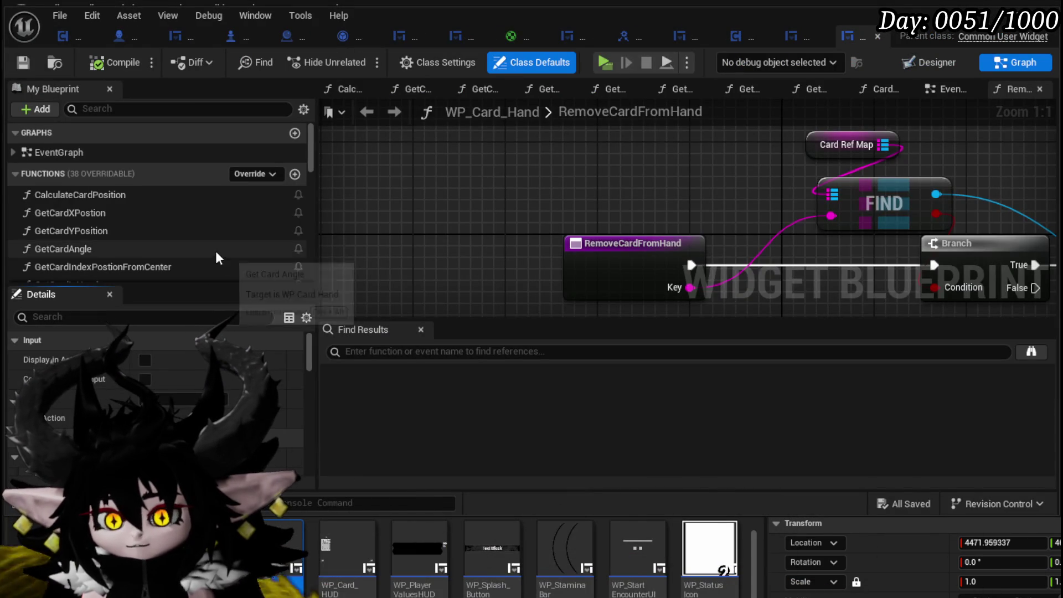
scroll(513, 227, "down", 4)
scroll(715, 166, "up", 2)
scroll(715, 166, "up", 1)
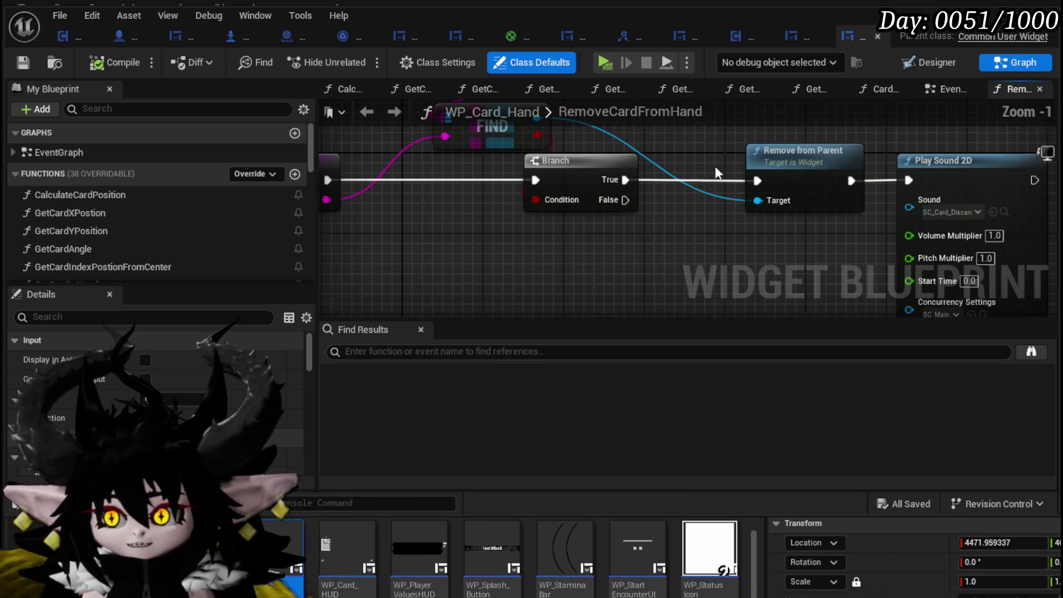
scroll(138, 186, "down", 3)
scroll(138, 186, "up", 1)
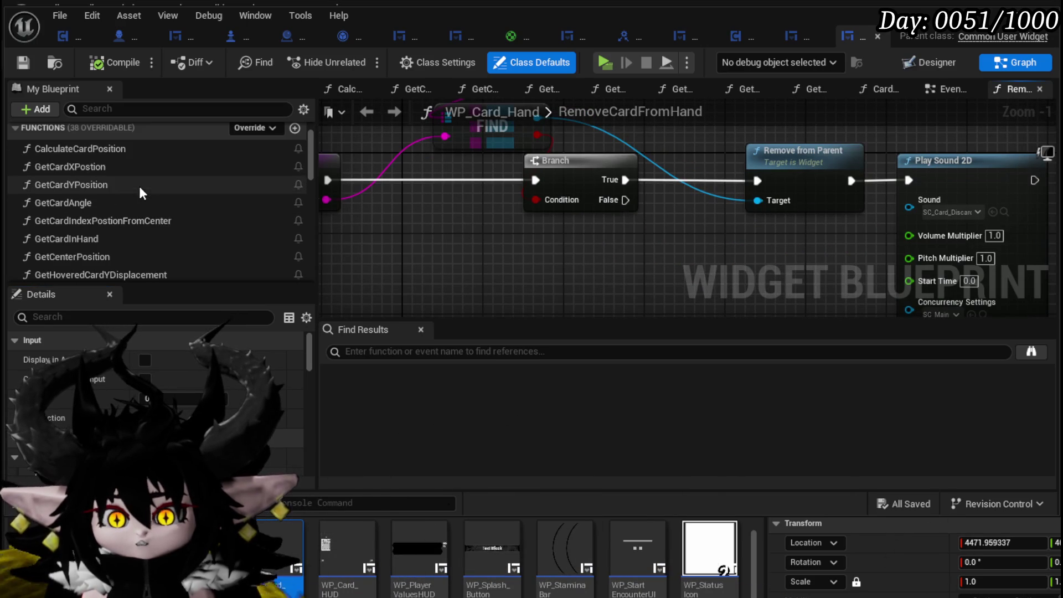
scroll(132, 232, "down", 3)
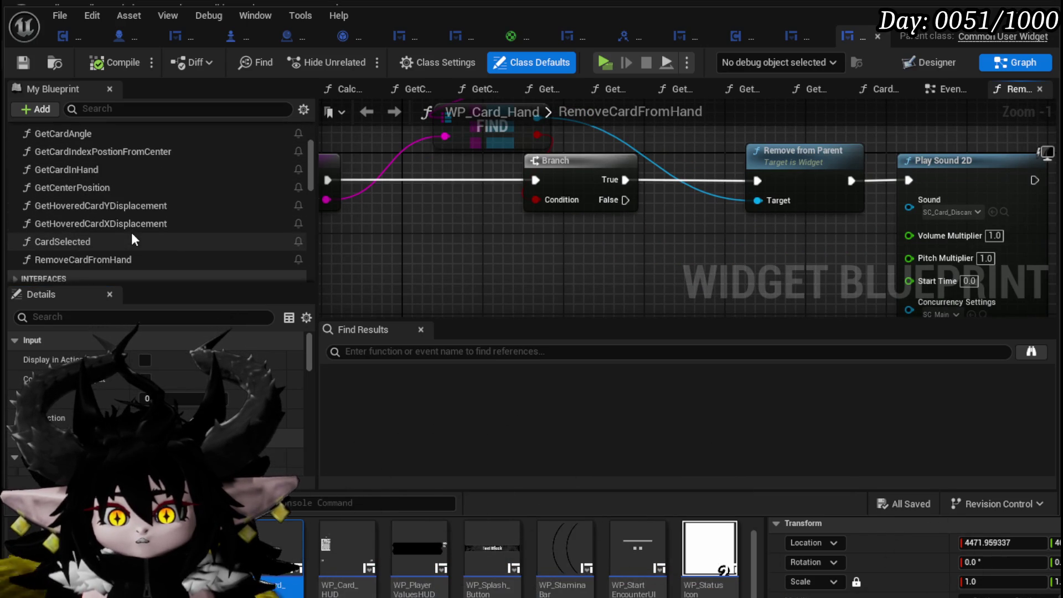
Show the EventGraph, hide class defaults, and scroll My Blueprint back to the top.
left_click(963, 90)
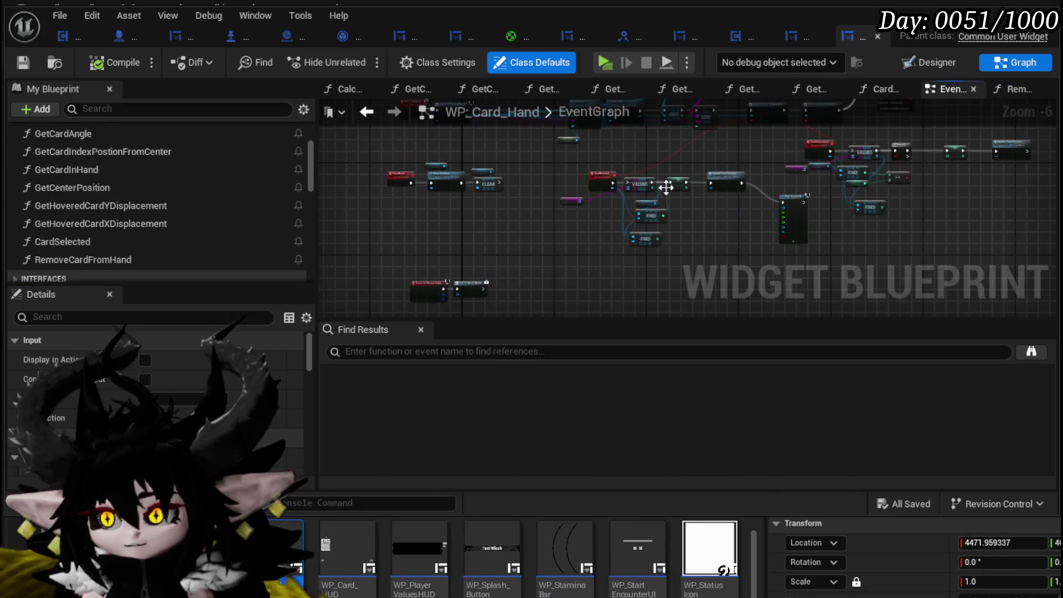
scroll(630, 169, "up", 5)
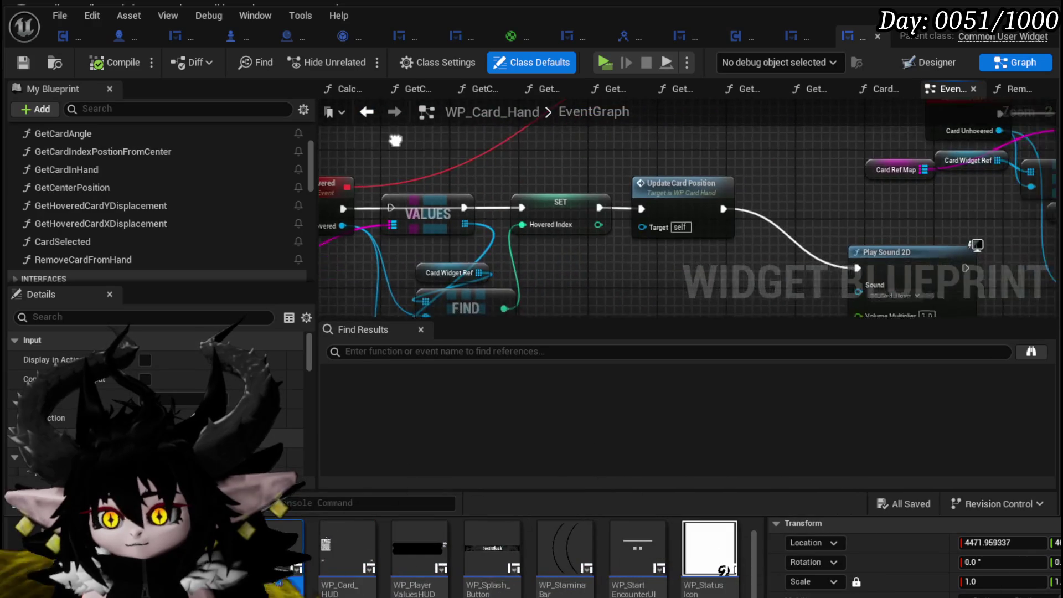
scroll(588, 236, "down", 5)
scroll(623, 252, "up", 5)
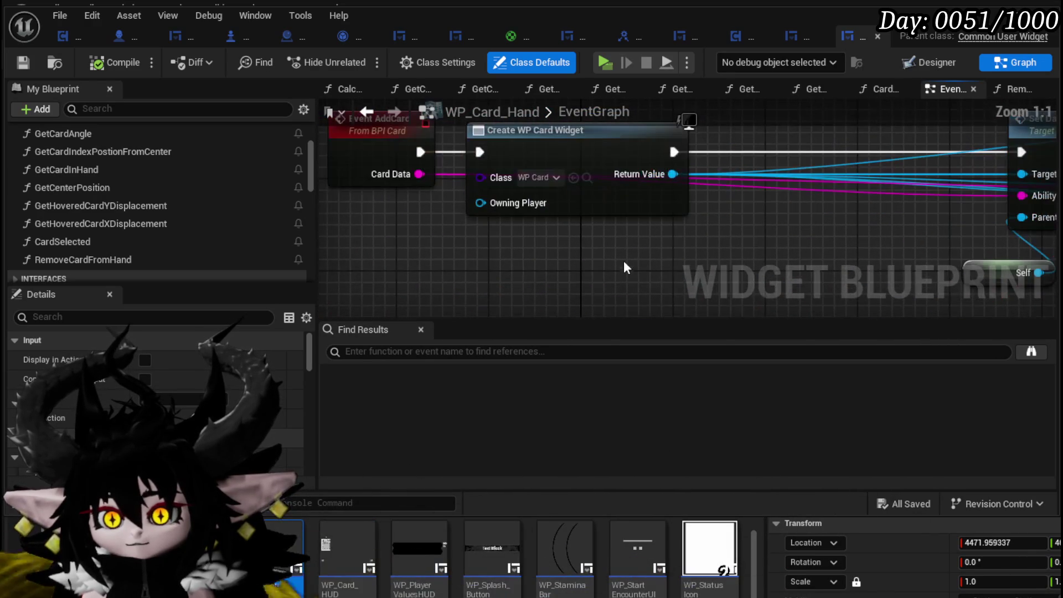
scroll(681, 229, "down", 1)
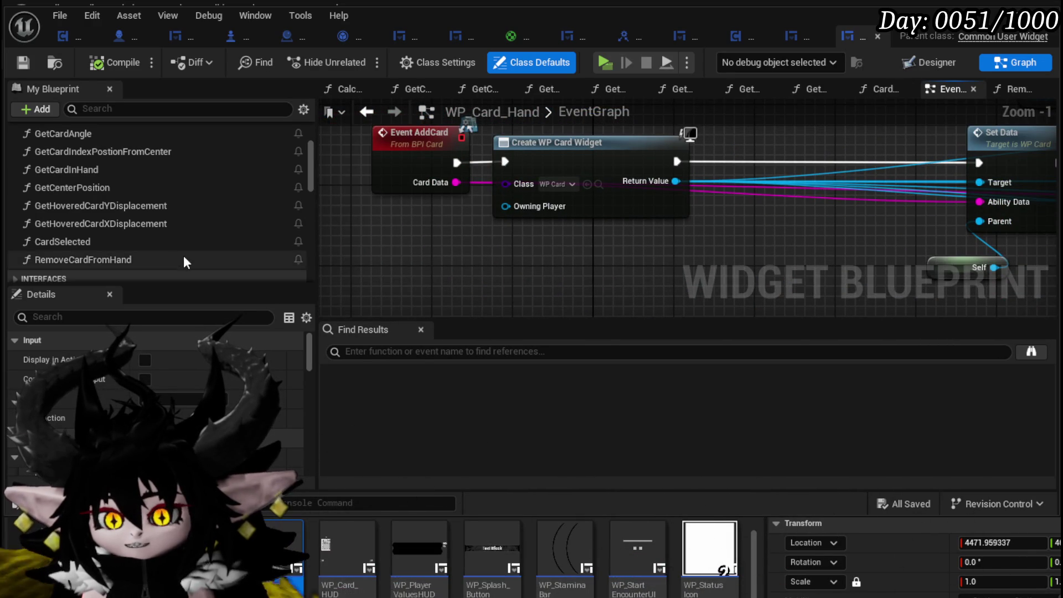
scroll(153, 214, "down", 6)
scroll(75, 177, "down", 1)
scroll(77, 181, "down", 4)
scroll(77, 183, "up", 4)
scroll(82, 196, "up", 2)
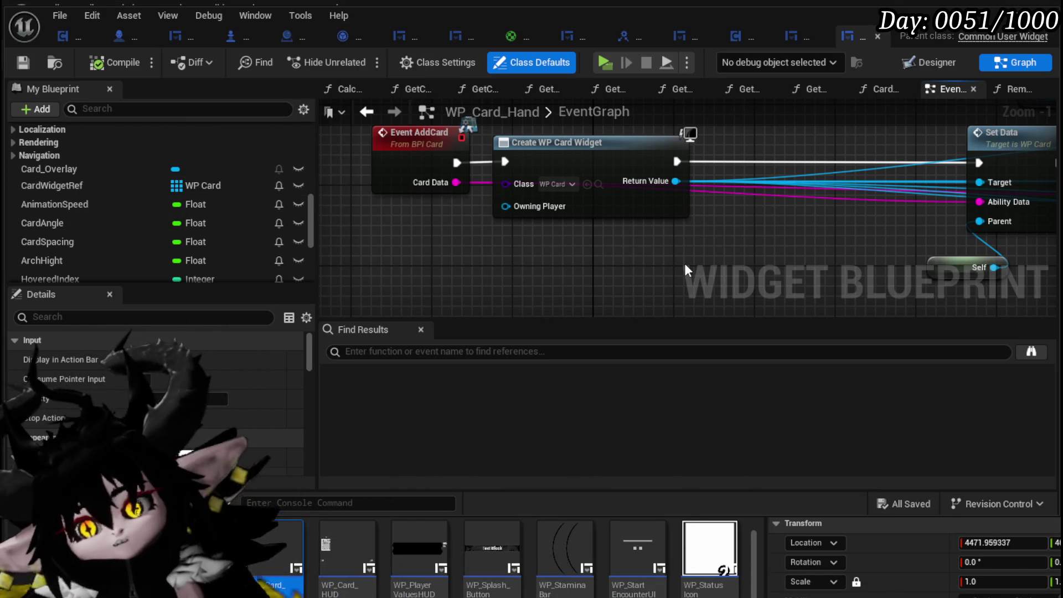
left_click(410, 171)
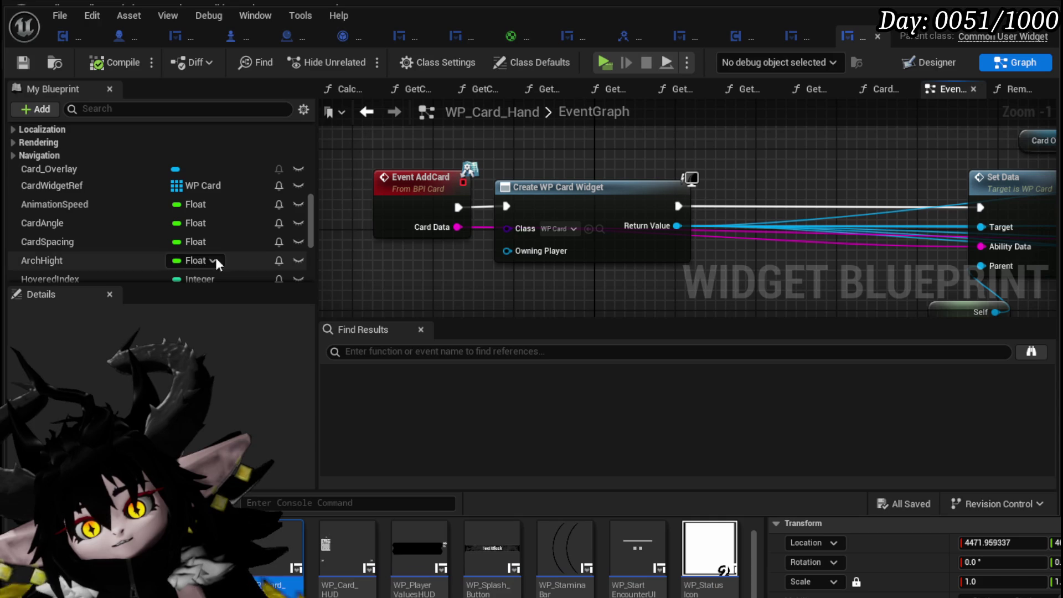
scroll(168, 249, "down", 5)
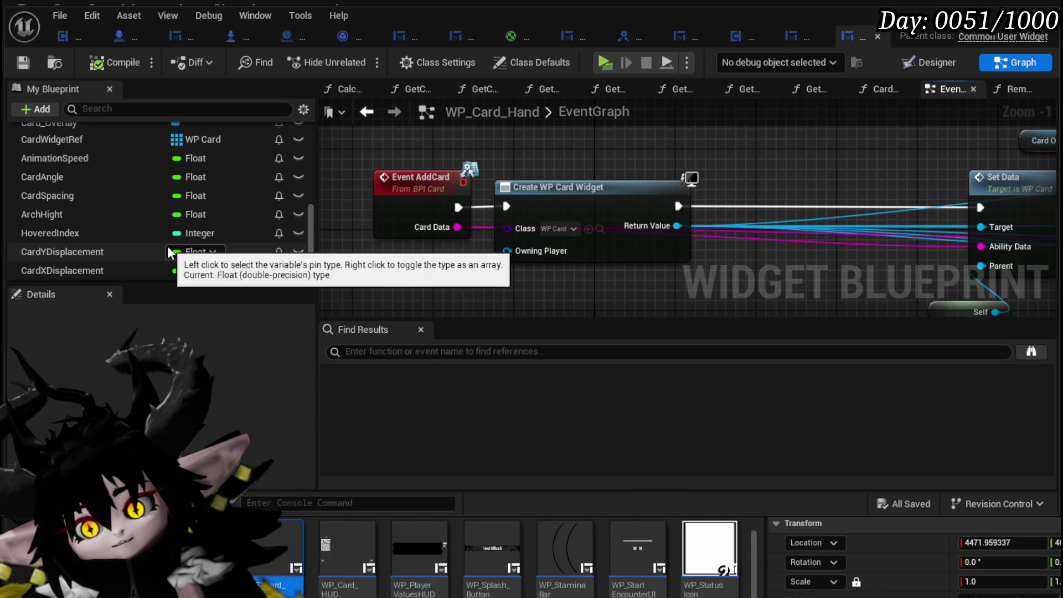
scroll(169, 251, "up", 10)
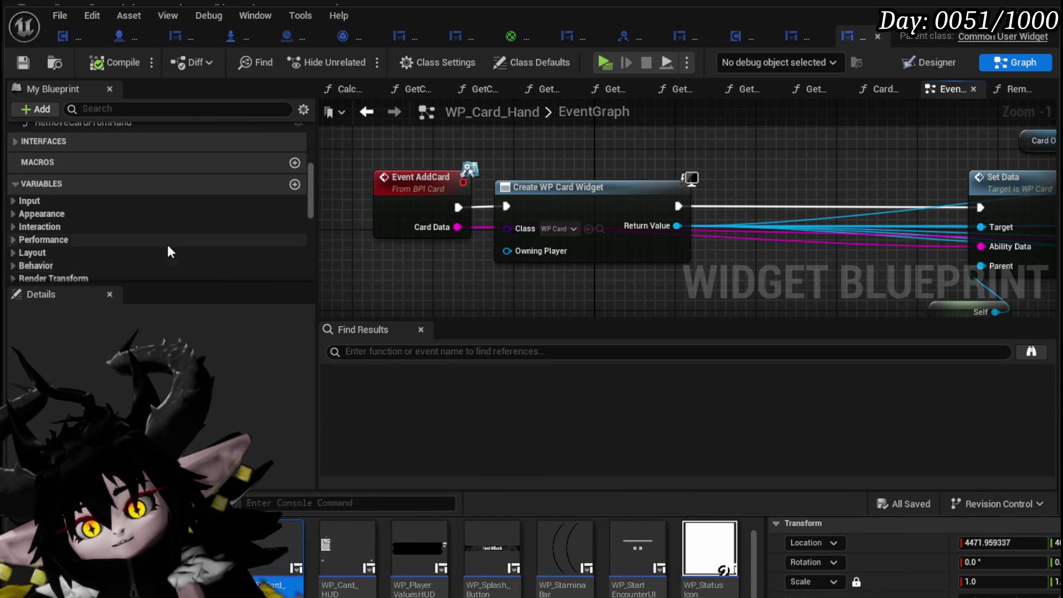
scroll(168, 252, "up", 5)
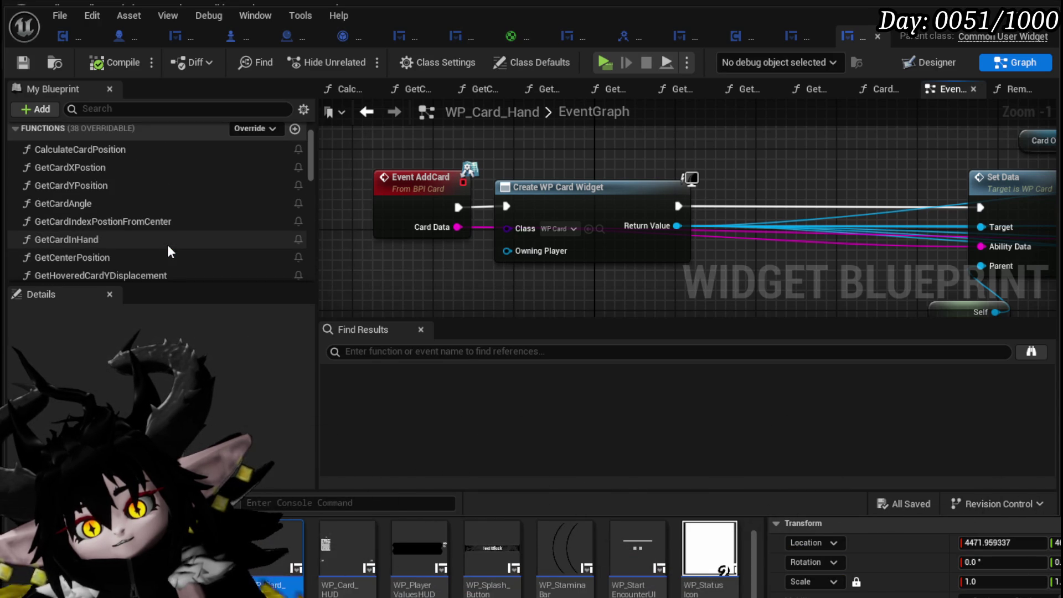
scroll(168, 252, "up", 2)
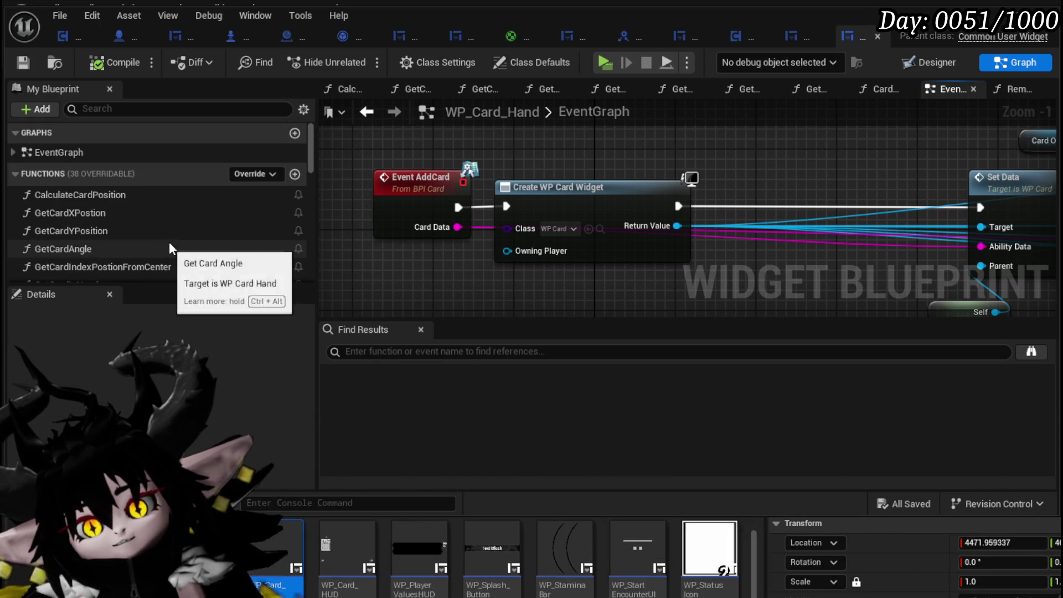
Add a new function named BindColor to WP_Card_Hand and compile.
left_click(294, 174)
type("B")
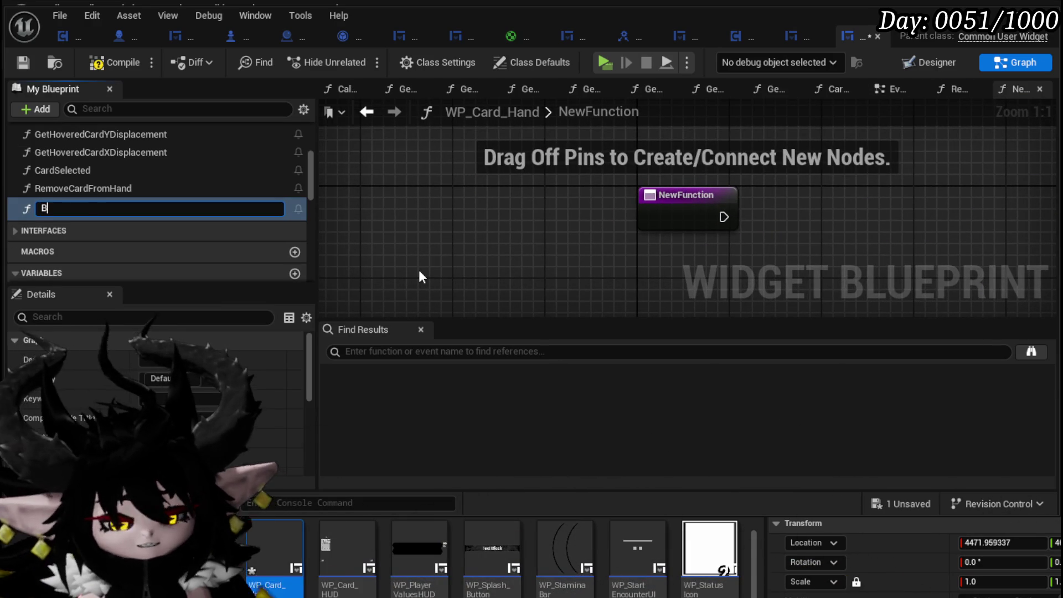
type("indColor")
key("Return")
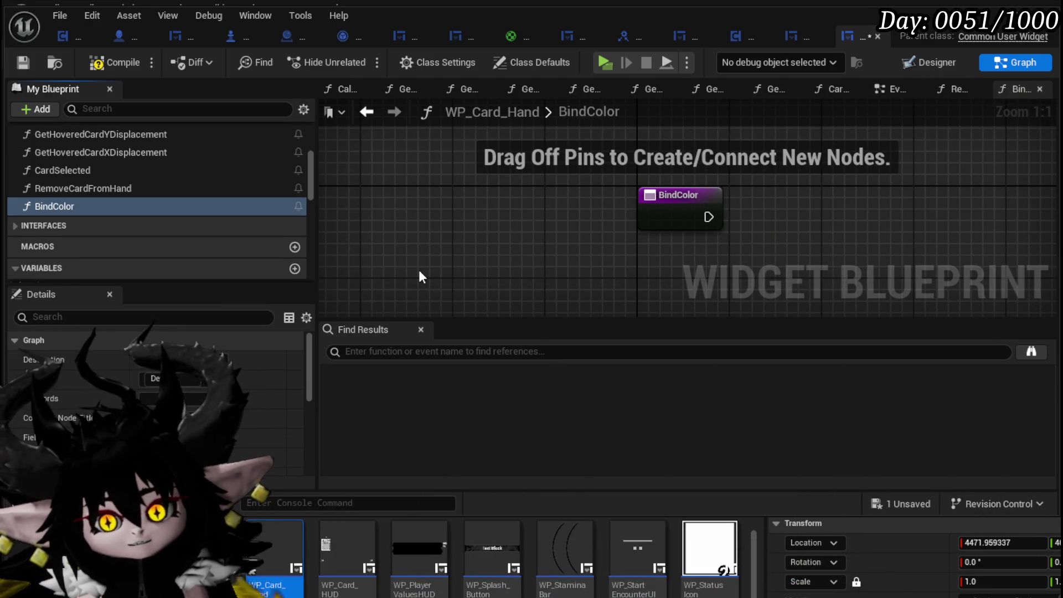
left_click(27, 59)
Give BindColor a Linear Color input parameter, Card Base Color, and compile.
left_click(678, 207)
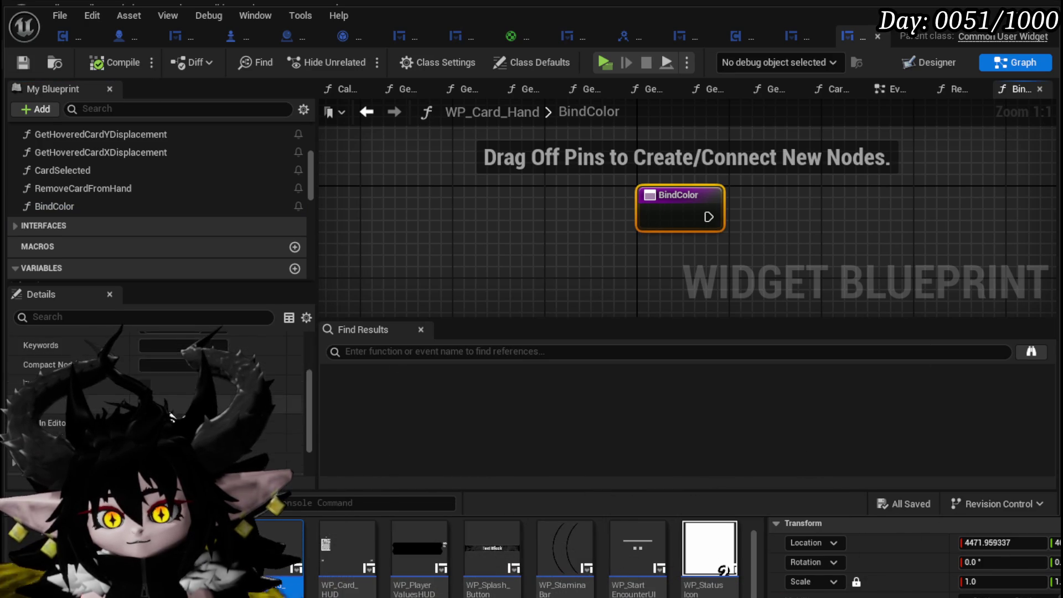
left_click(295, 427)
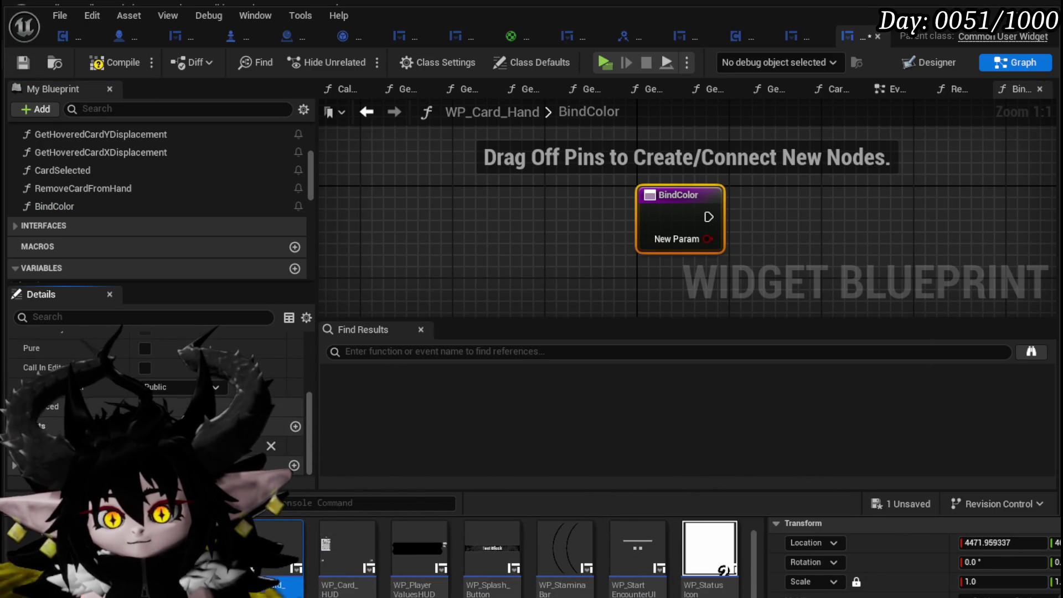
left_click(232, 445)
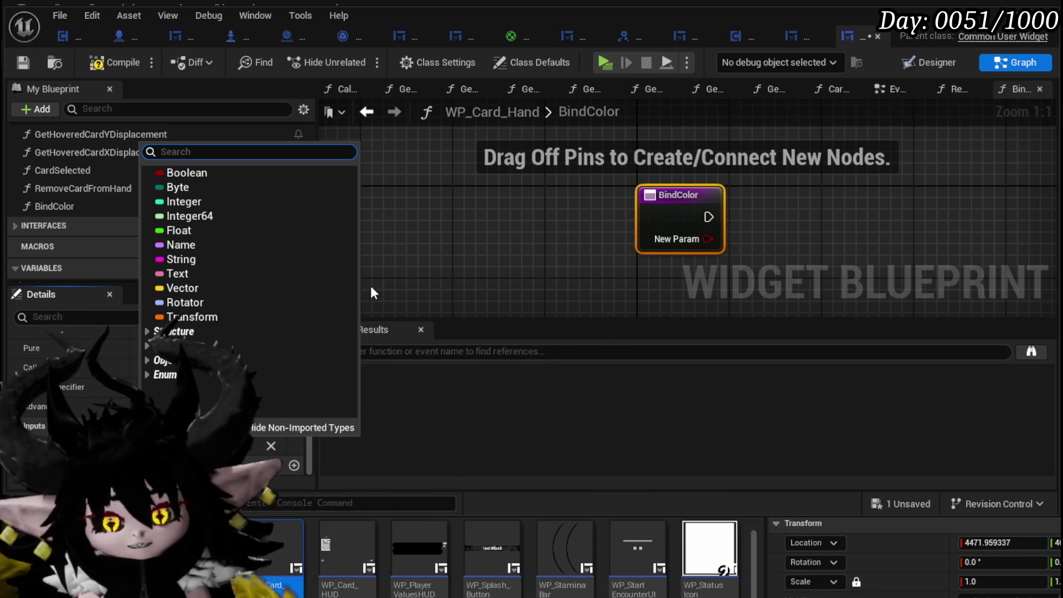
type("Lin")
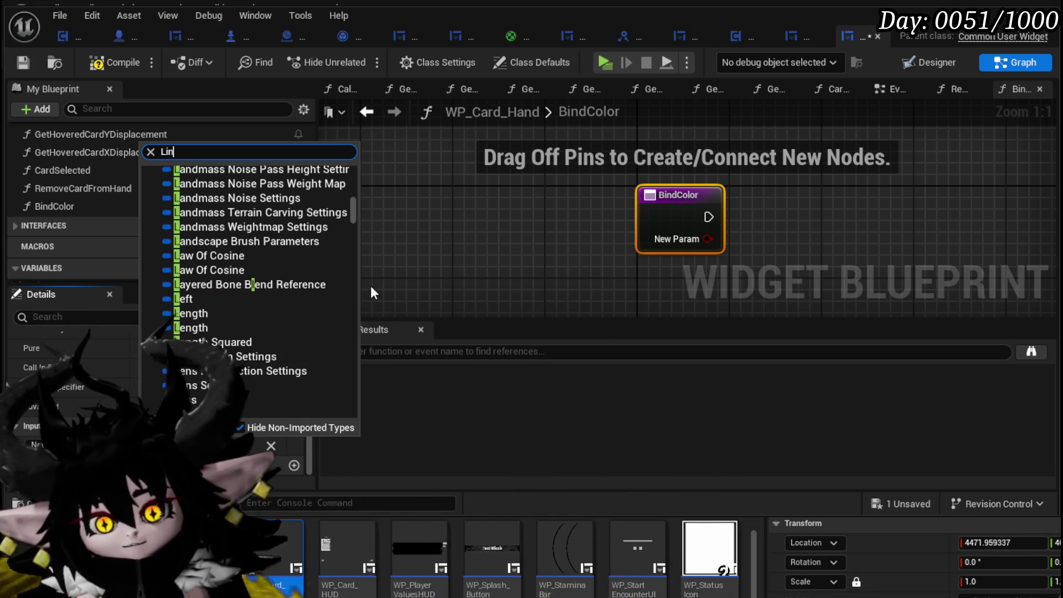
type("earColor")
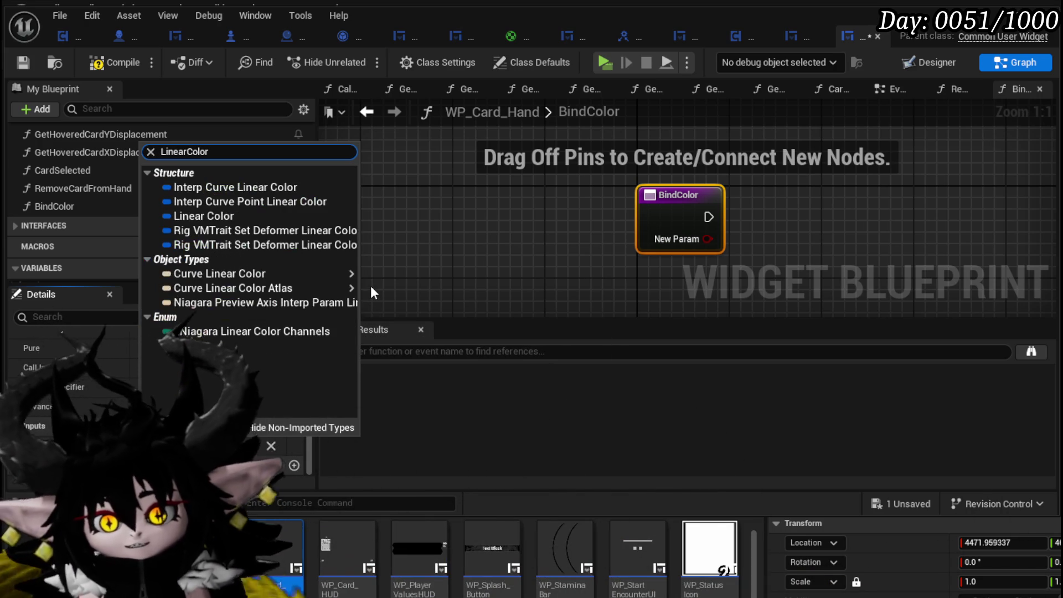
mouse_move(266, 276)
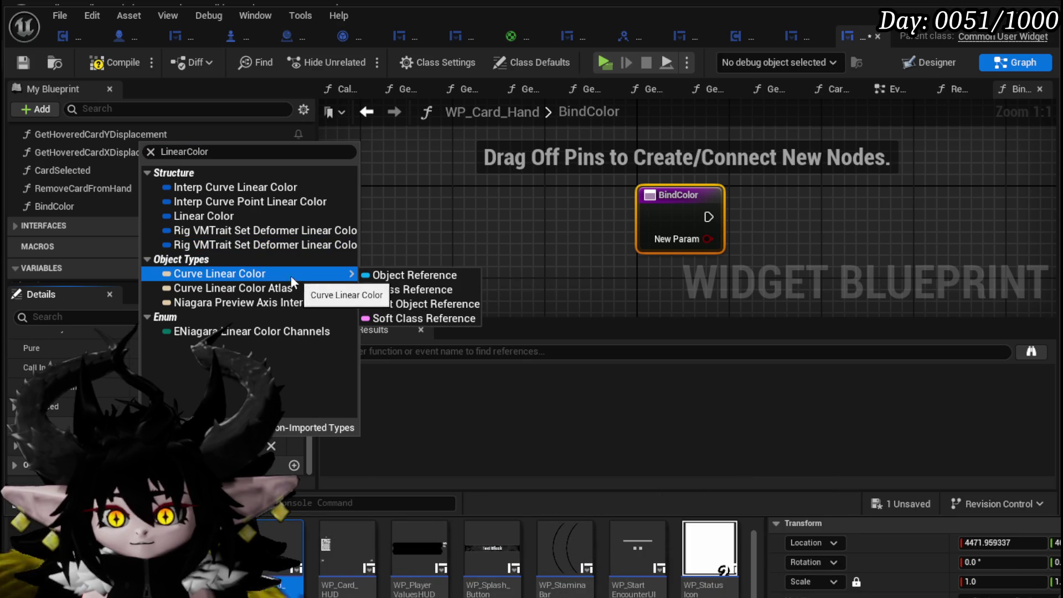
left_click(215, 217)
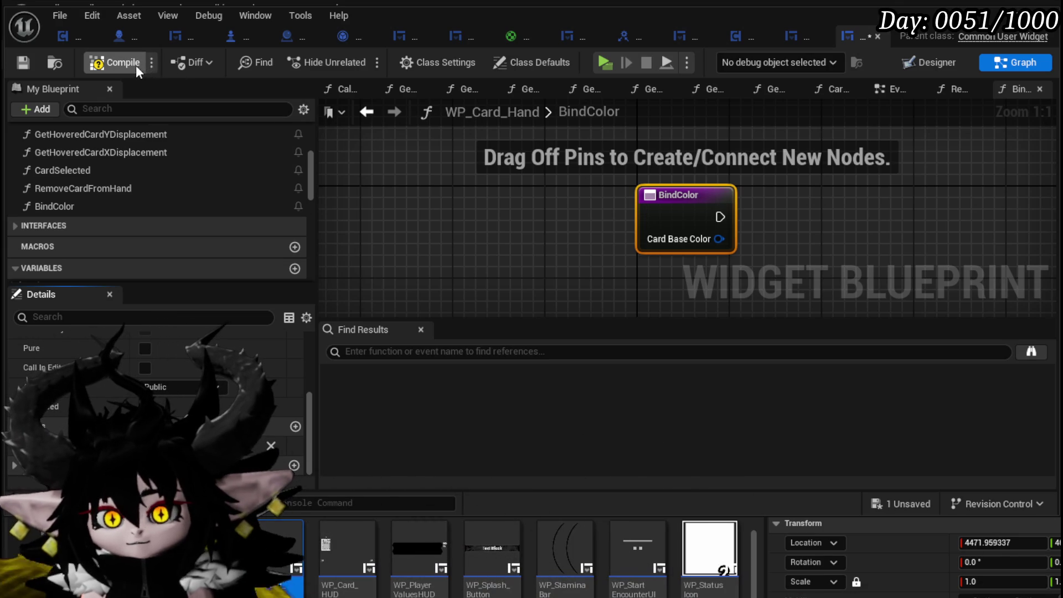
key("F7")
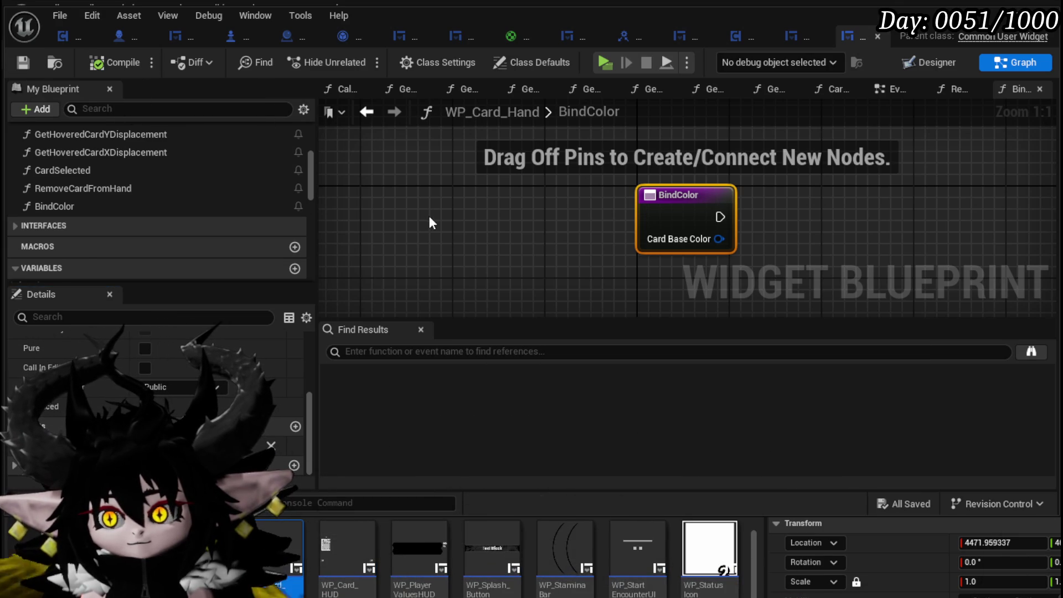
Promote Card Base Color to a variable and place its SET node beside BindColor.
right_click(465, 245)
left_click(510, 290)
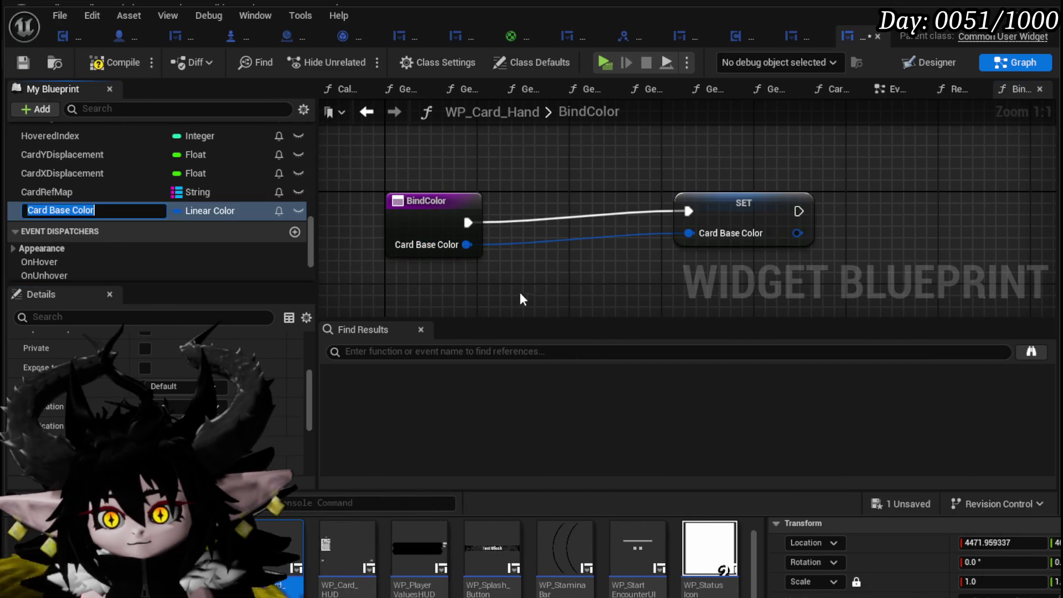
left_click_drag(732, 217, 548, 228)
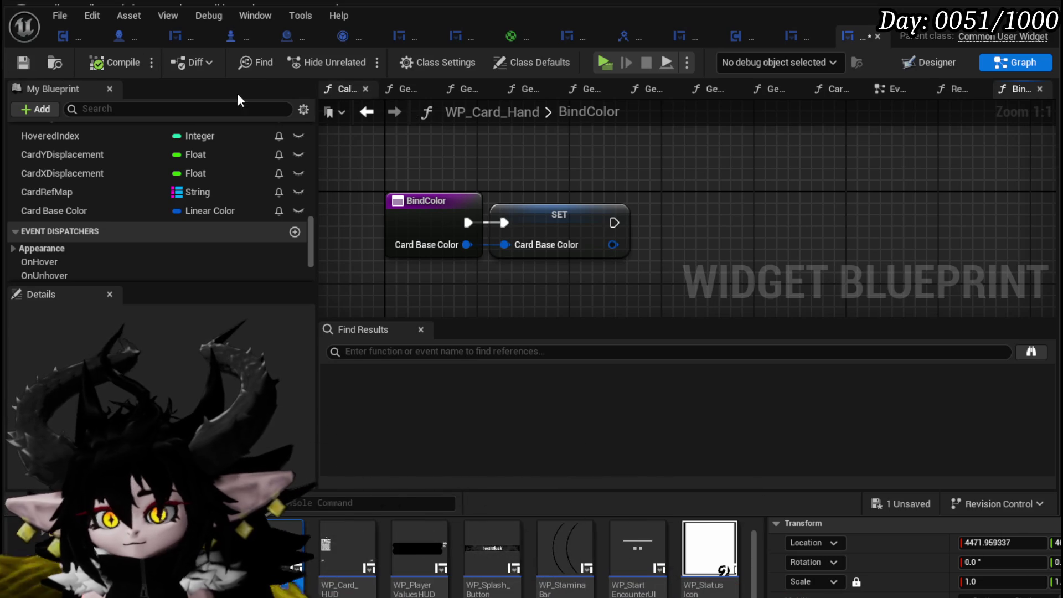
left_click(803, 35)
In SetParent, add a Bind Color call on a WP_Card_Hand reference in the main row.
scroll(420, 164, "down", 3)
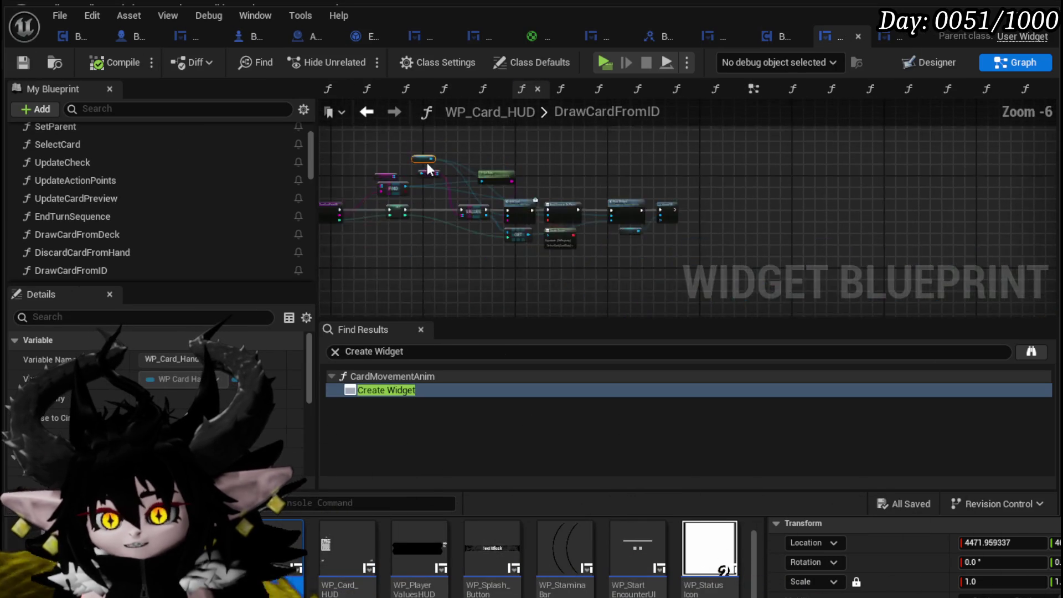
left_click_drag(419, 164, 582, 165)
scroll(55, 169, "up", 3)
double_click(70, 191)
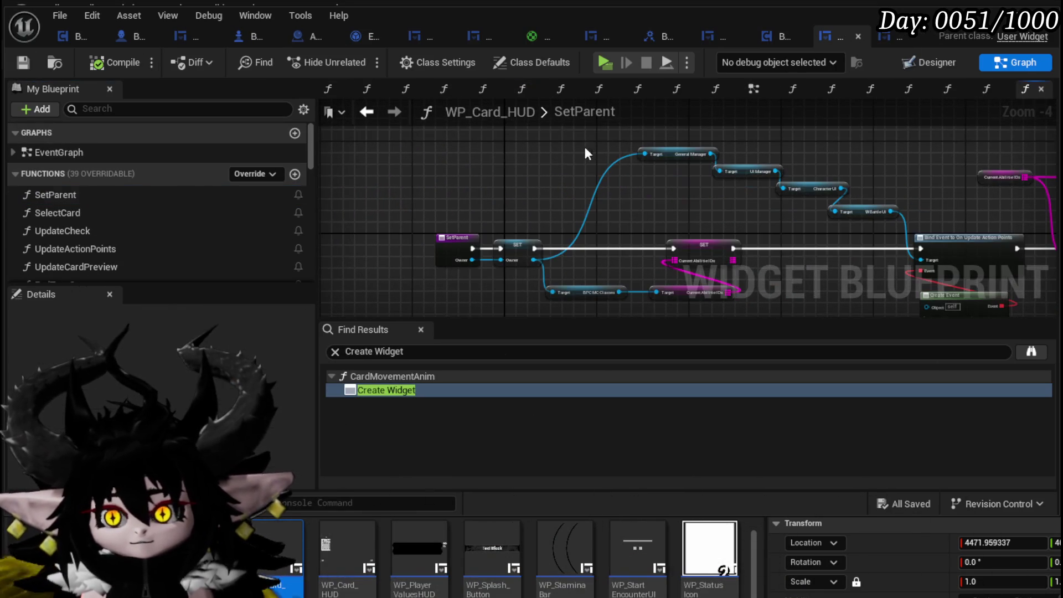
mouse_move(510, 233)
left_mouse_down()
mouse_move(458, 256)
mouse_move(636, 190)
mouse_move(470, 173)
mouse_move(509, 178)
left_mouse_up()
scroll(98, 221, "down", 15)
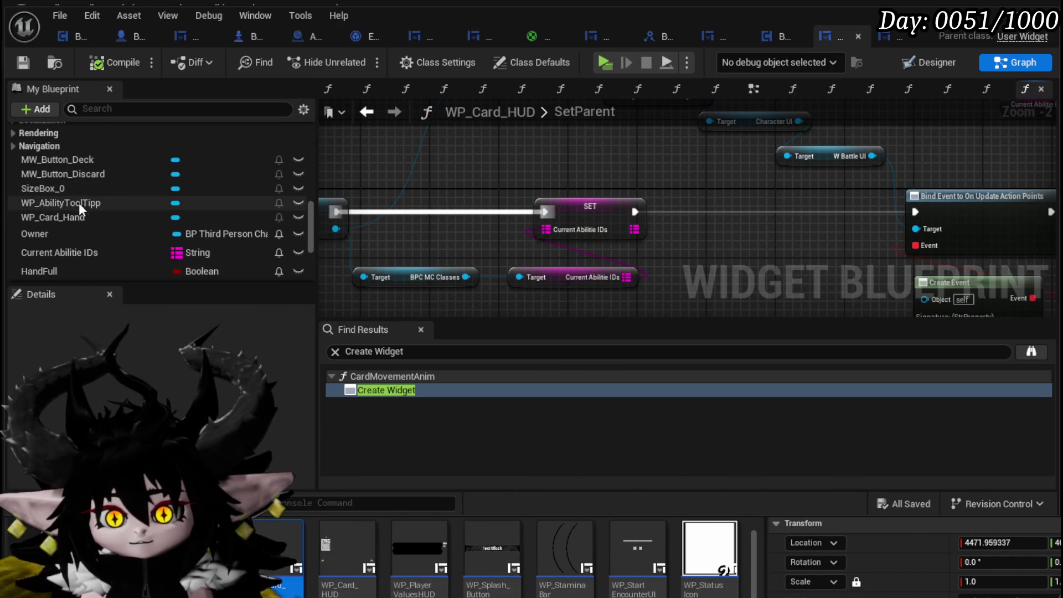
left_click_drag(388, 140, 577, 139)
type("Bind Color")
key("Return")
mouse_move(581, 148)
left_mouse_down()
mouse_move(803, 206)
mouse_move(791, 187)
left_mouse_up()
Wire Owner > BPC Settings > Widget Main Color into Card Base Color, then compile and save.
left_click_drag(419, 170, 468, 264)
type("Settings")
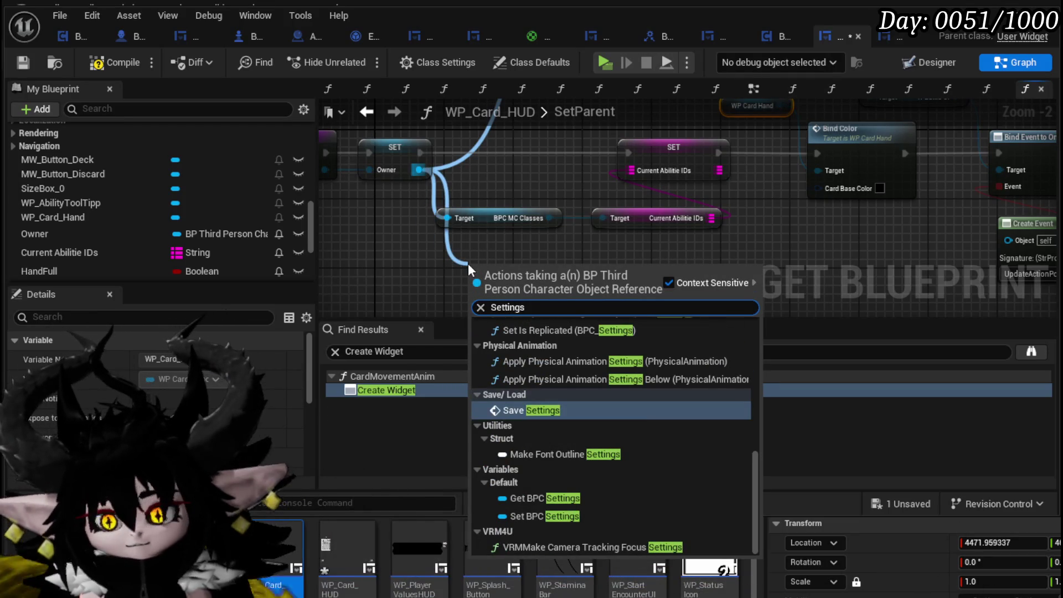
left_click(545, 498)
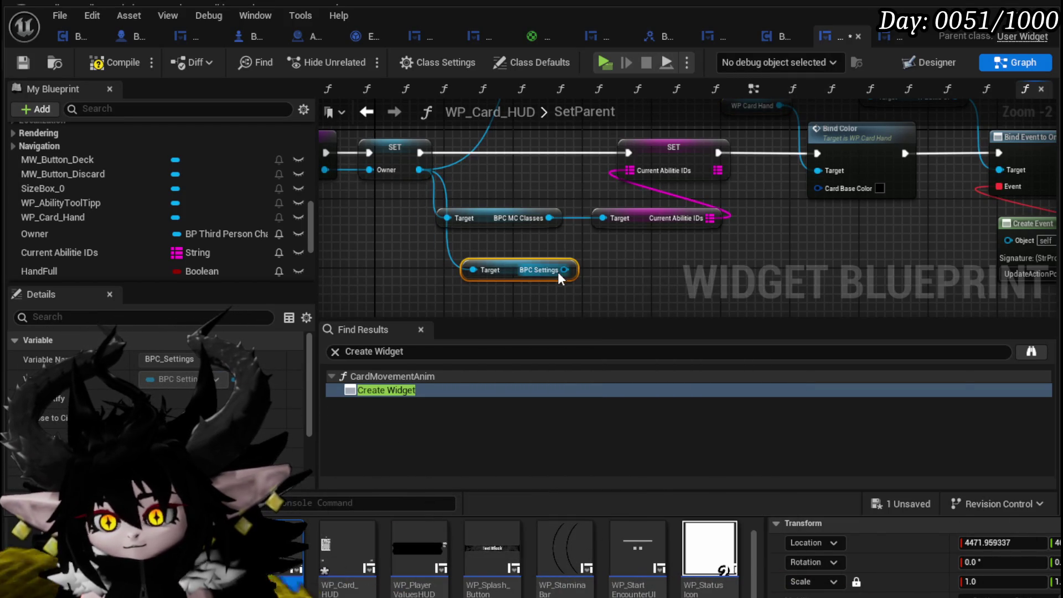
left_click_drag(557, 271, 675, 273)
type("Widget")
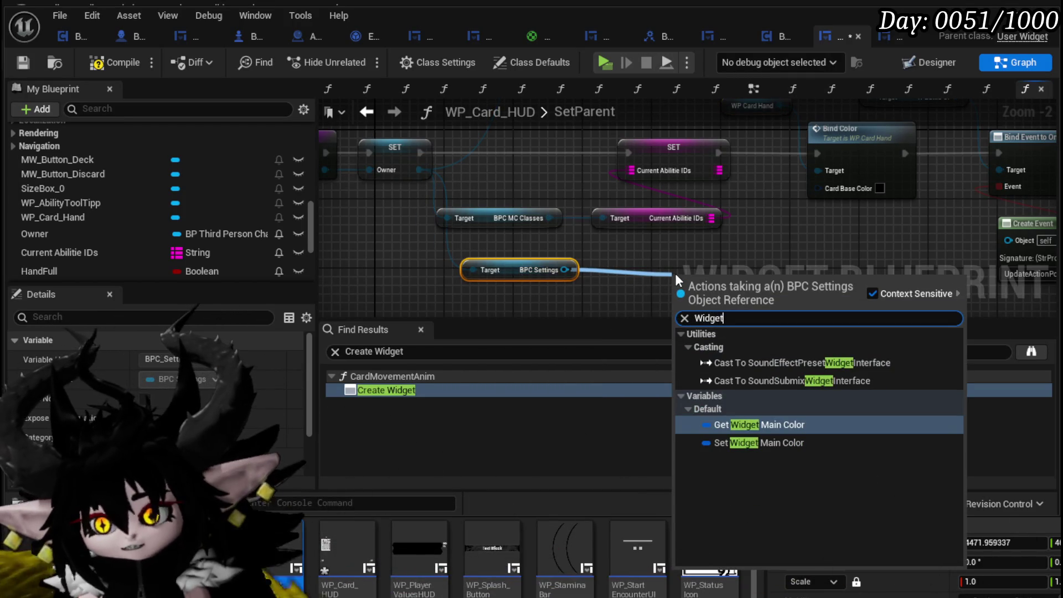
left_click(746, 424)
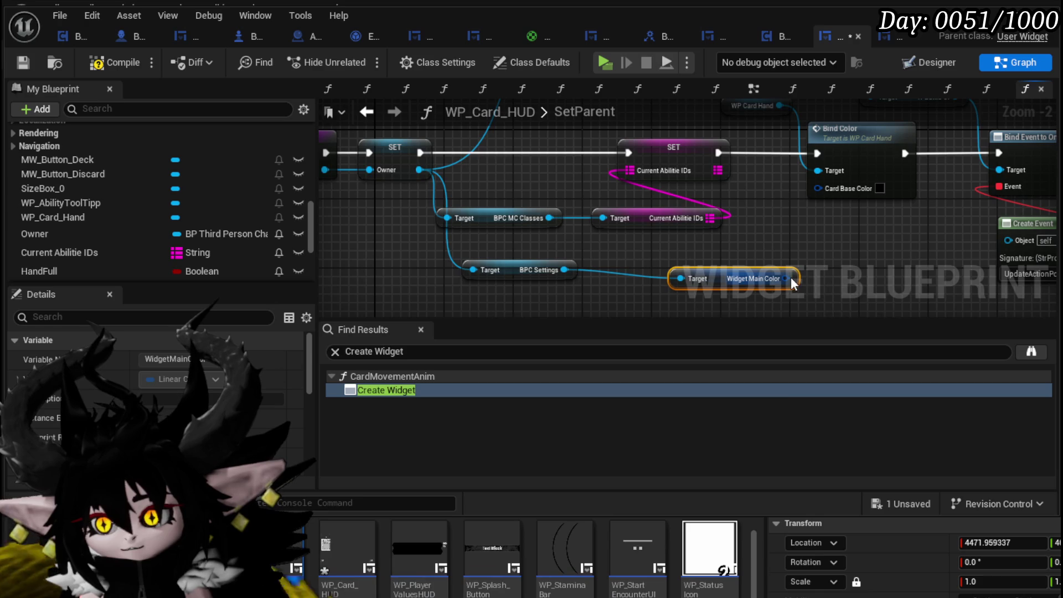
left_click_drag(826, 177, 825, 189)
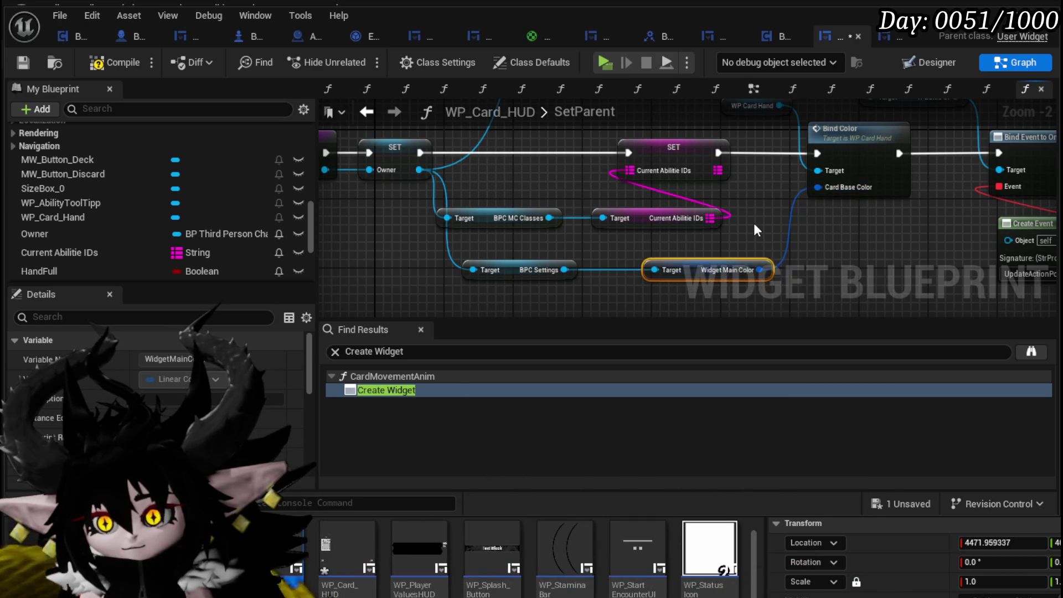
left_click(113, 63)
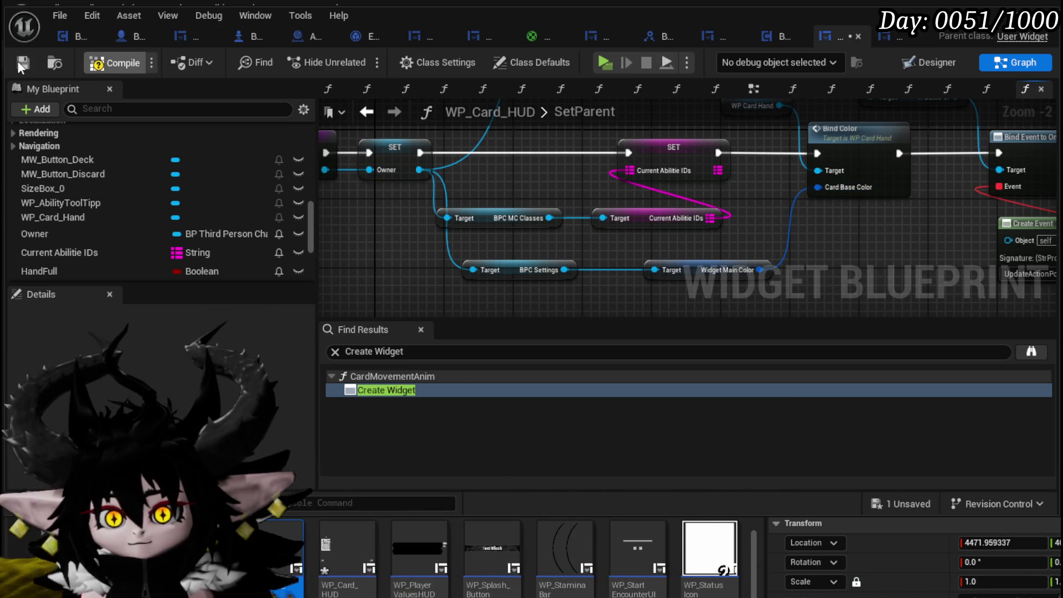
left_click(22, 63)
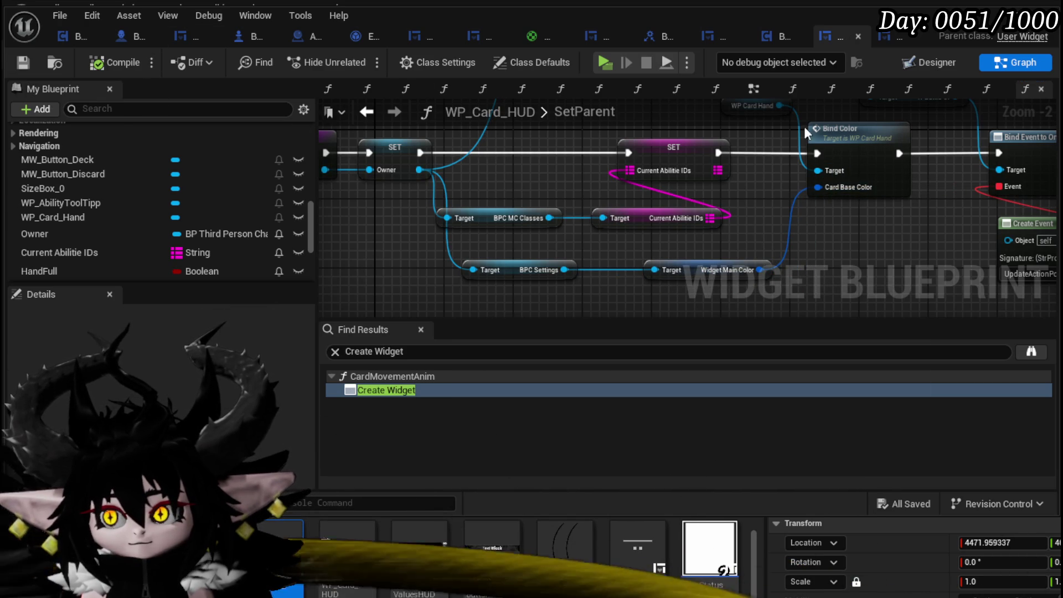
Go back to WP_Card_Hand and show its EventGraph.
left_click(889, 36)
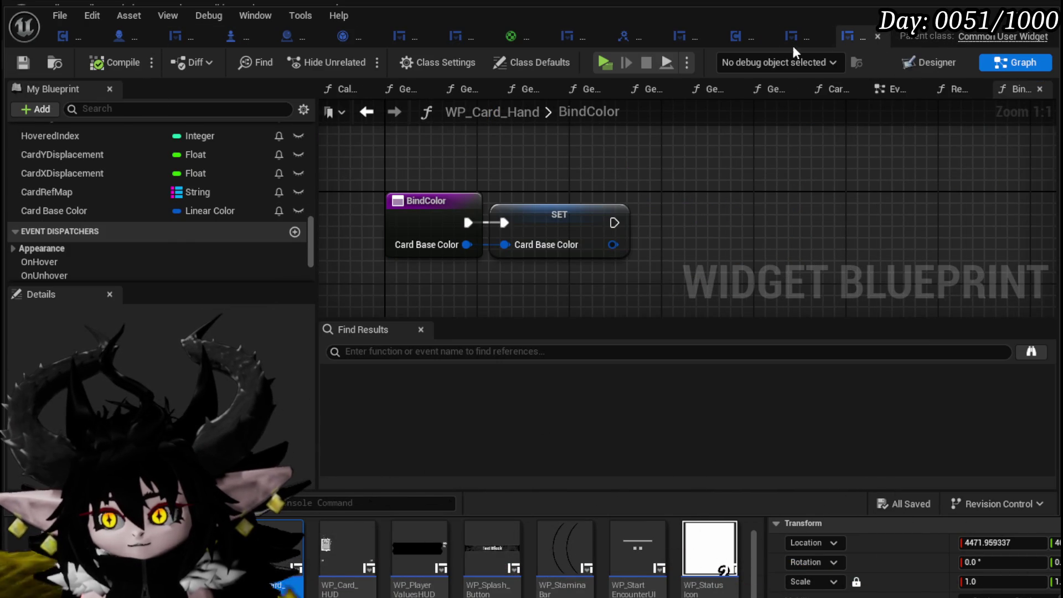
left_click(791, 44)
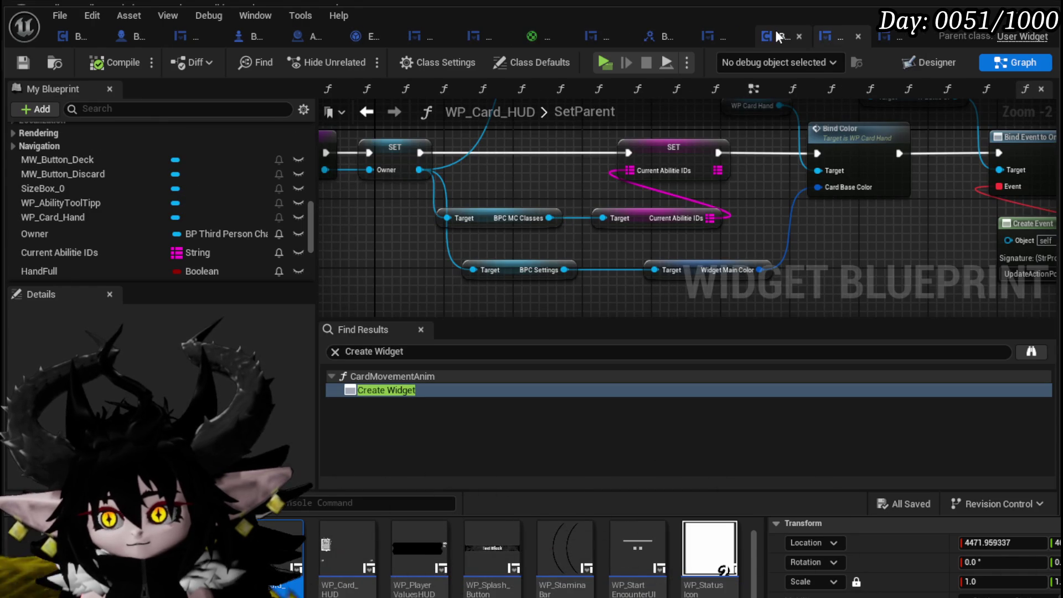
left_click(892, 38)
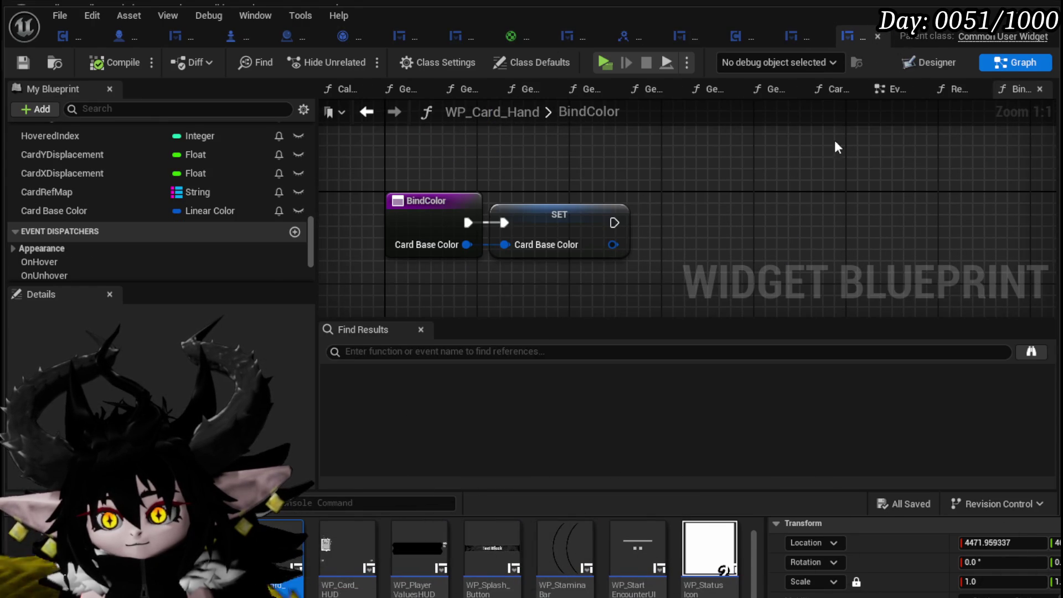
left_click(887, 95)
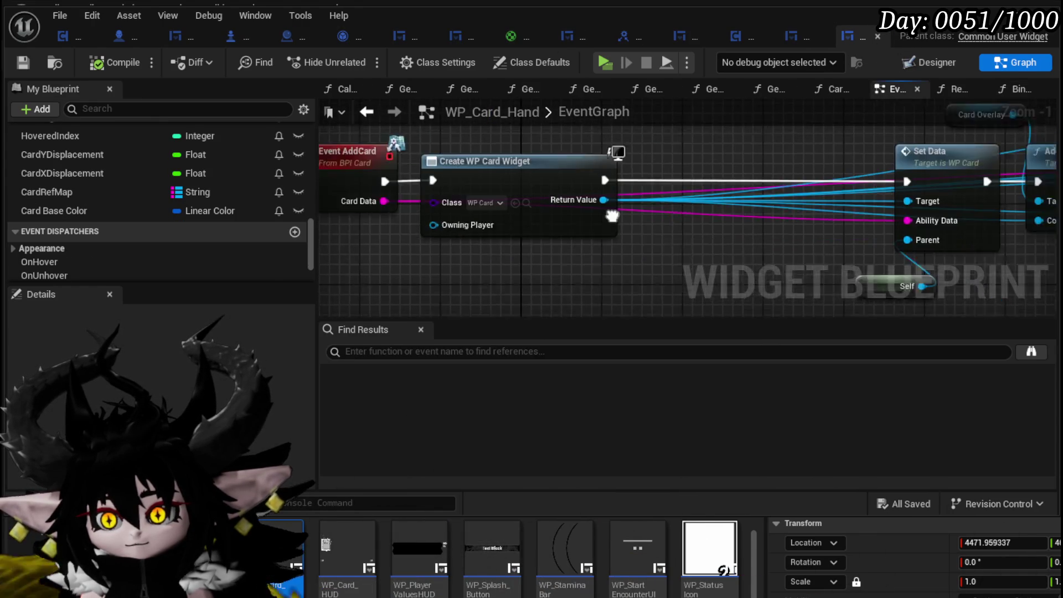
Call Set Color (Message) on each new card right after Create WP Card Widget.
left_click_drag(499, 207, 551, 221)
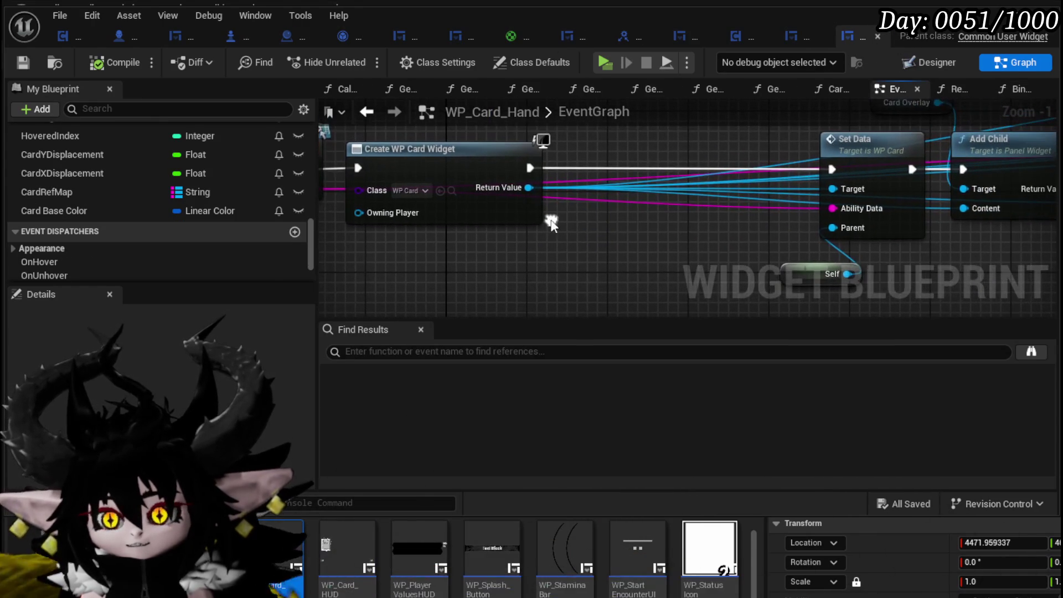
left_click_drag(524, 188, 570, 244)
type("Set Color")
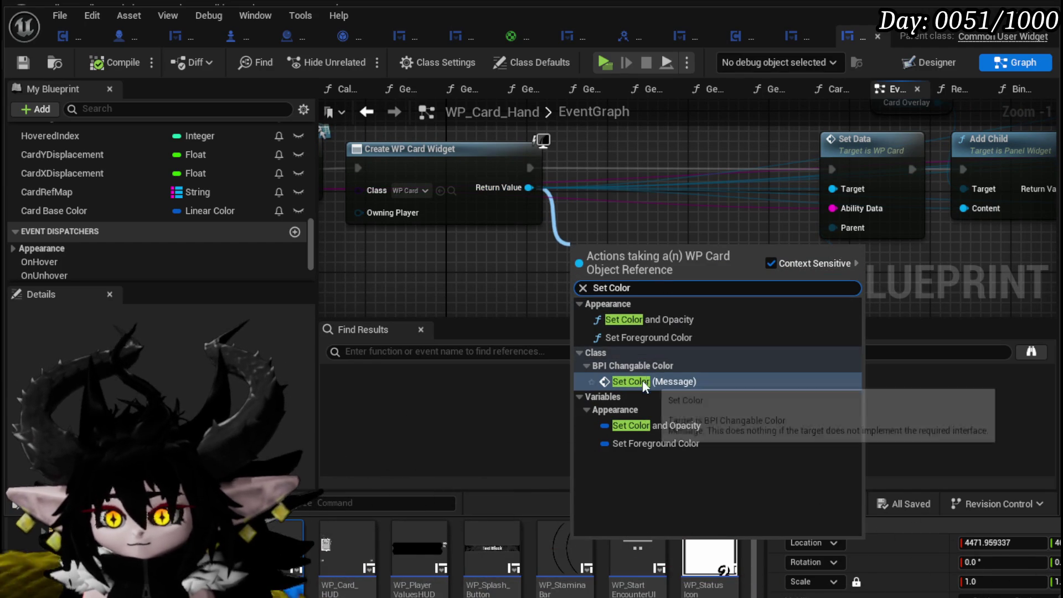
left_click(642, 381)
left_click_drag(619, 261, 638, 151)
left_click_drag(530, 168, 603, 168)
mouse_move(732, 169)
left_mouse_down()
mouse_move(843, 159)
mouse_move(703, 176)
mouse_move(830, 169)
left_mouse_up()
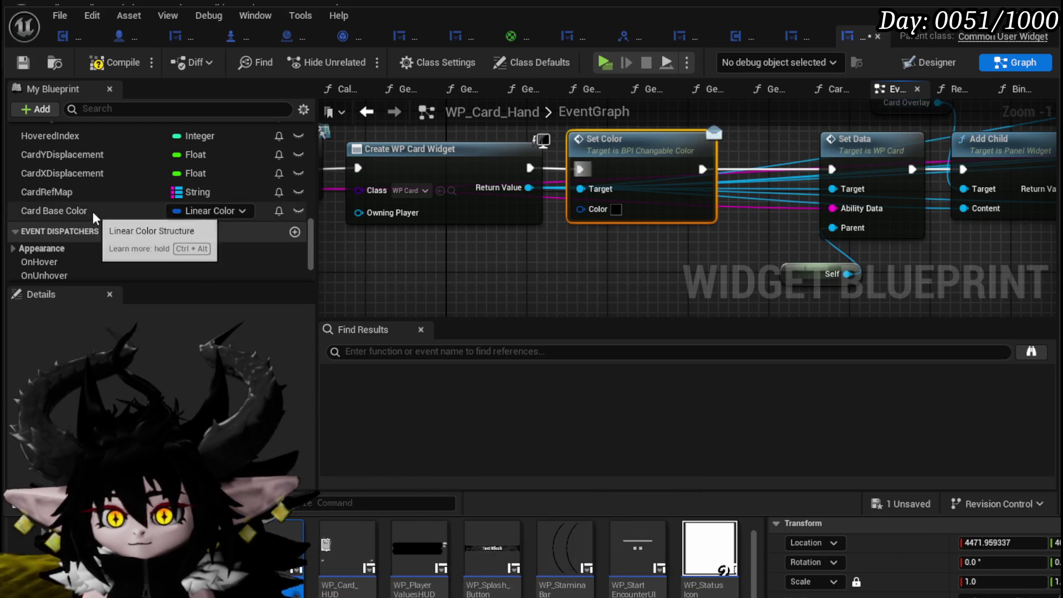
Feed a Card Base Color getter into the Set Color node's Color input.
left_click_drag(92, 211, 496, 241)
left_click(550, 255)
scroll(574, 277, "down", 2)
left_click(547, 140)
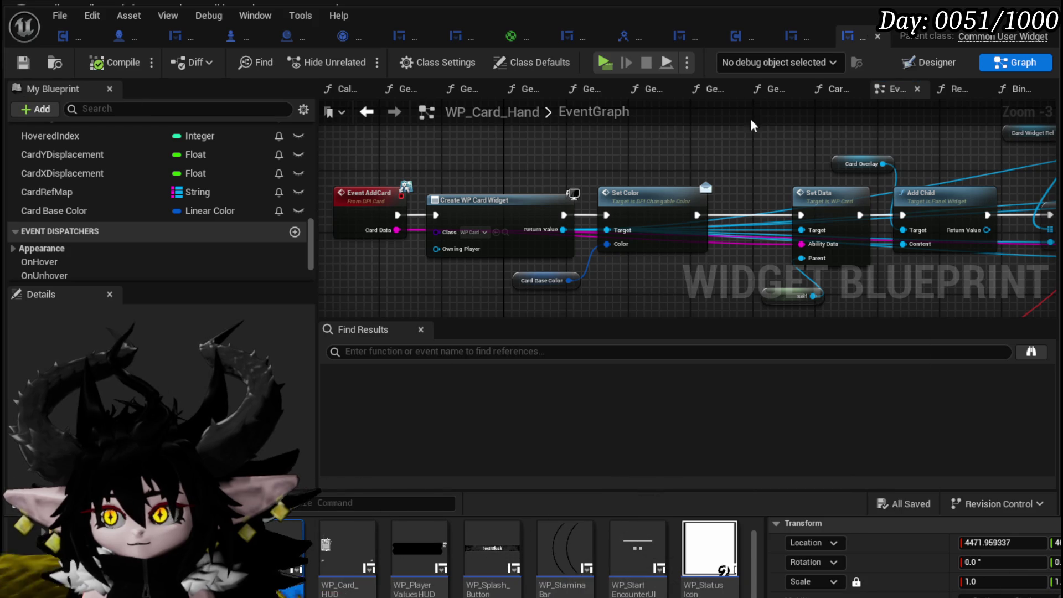
left_click(799, 34)
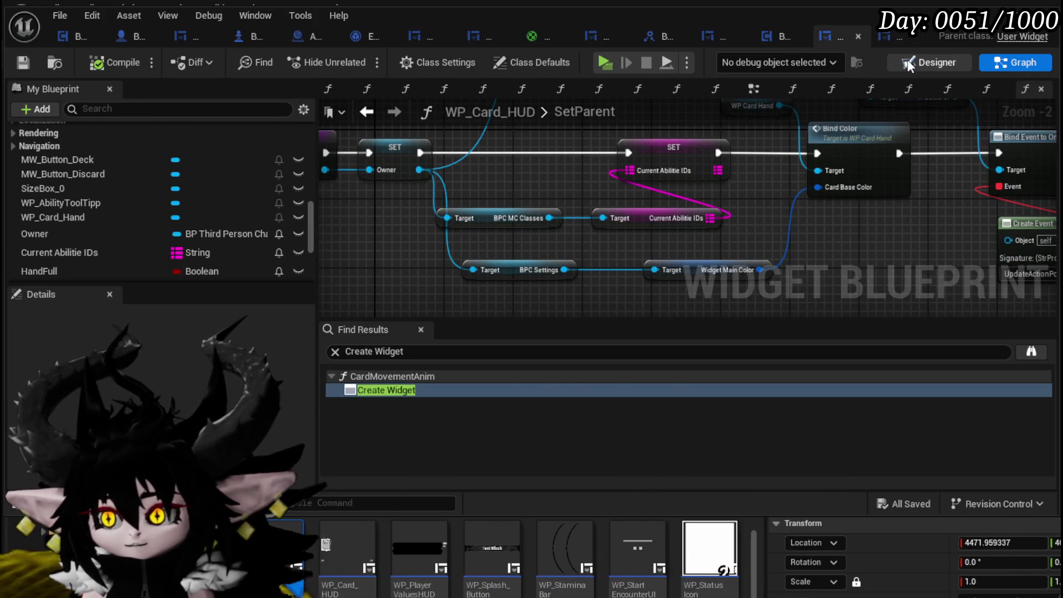
Move the General Manager, UI Manager and Character UI nodes up to free space in SetParent.
left_click(908, 61)
scroll(463, 167, "down", 5)
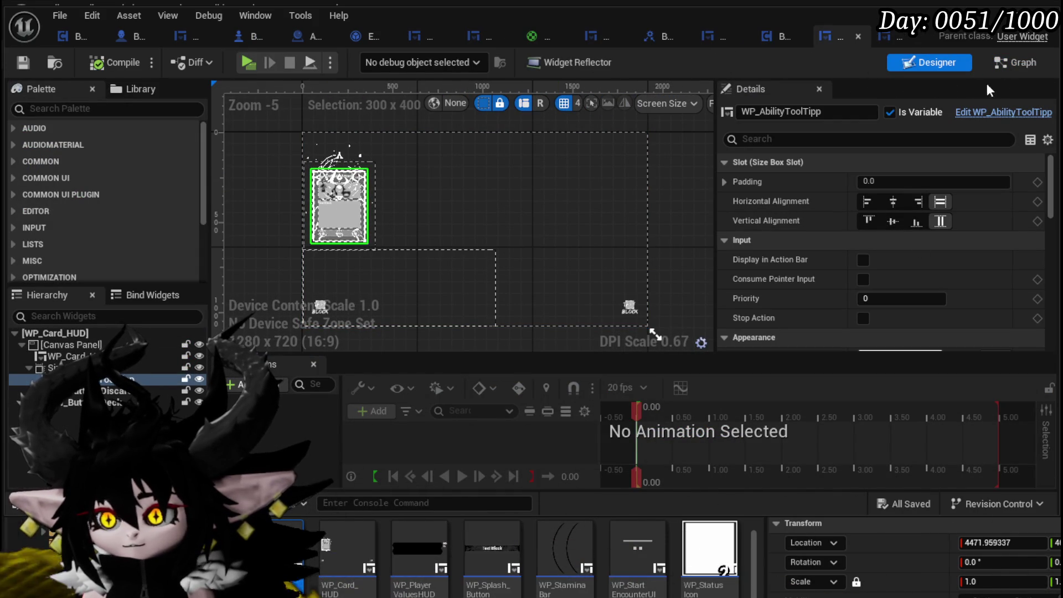
scroll(1041, 191, "down", 10)
scroll(1030, 166, "up", 15)
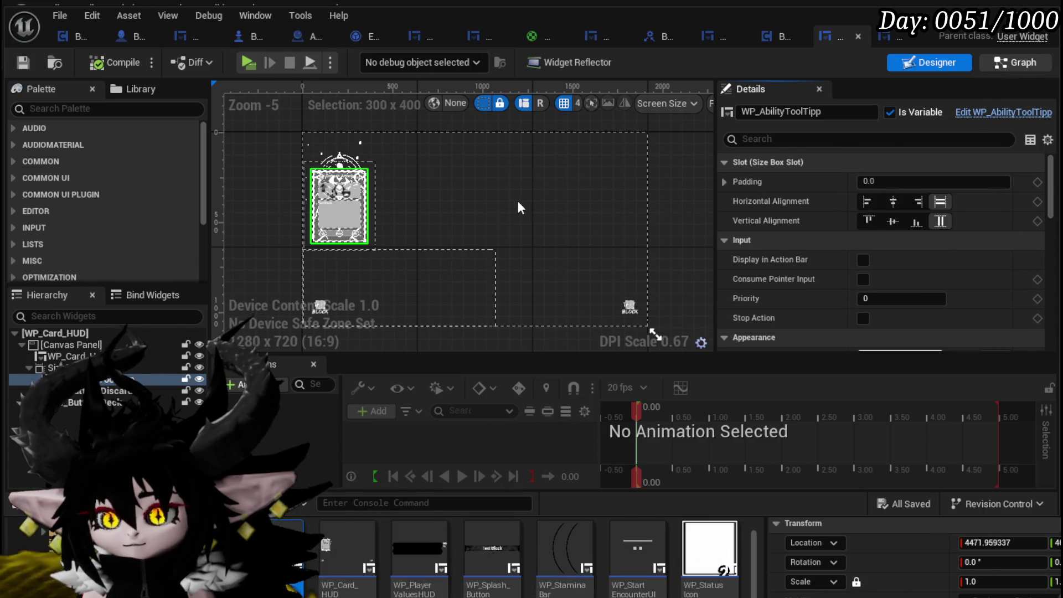
scroll(108, 194, "up", 10)
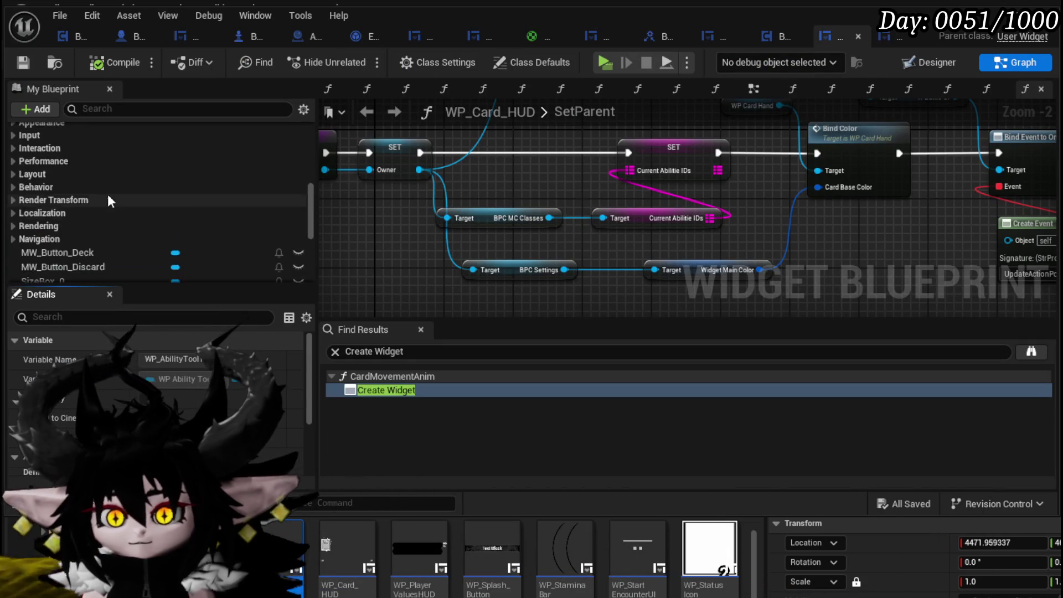
scroll(66, 195, "up", 5)
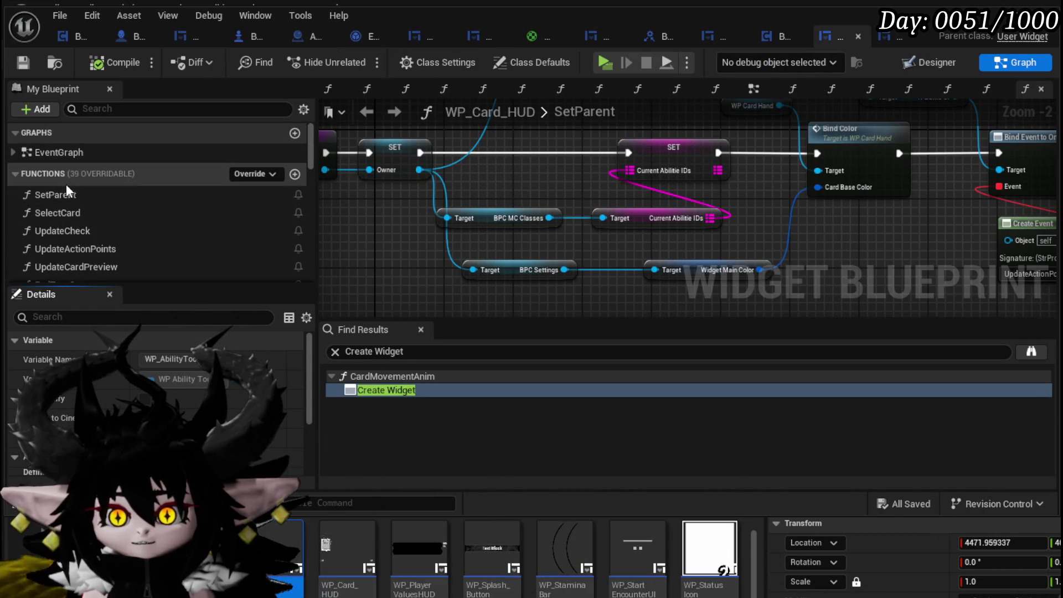
mouse_move(567, 201)
left_mouse_down()
mouse_move(332, 222)
mouse_move(355, 265)
mouse_move(637, 177)
mouse_move(723, 188)
left_mouse_up()
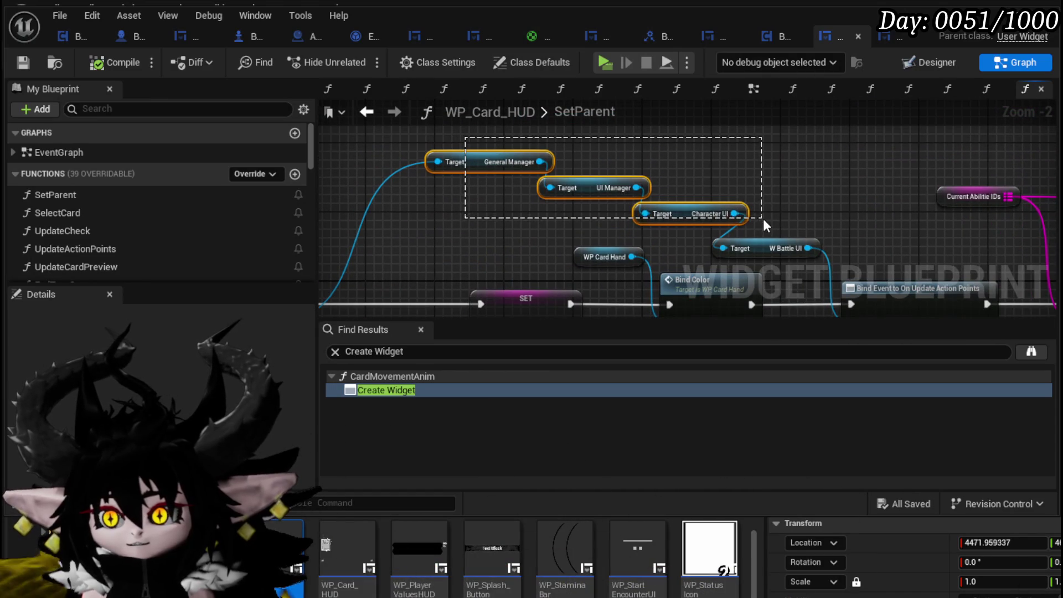
left_click_drag(761, 249, 829, 137)
left_click_drag(559, 188, 433, 171)
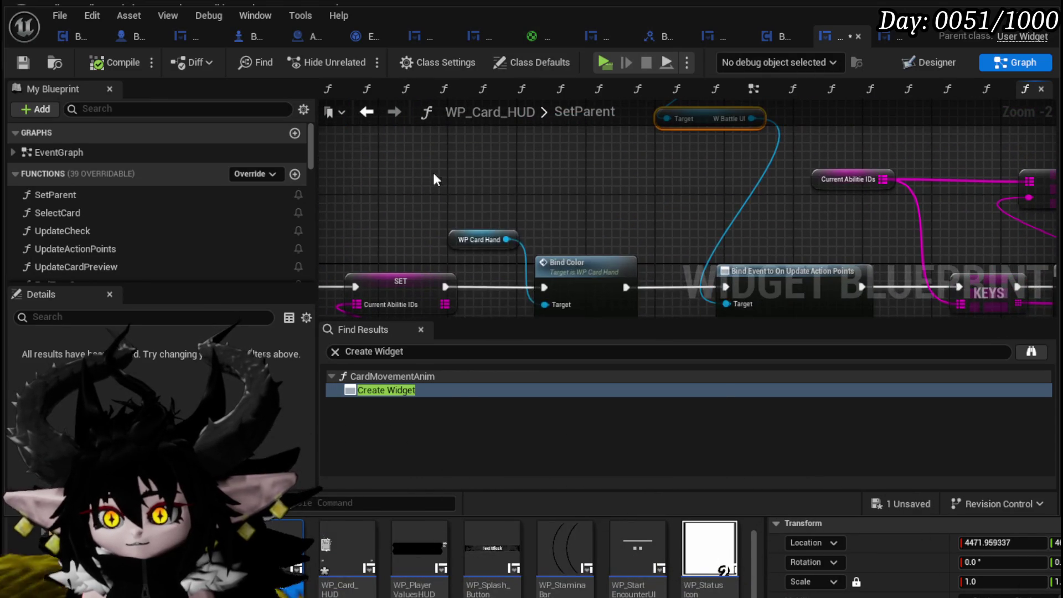
Add a WP_AbilityToolTipp getter with a Set Color call on it.
right_click(433, 171)
type("abilit")
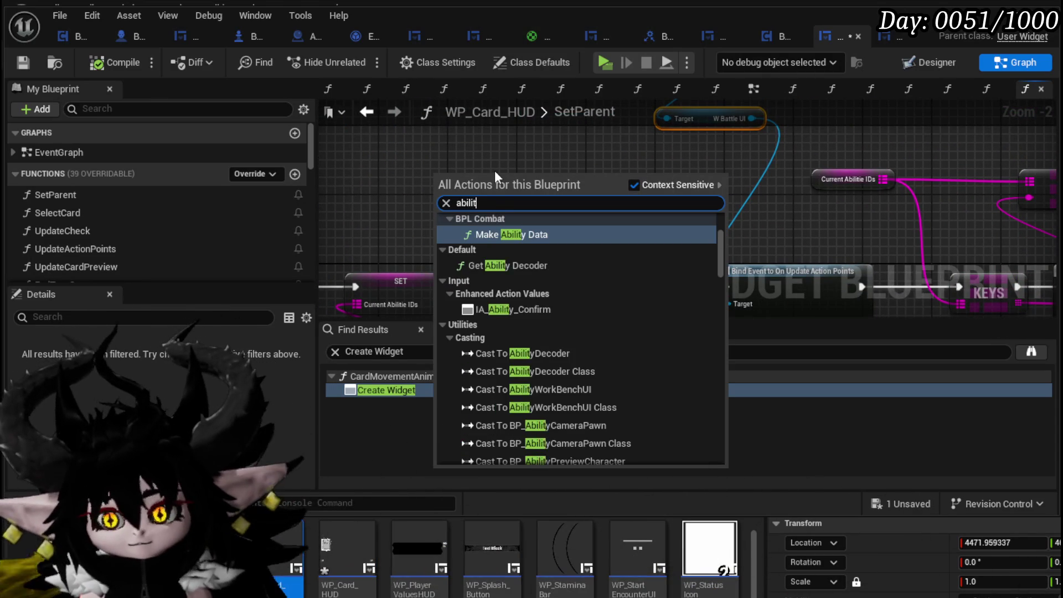
type("y Tool")
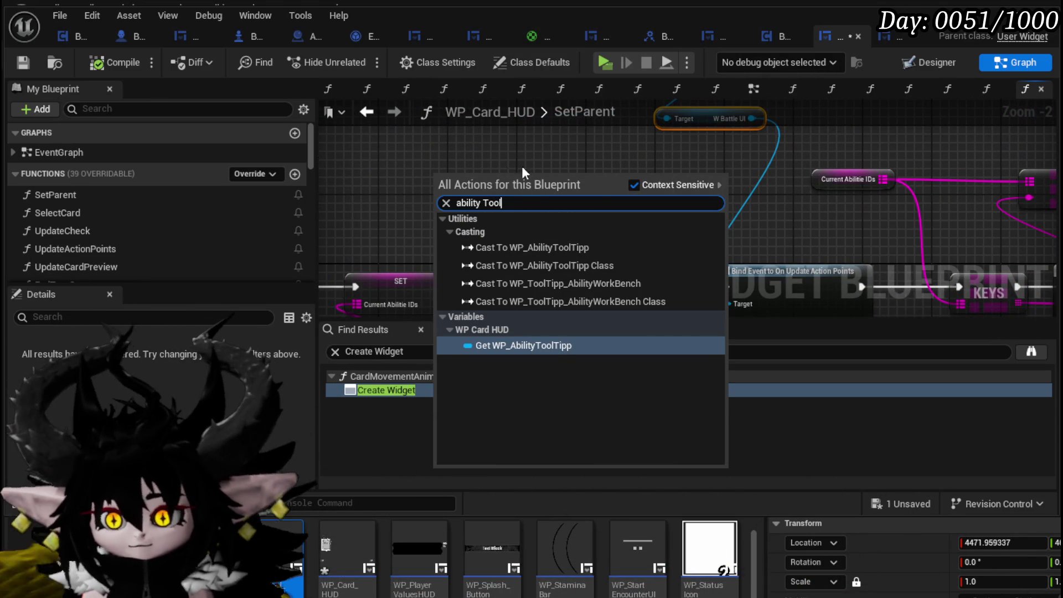
key("Return")
left_click_drag(504, 179, 608, 188)
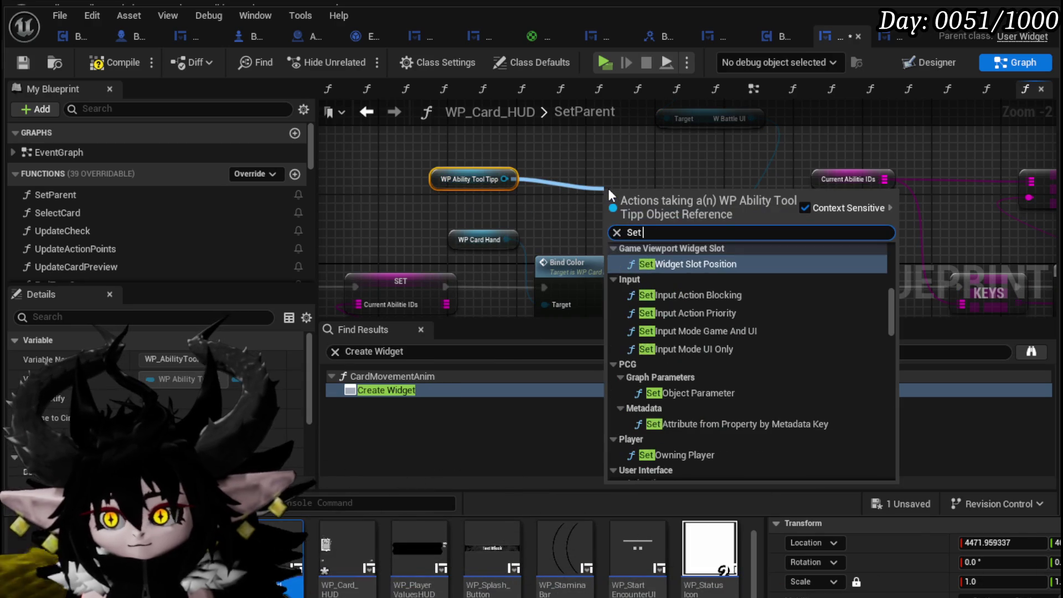
type("Set Color")
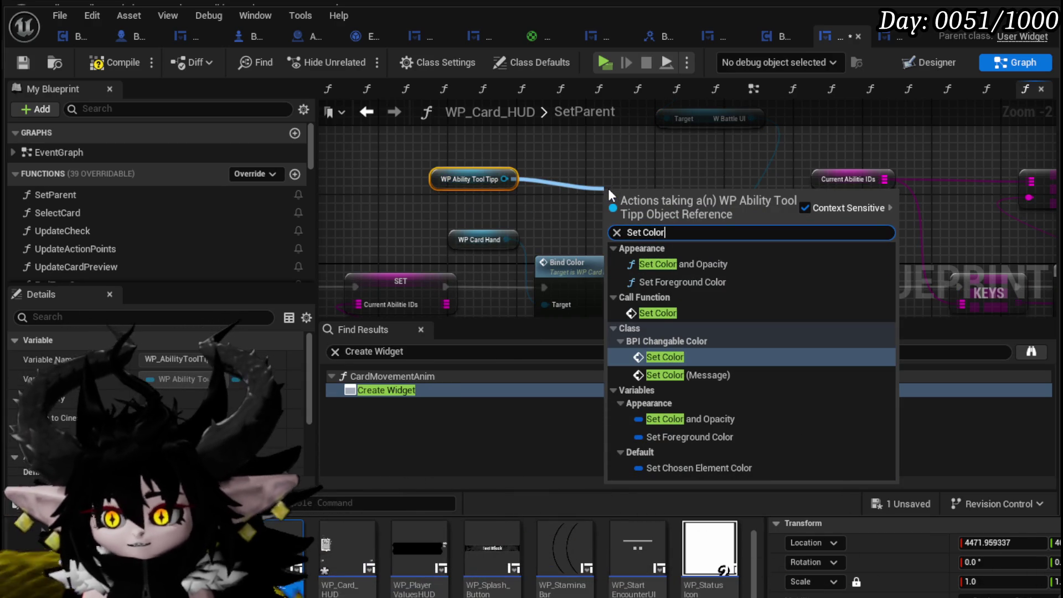
left_click(685, 311)
Chain Set Color between Bind Color and Bind Event, feed it Widget Main Color, compile, and play.
scroll(571, 229, "down", 2)
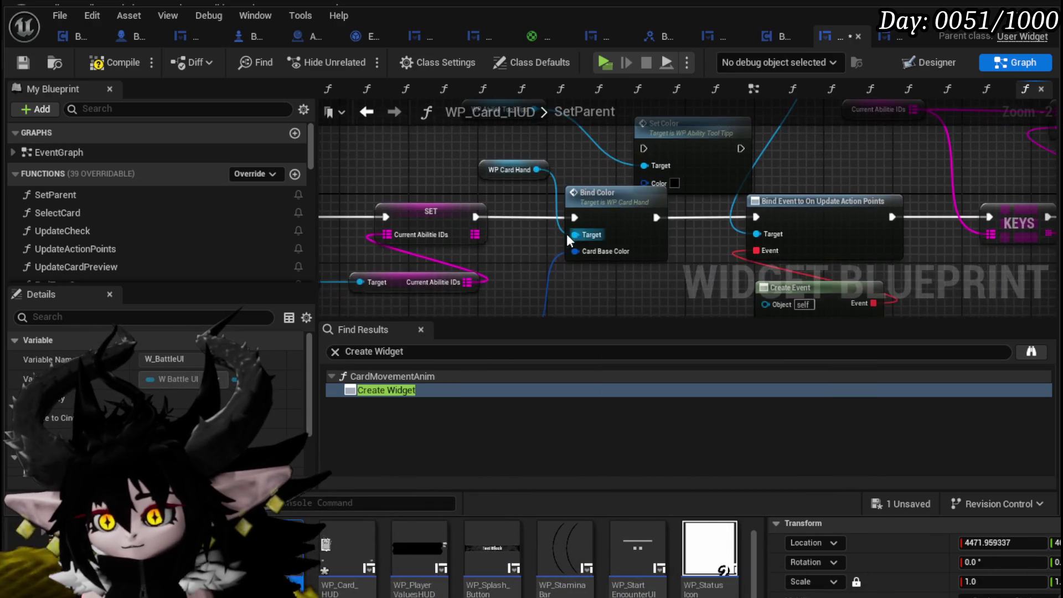
mouse_move(343, 270)
left_mouse_down()
mouse_move(695, 134)
mouse_move(655, 158)
left_mouse_up()
left_click(772, 185)
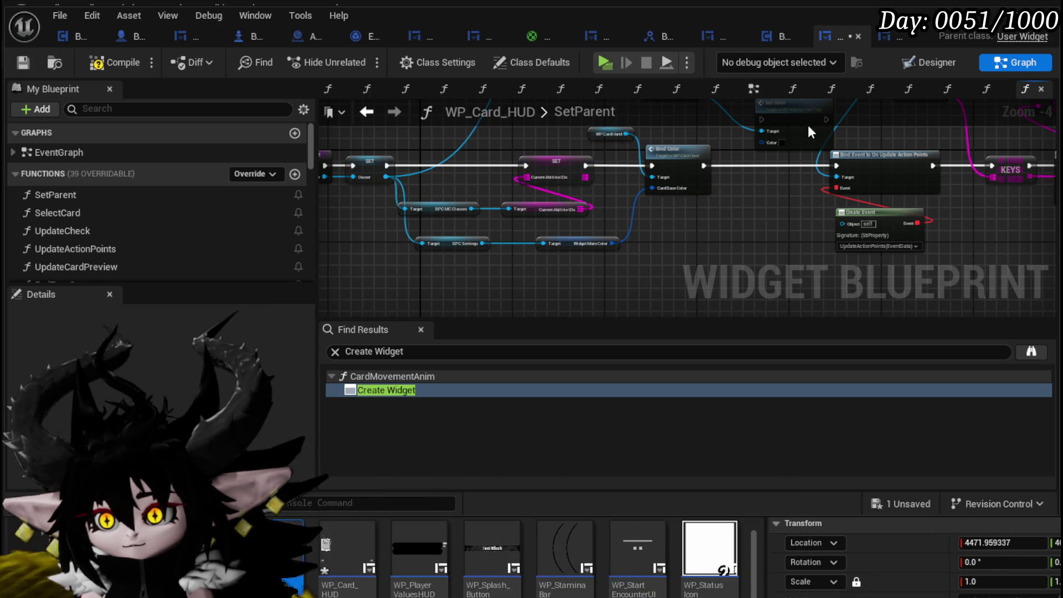
mouse_move(781, 147)
left_mouse_down()
mouse_move(763, 175)
mouse_move(712, 169)
left_mouse_up()
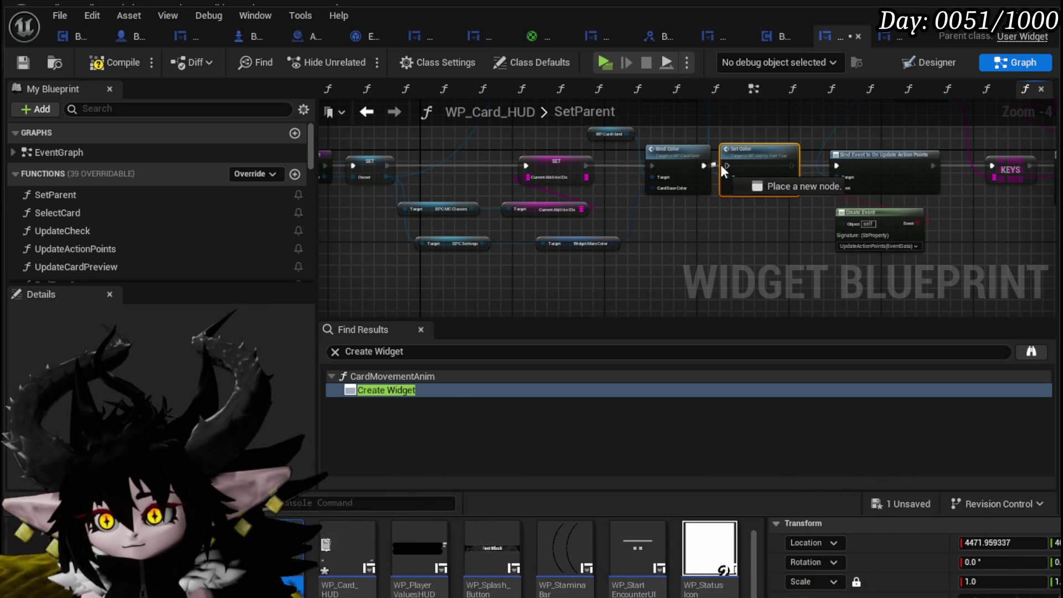
left_click_drag(790, 165, 836, 165)
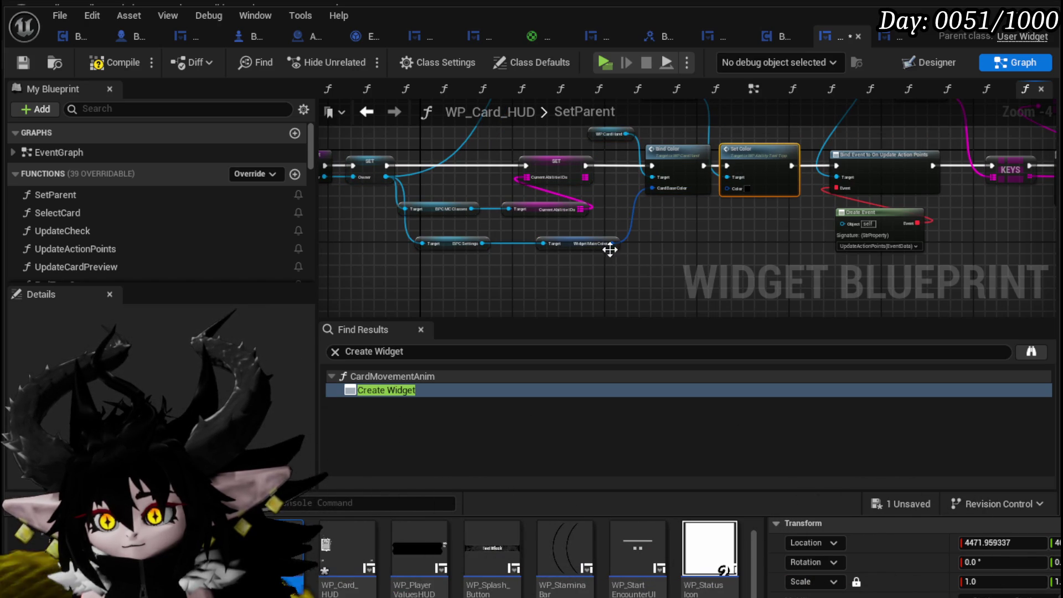
left_click_drag(741, 188, 740, 188)
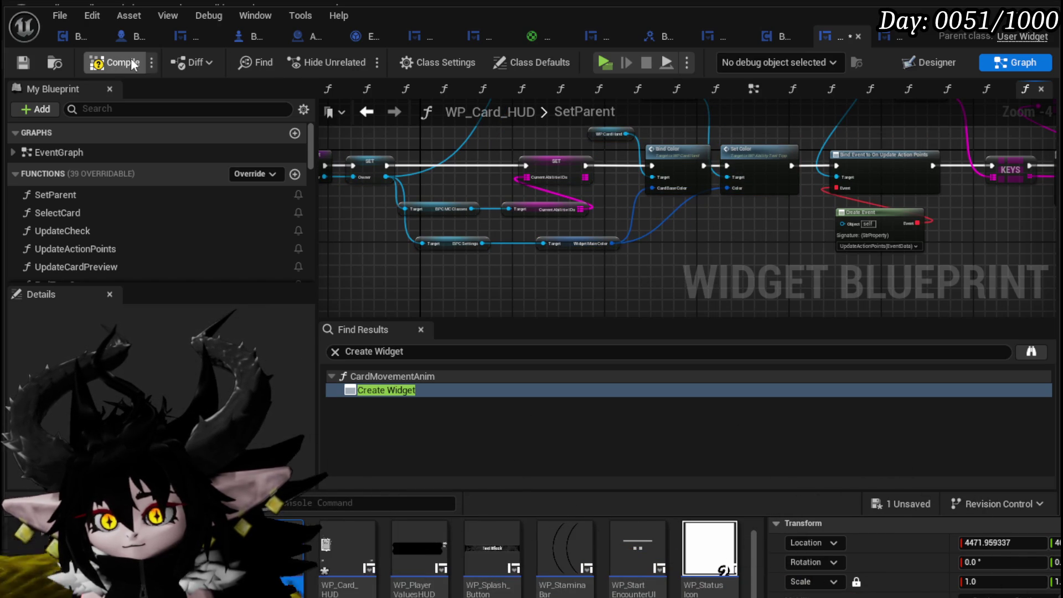
left_click(18, 60)
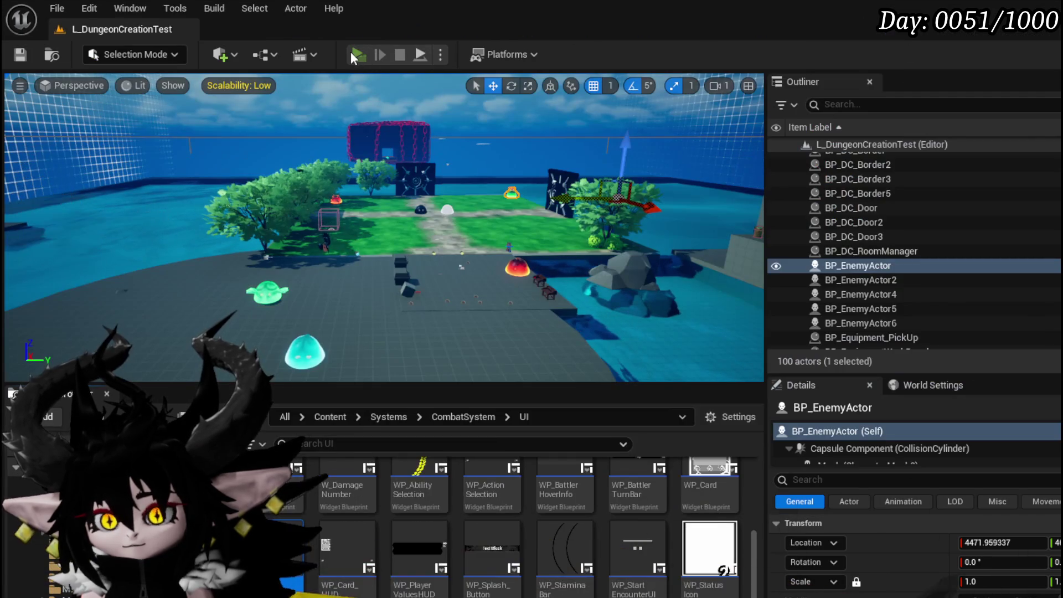
left_click(351, 51)
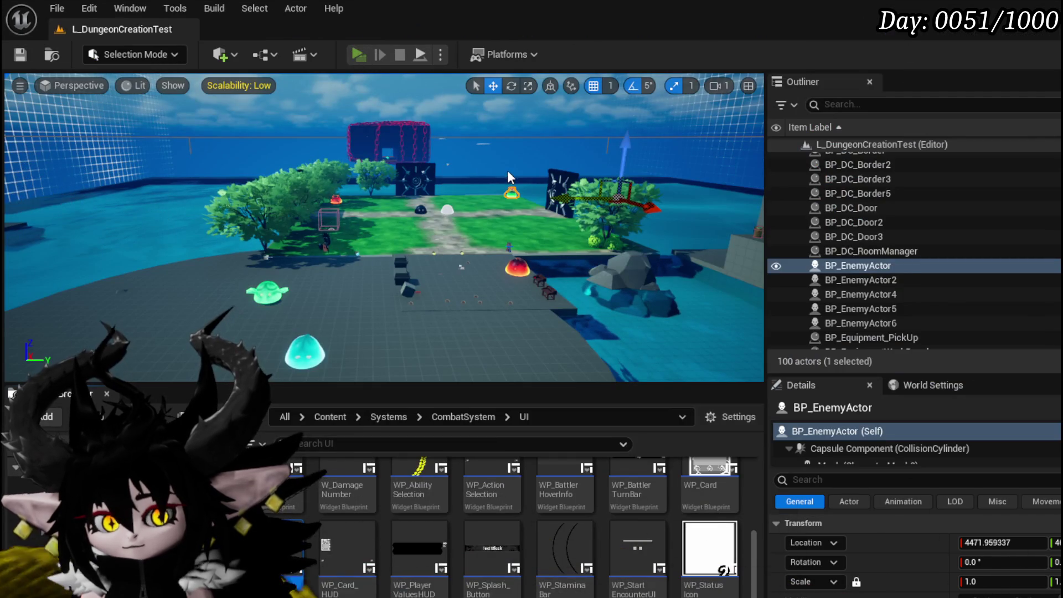
key("Escape")
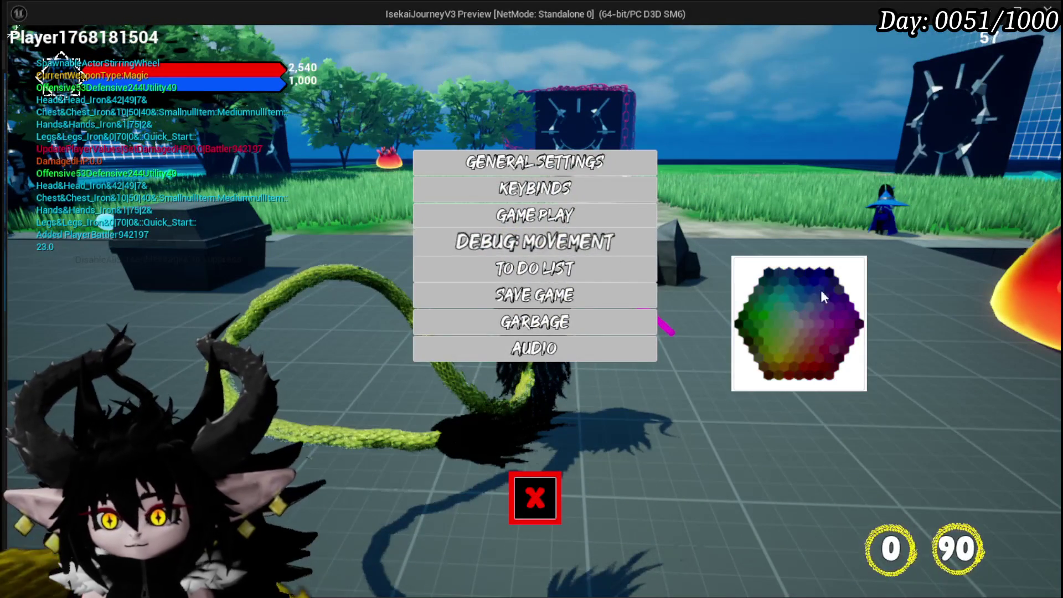
left_click(800, 275)
left_click(535, 498)
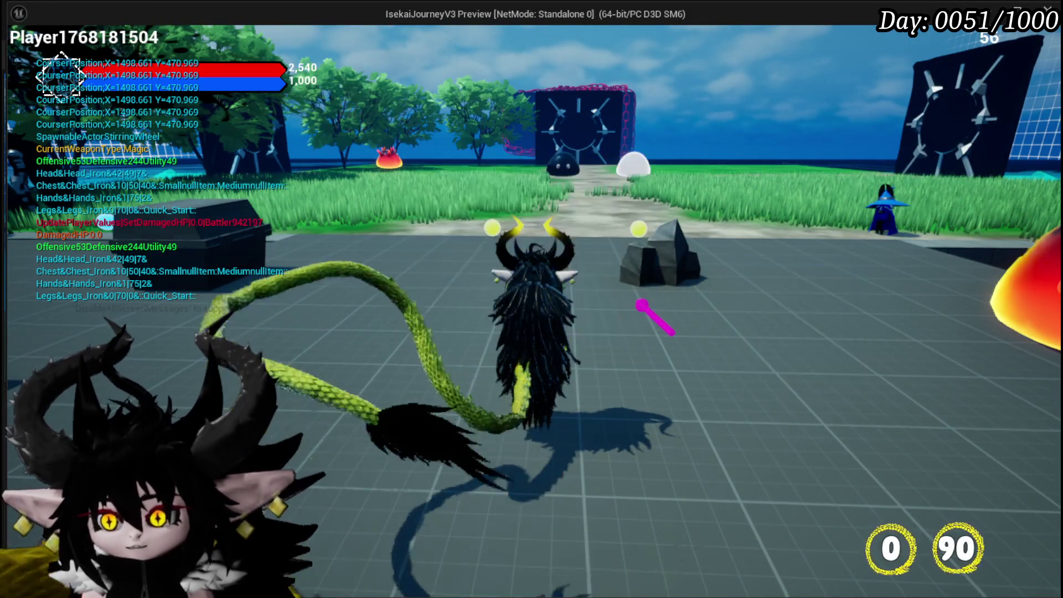
key("Tab")
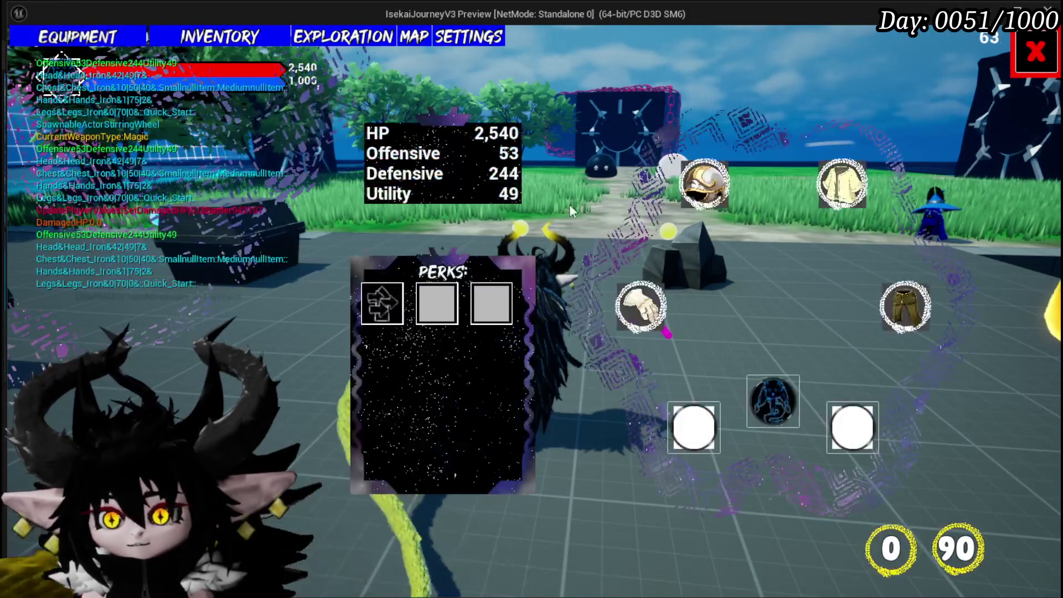
left_click(760, 395)
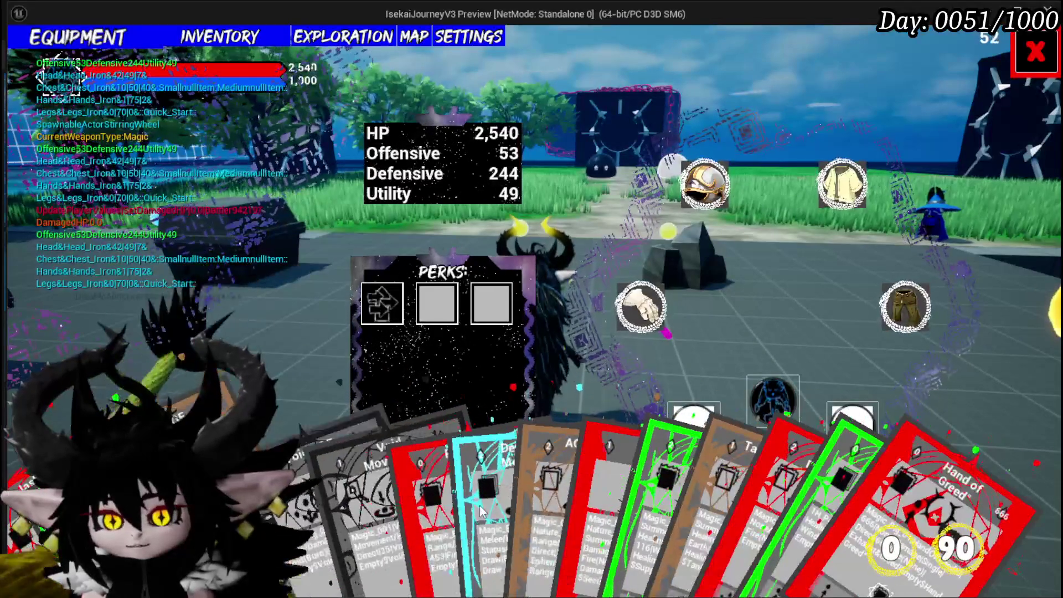
key("Tab")
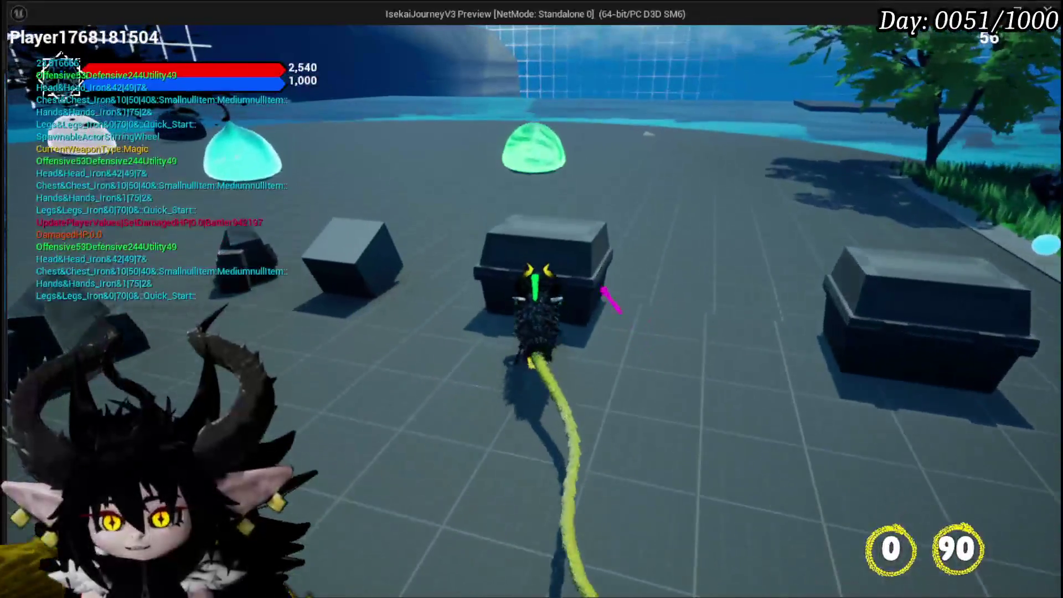
key("w")
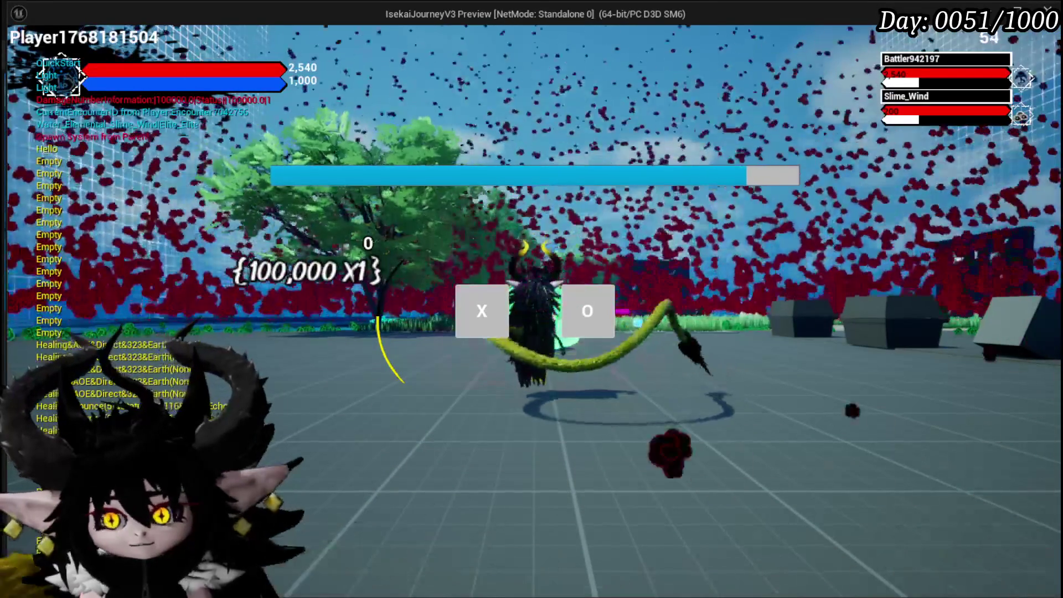
left_click(465, 307)
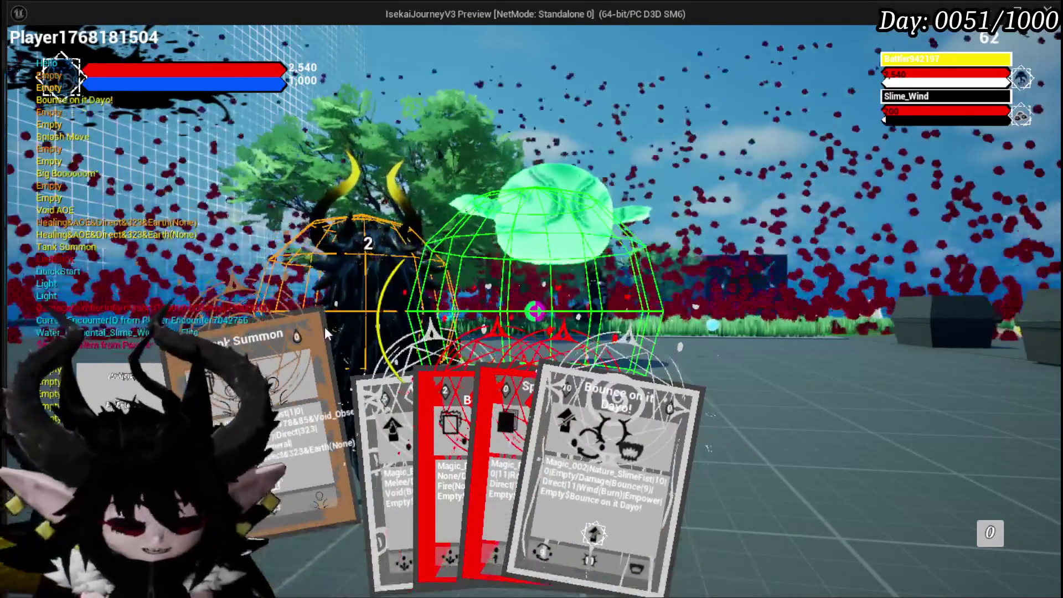
key("Escape")
key("ctrl+s")
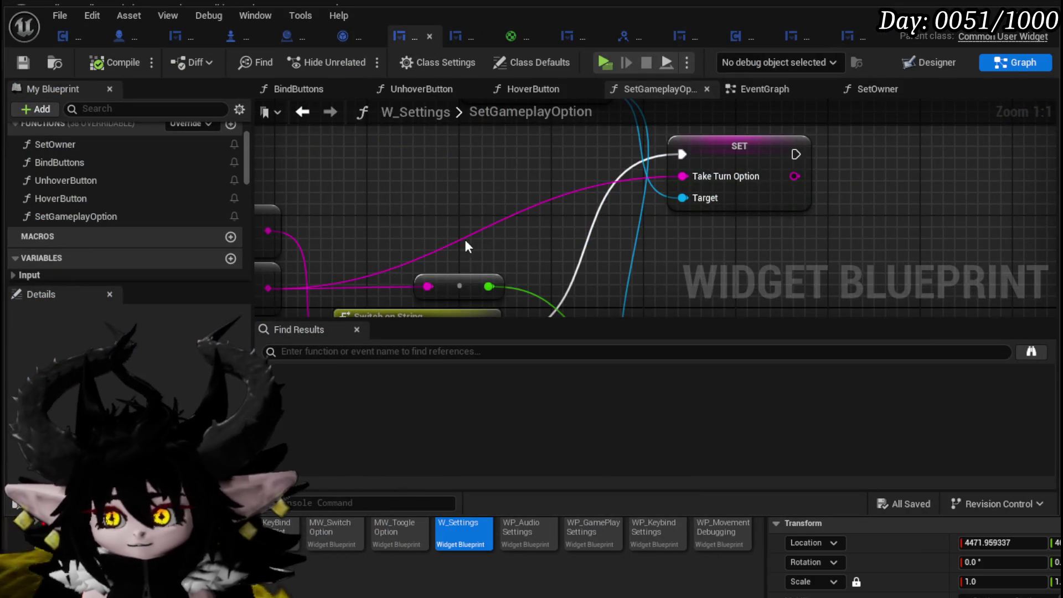
Look over W_Settings' SetGameplayOption graph and its Parse Into Array nodes, then show WP_Card_Hand's EventGraph.
scroll(459, 249, "down", 3)
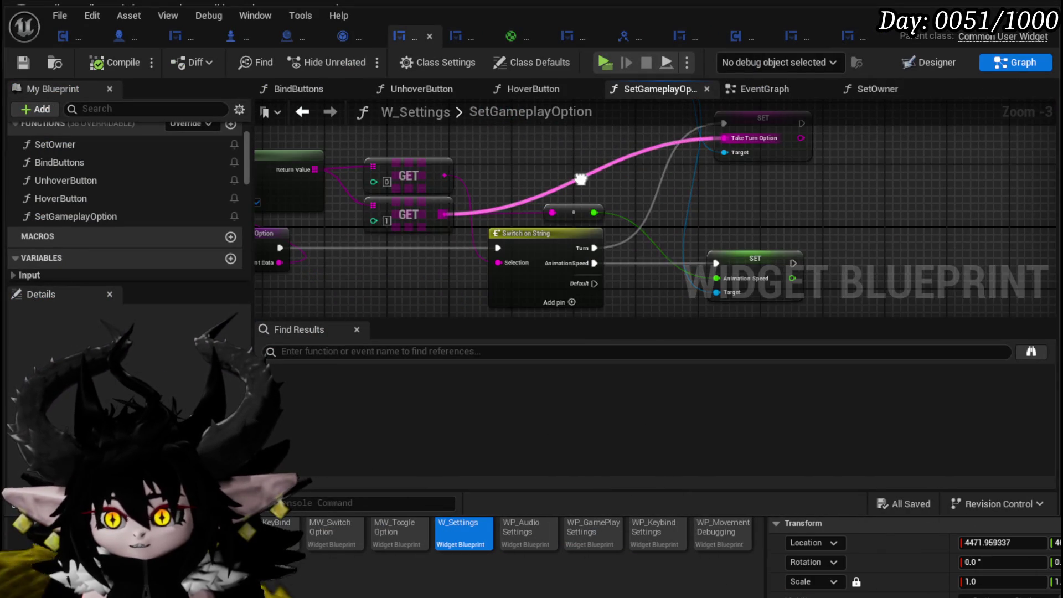
mouse_move(580, 179)
left_mouse_down()
mouse_move(576, 248)
mouse_move(659, 225)
left_mouse_up()
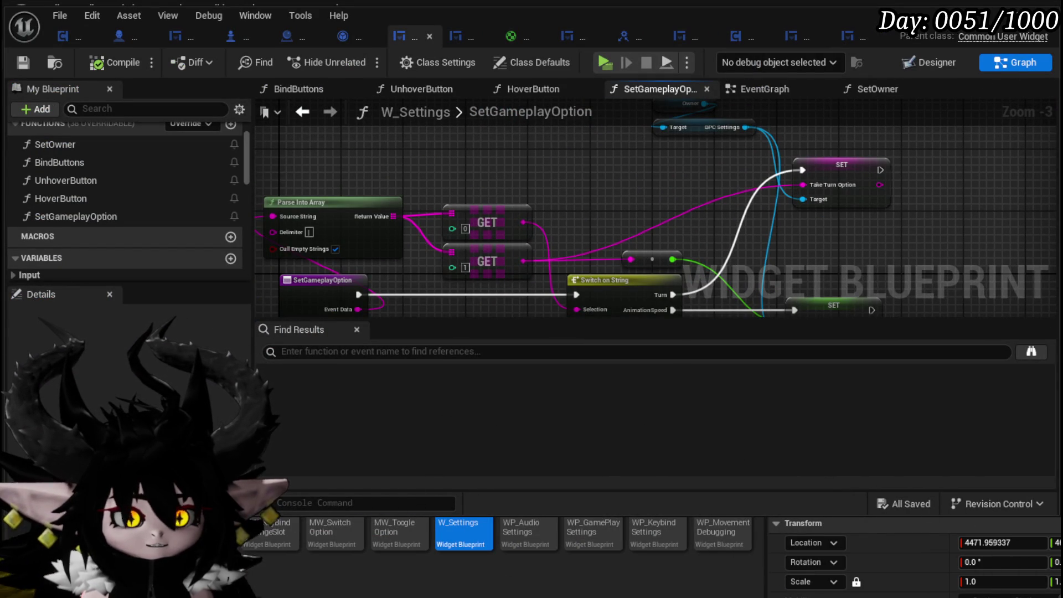
mouse_move(627, 259)
left_mouse_down()
mouse_move(475, 237)
mouse_move(498, 213)
left_mouse_up()
scroll(473, 214, "down", 2)
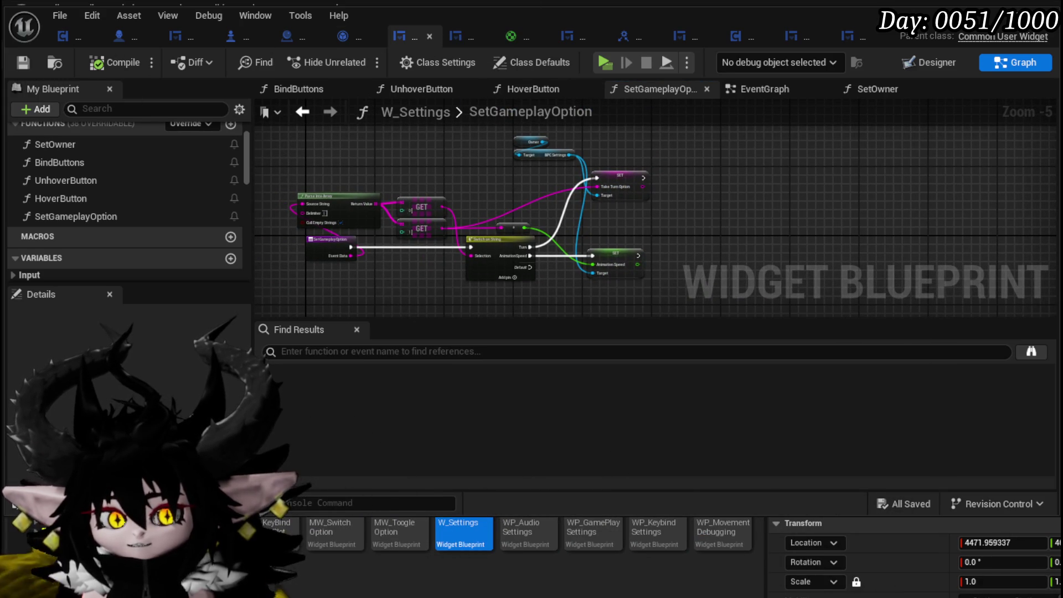
left_click(846, 35)
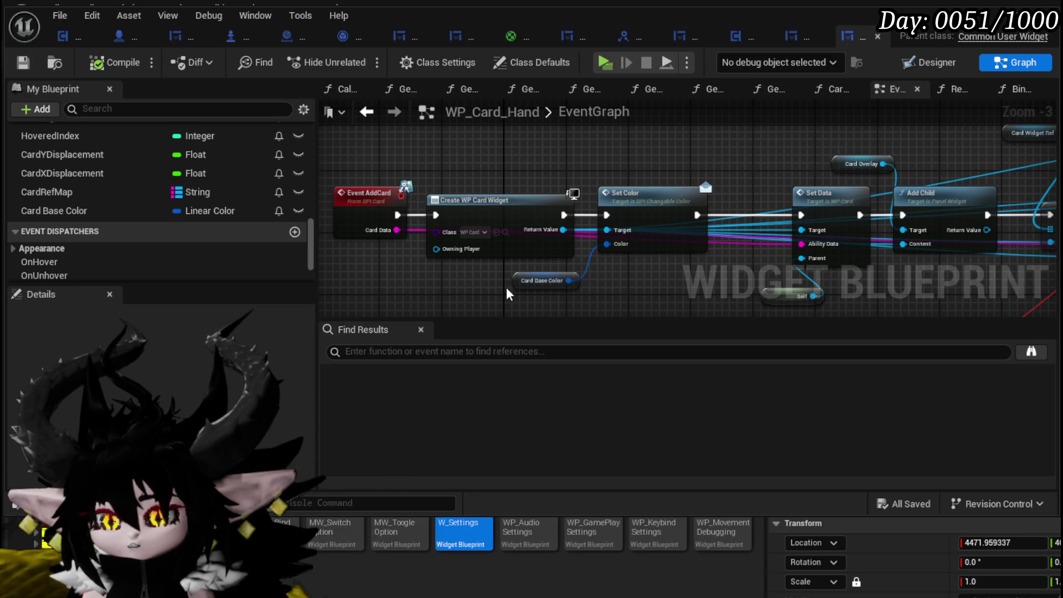
Inspect the Set Color interface, save all, and open WP_AbilityToolTipp's SetColor event.
double_click(653, 200)
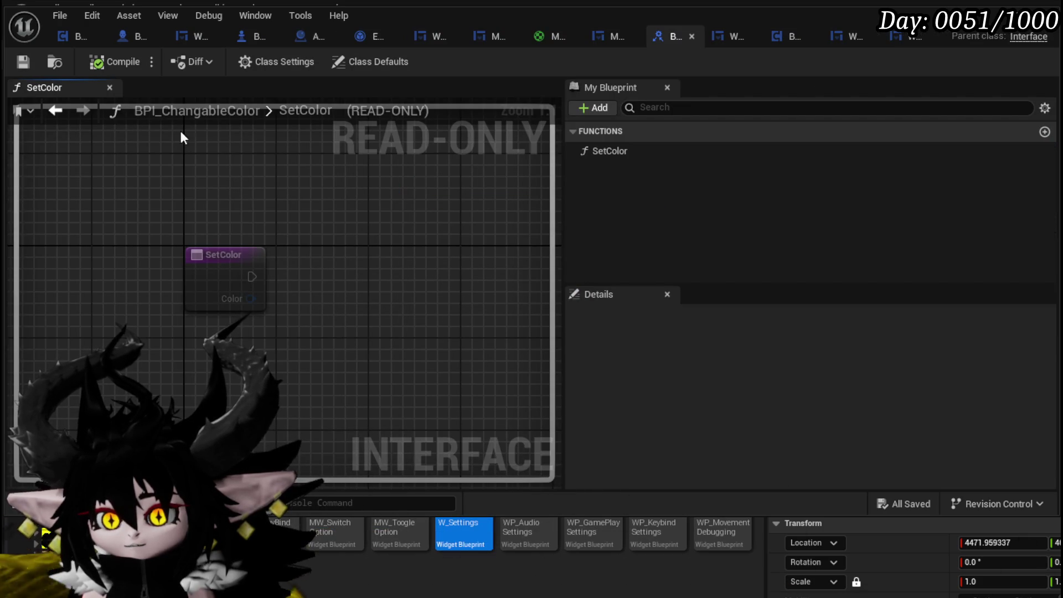
left_click(22, 61)
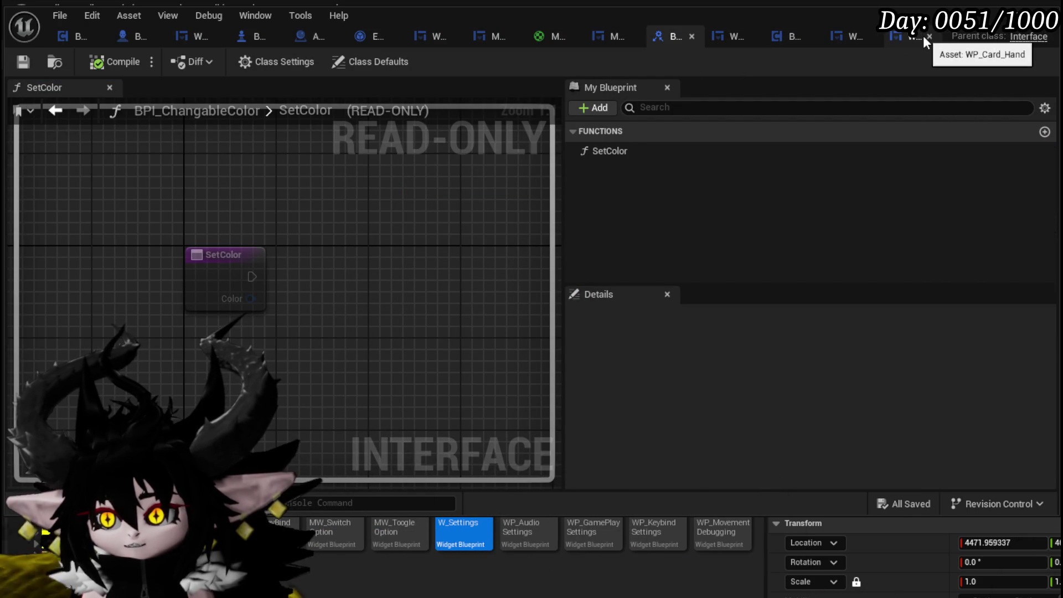
left_click(733, 37)
double_click(74, 252)
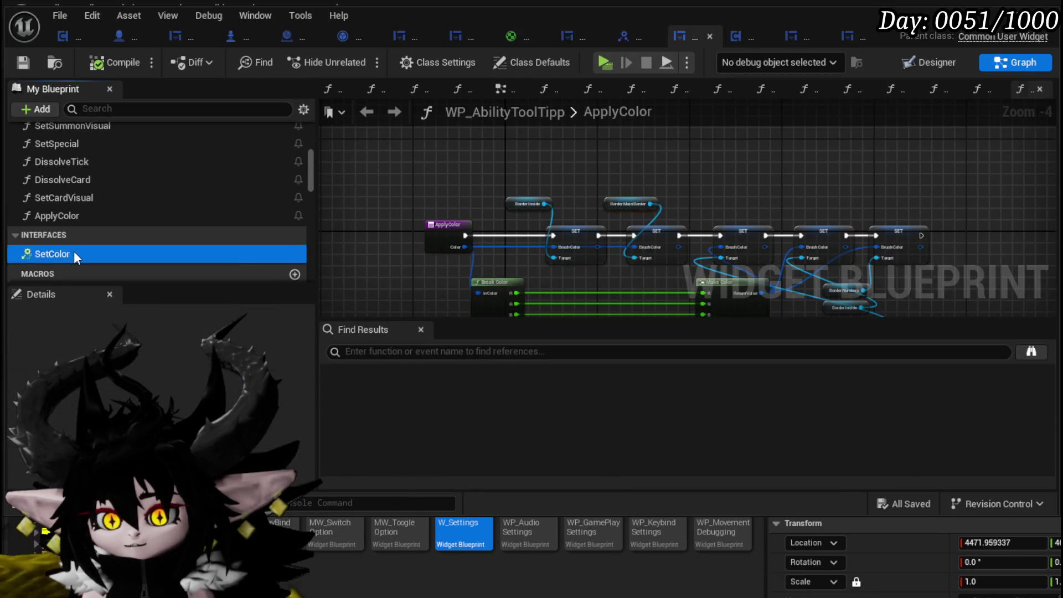
In ApplyColor, move the three Border getters above the chain of SET nodes.
double_click(844, 183)
scroll(624, 207, "up", 2)
mouse_move(568, 248)
left_mouse_down()
mouse_move(584, 178)
mouse_move(394, 197)
left_mouse_up()
left_click_drag(609, 232, 609, 209)
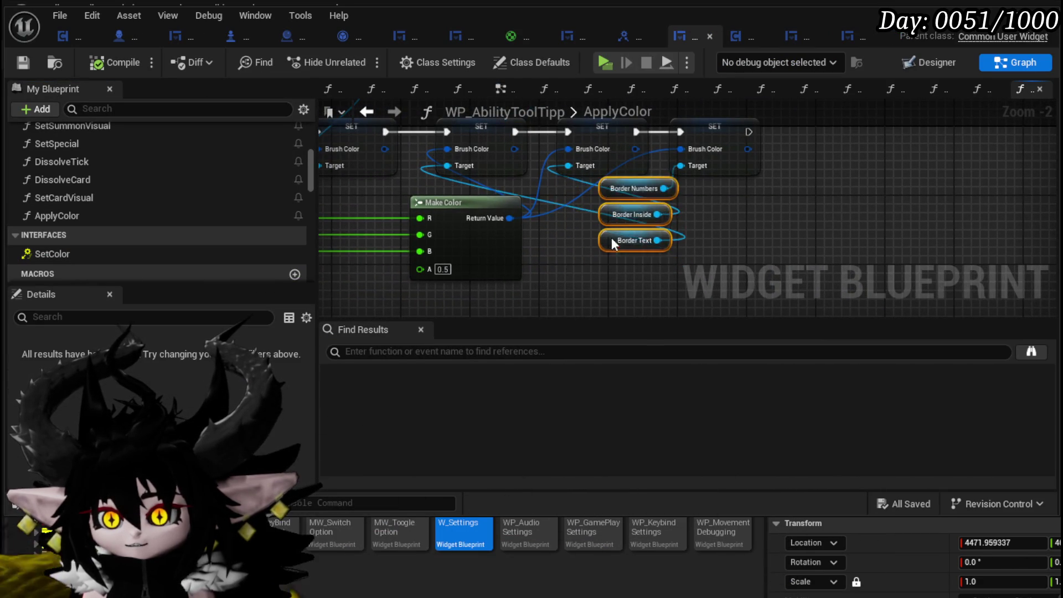
left_click_drag(608, 267, 529, 147)
left_click_drag(805, 166, 724, 147)
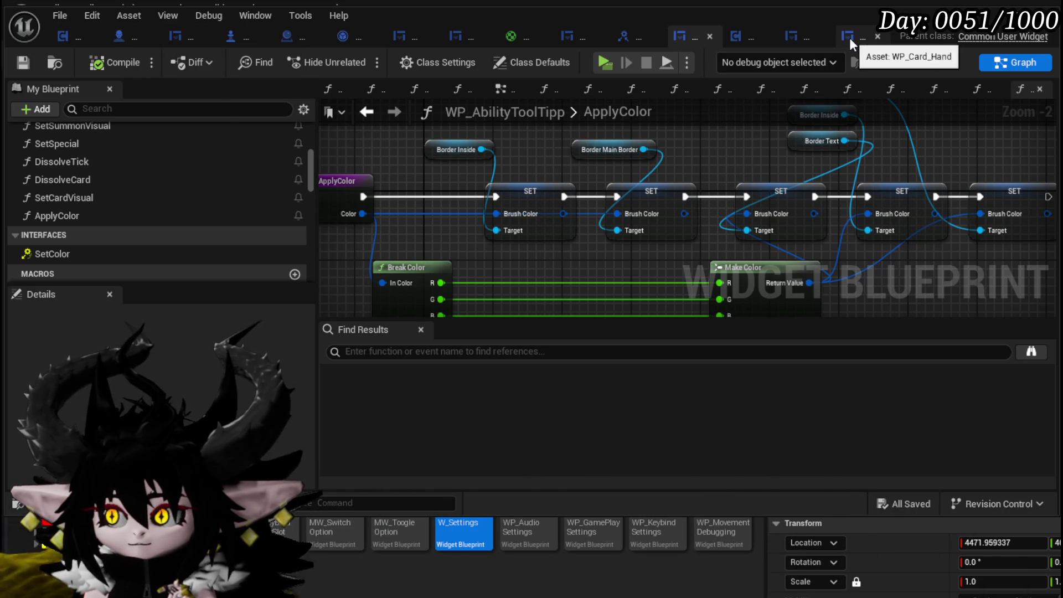
In WP_Card_HUD, find the Bind Color call and open WP_Card_Hand's BindColor function.
left_click(796, 38)
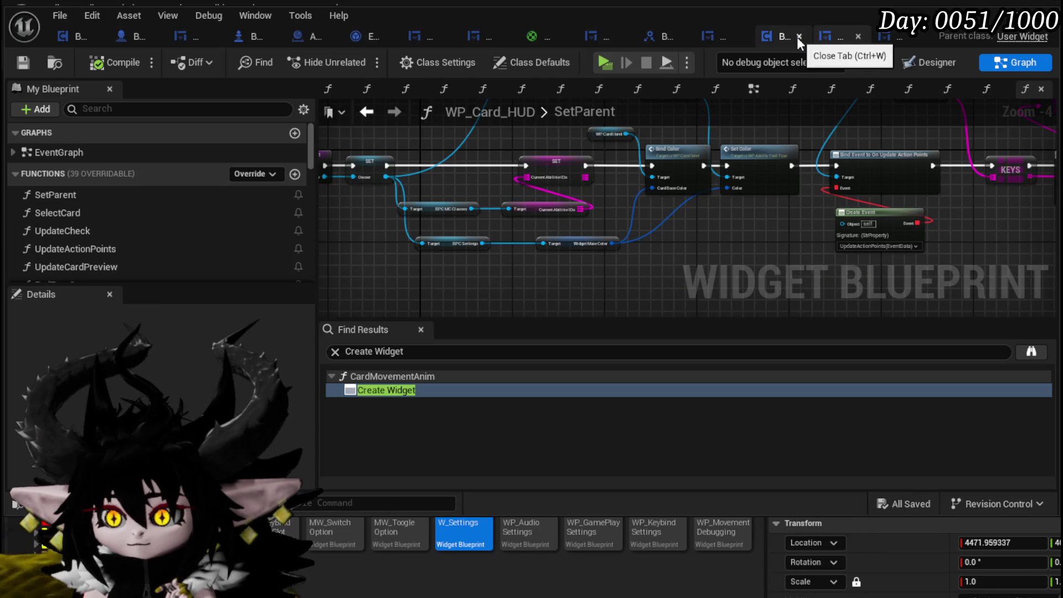
scroll(664, 140, "up", 3)
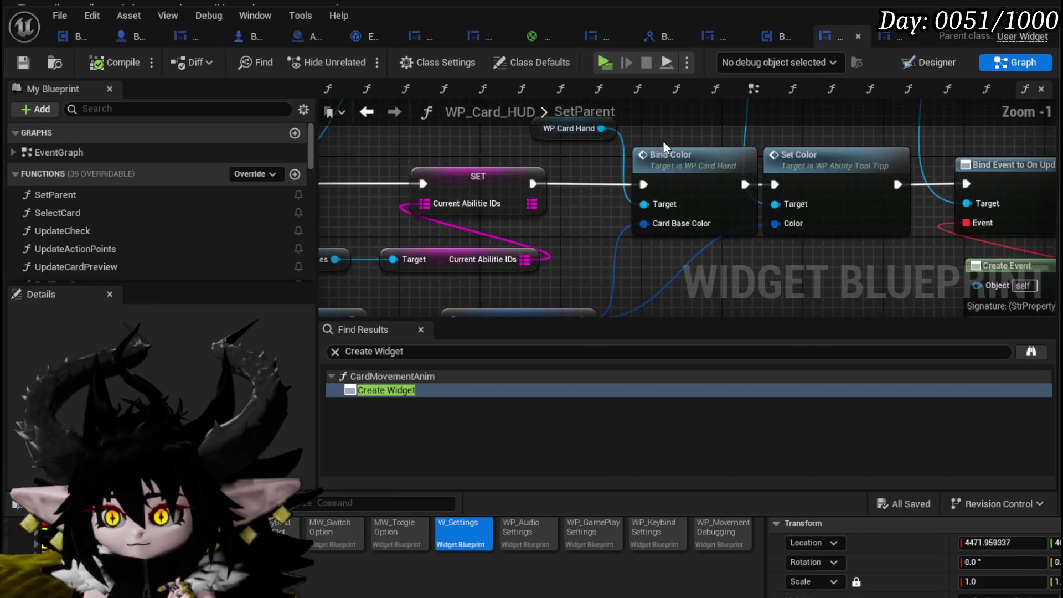
mouse_move(643, 184)
left_mouse_down()
mouse_move(676, 68)
mouse_move(859, 79)
left_mouse_up()
left_click_drag(828, 152, 557, 175)
double_click(557, 175)
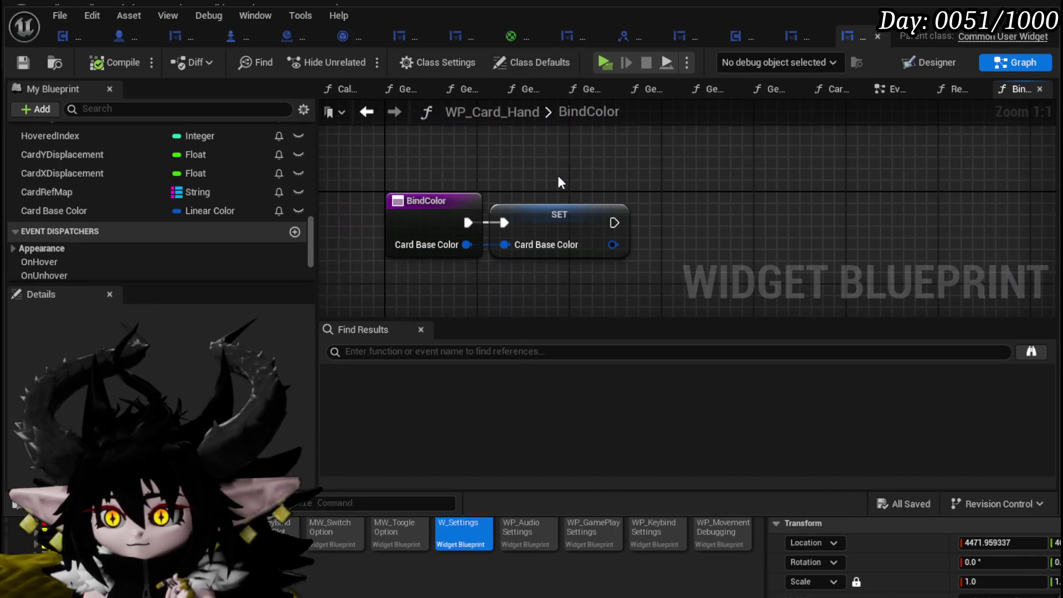
Review BindColor and WP_Card_Hand's event graph, then return to the L_DungeonCreationTest level editor.
left_click_drag(446, 166, 555, 219)
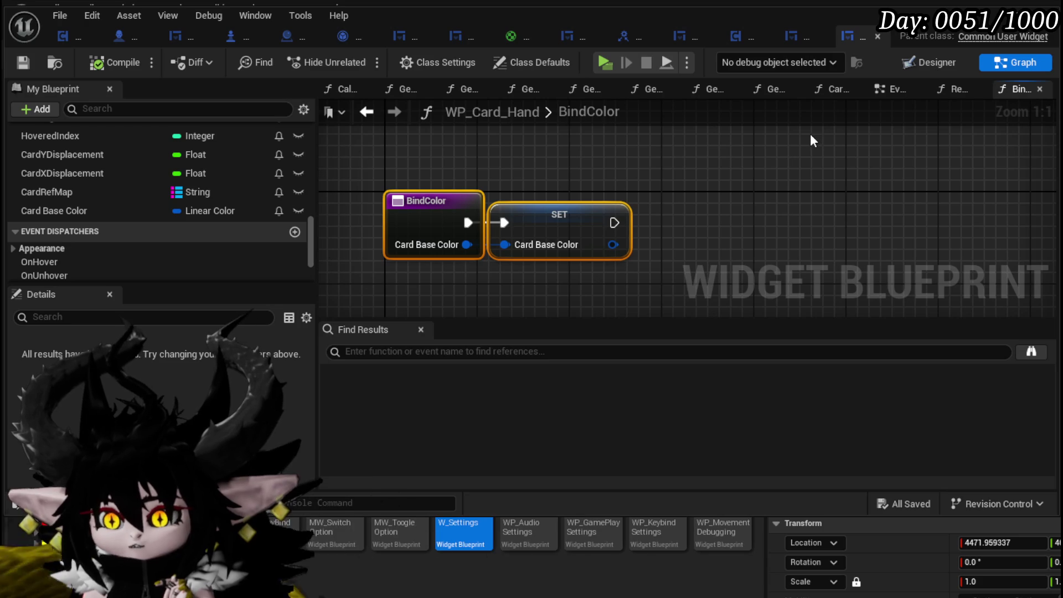
left_click(895, 92)
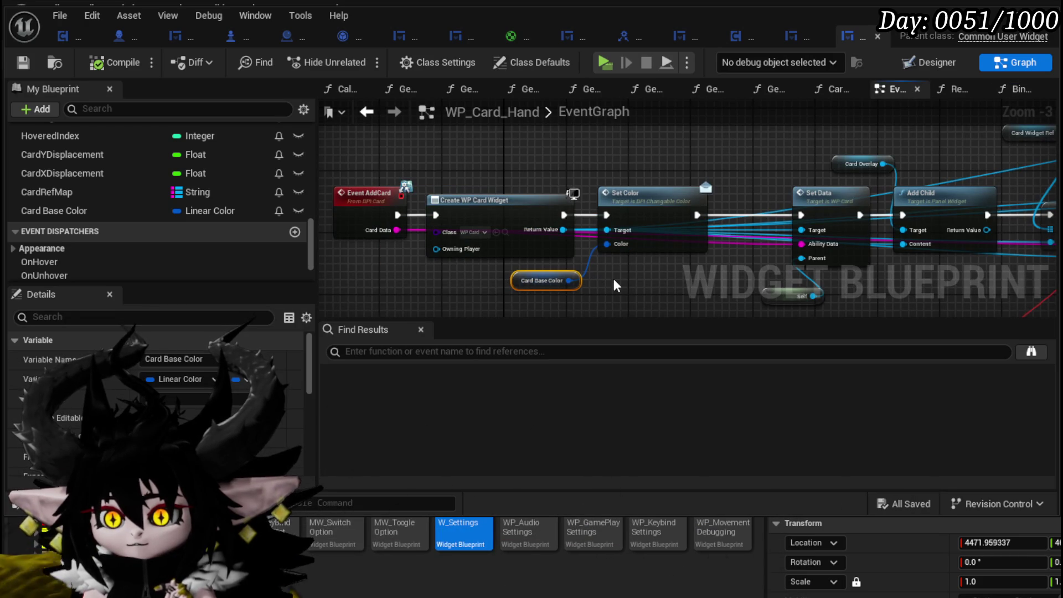
mouse_move(613, 278)
left_mouse_down()
mouse_move(487, 244)
mouse_move(513, 245)
left_mouse_up()
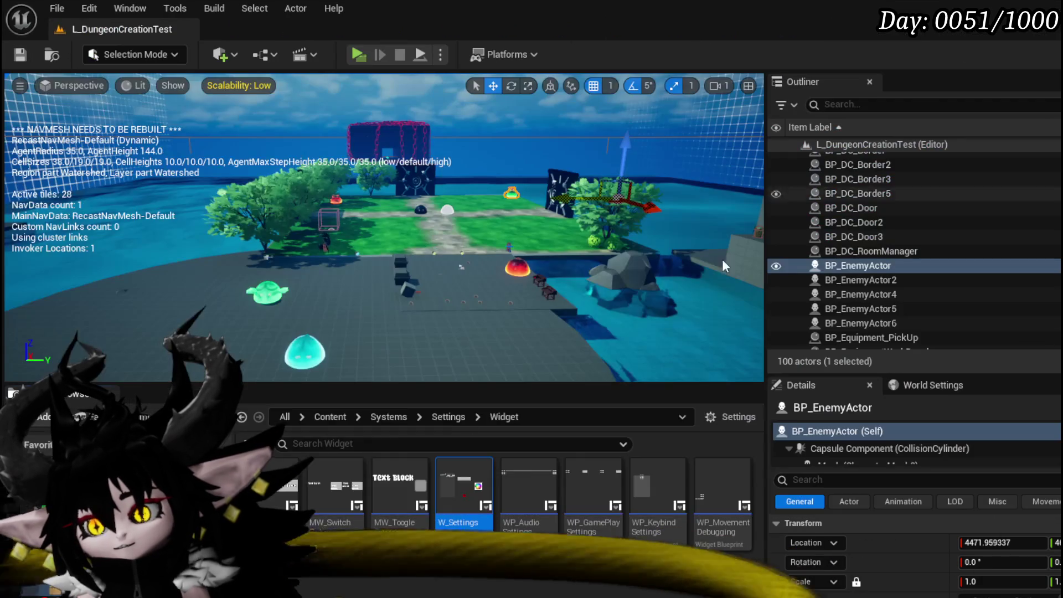
left_click(973, 32)
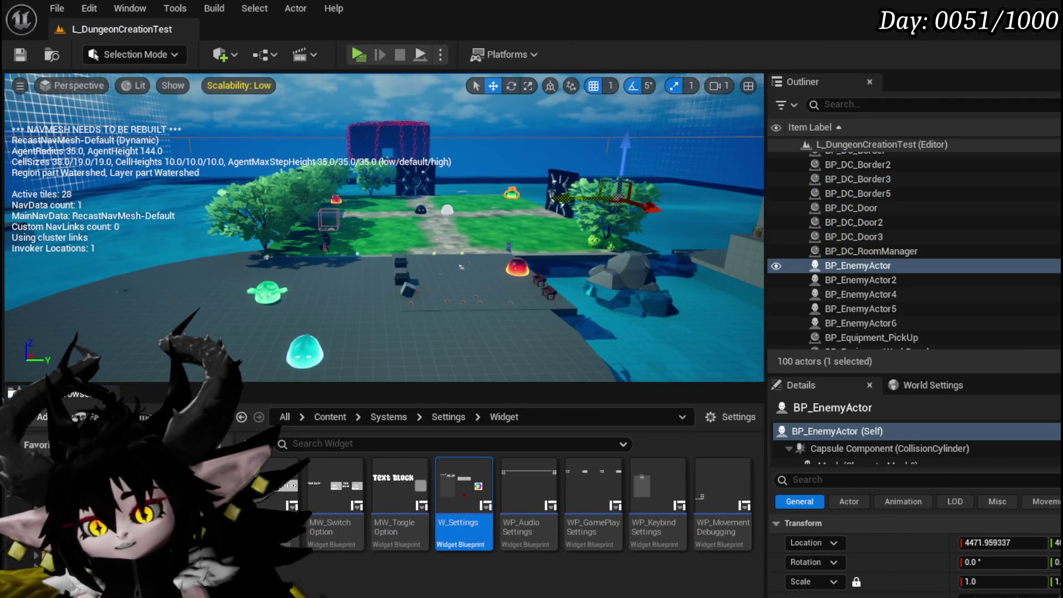
Open the WP_Card widget blueprint, select WP_AbilityToolTipp, and switch to its graph.
key("alt+Left")
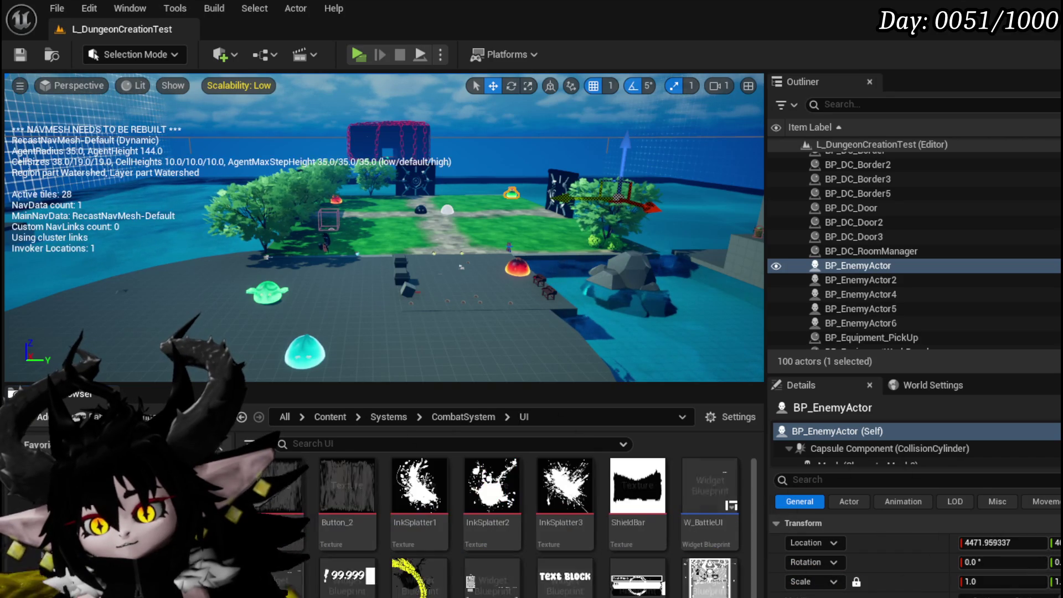
double_click(710, 578)
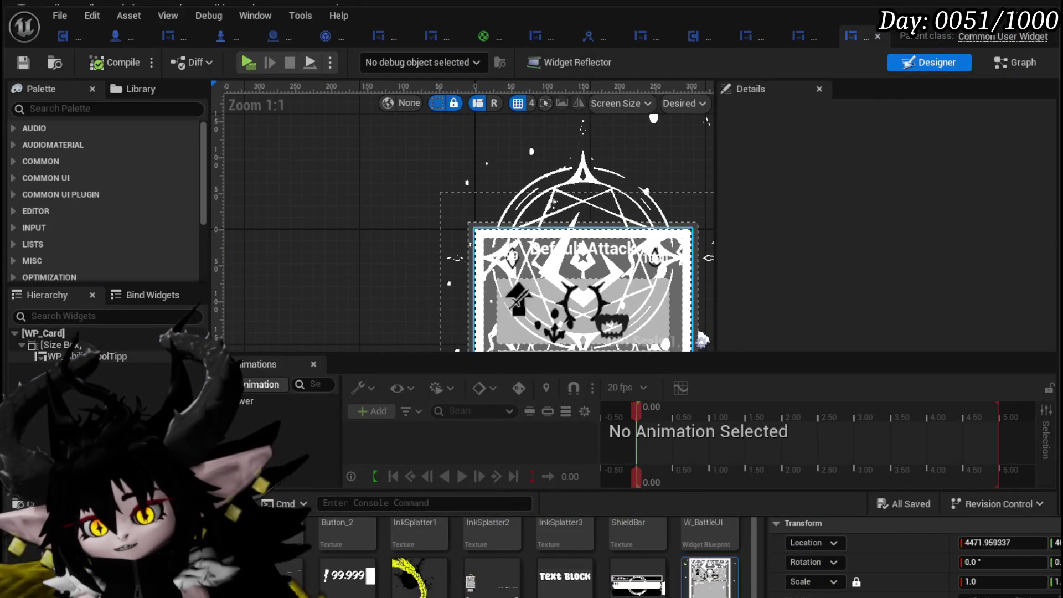
left_click(504, 296)
scroll(507, 298, "down", 1)
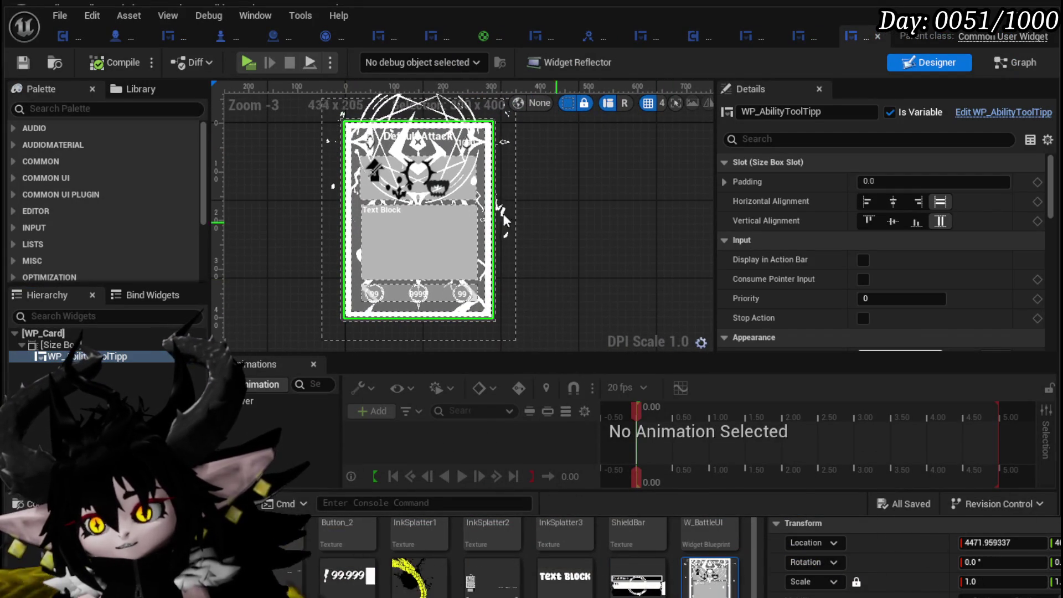
left_click(994, 67)
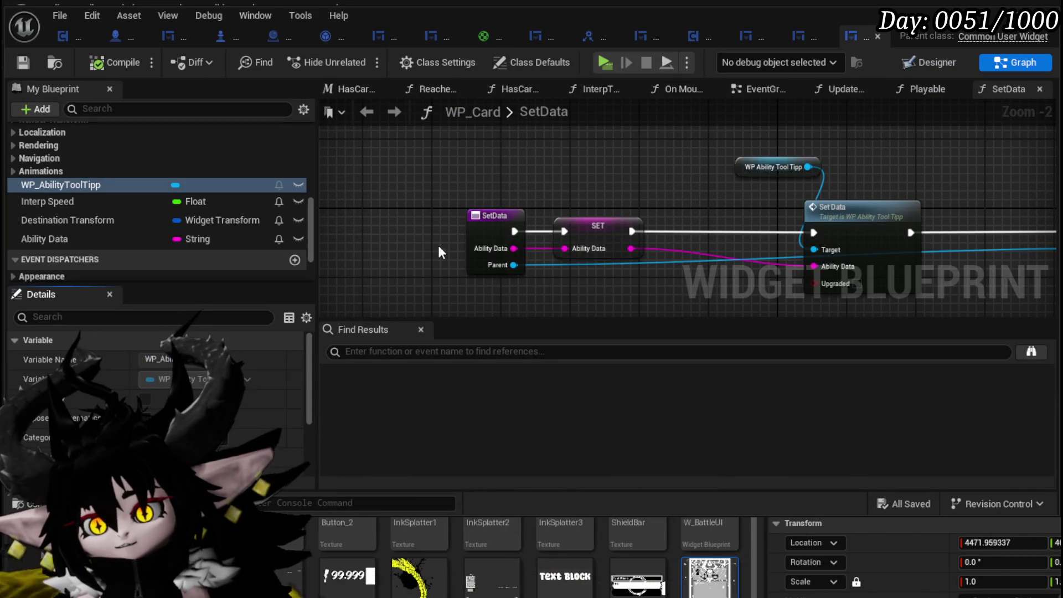
scroll(116, 189, "up", 8)
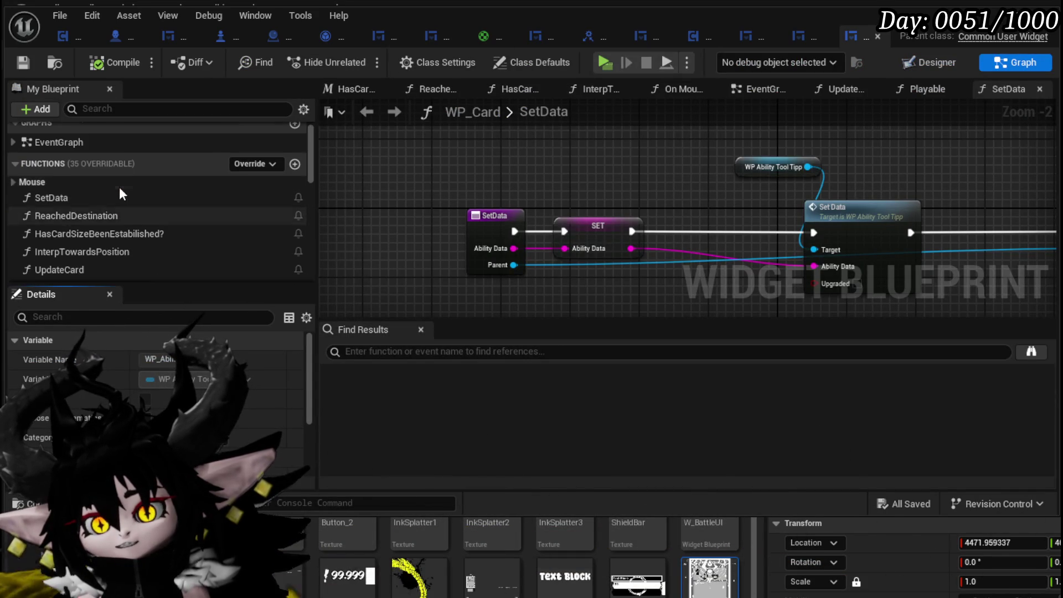
Add a Set Color call on WP_AbilityToolTipp and place it before Set Data.
scroll(118, 188, "down", 8)
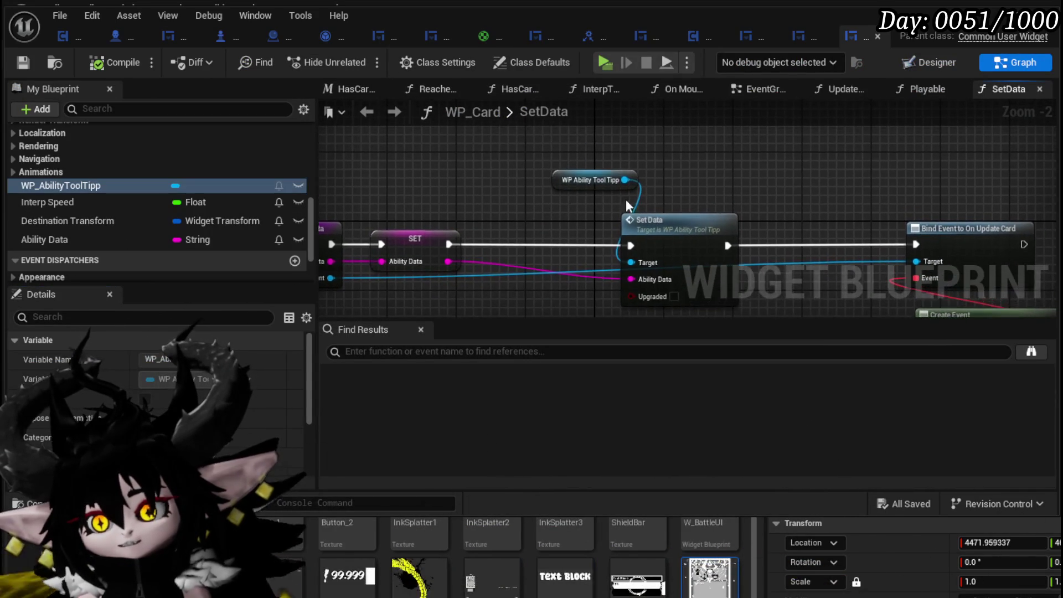
left_click_drag(625, 179, 683, 172)
type("Set")
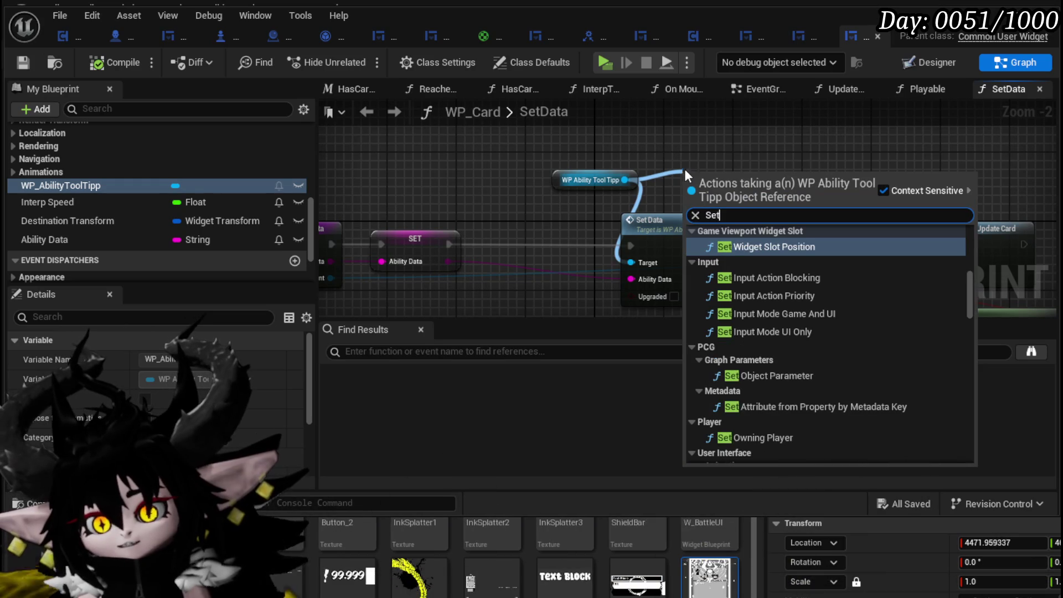
type(" Color")
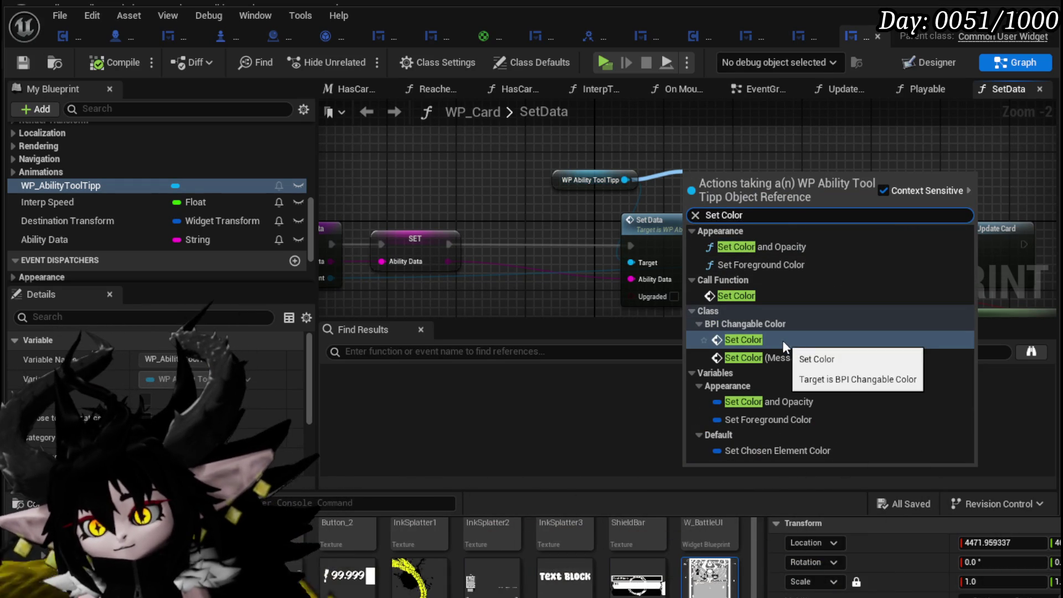
left_click(782, 340)
left_click_drag(767, 214, 543, 275)
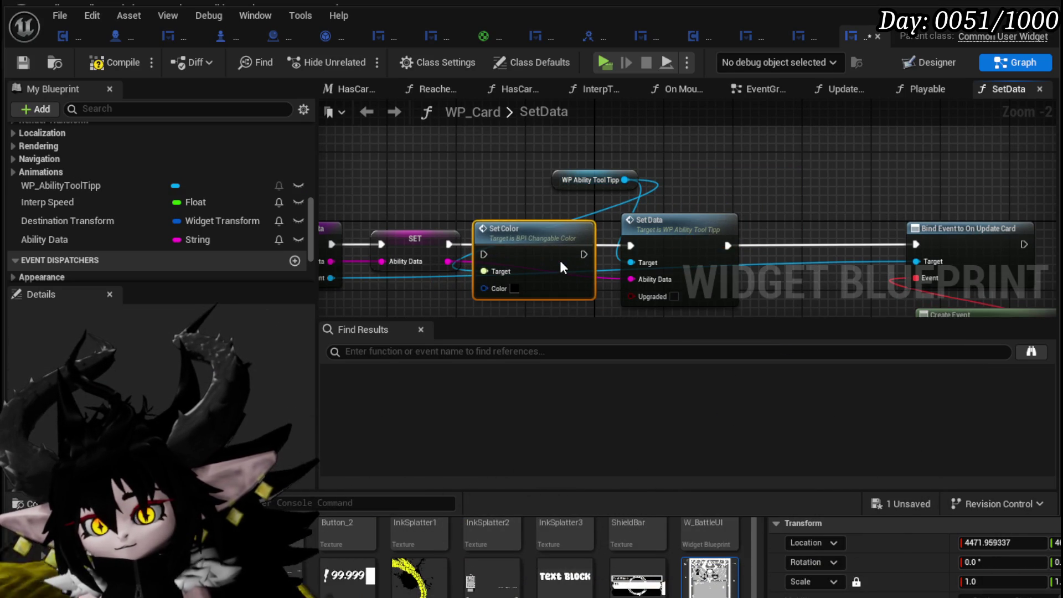
Feed Parent's Get Card Base Color into Set Color and chain execution SET → Set Color → Set Data.
mouse_move(559, 201)
left_mouse_down()
mouse_move(721, 222)
mouse_move(609, 182)
left_mouse_up()
mouse_move(500, 300)
left_mouse_down()
mouse_move(365, 261)
mouse_move(487, 221)
mouse_move(411, 279)
left_mouse_up()
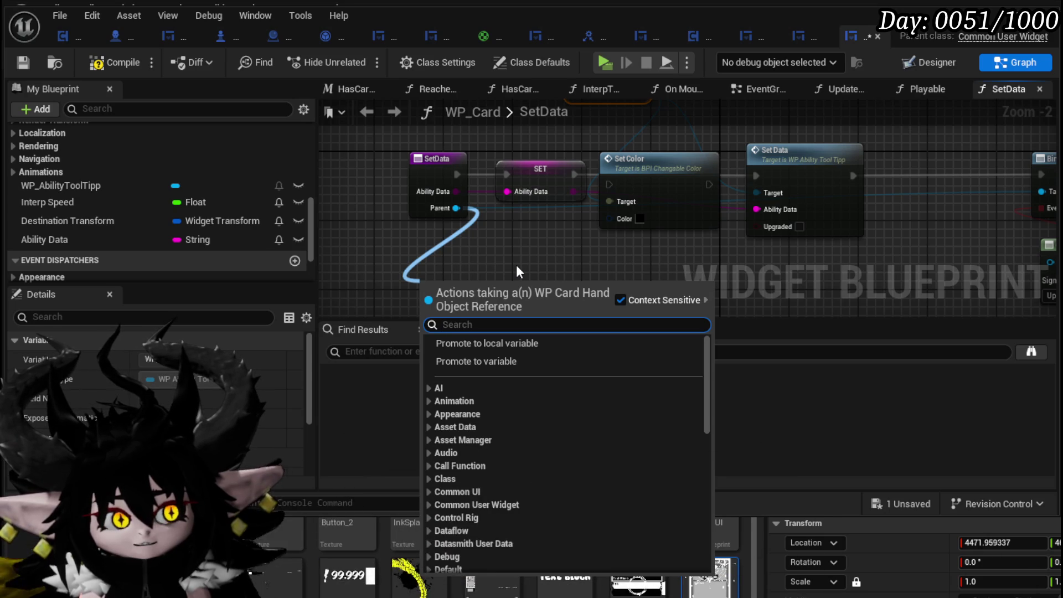
type("Base")
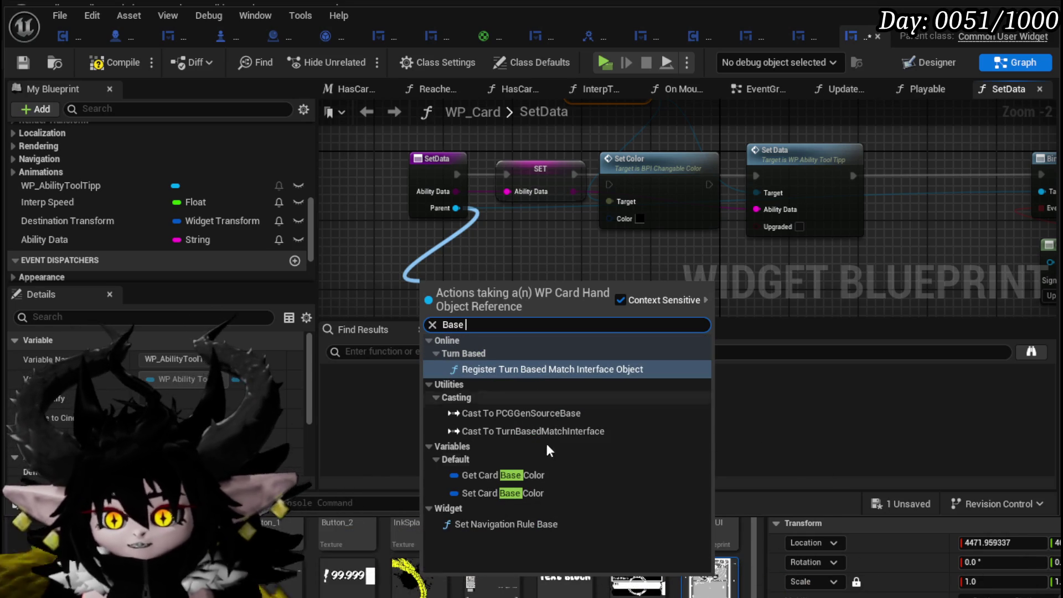
left_click(526, 472)
left_click_drag(526, 256, 555, 254)
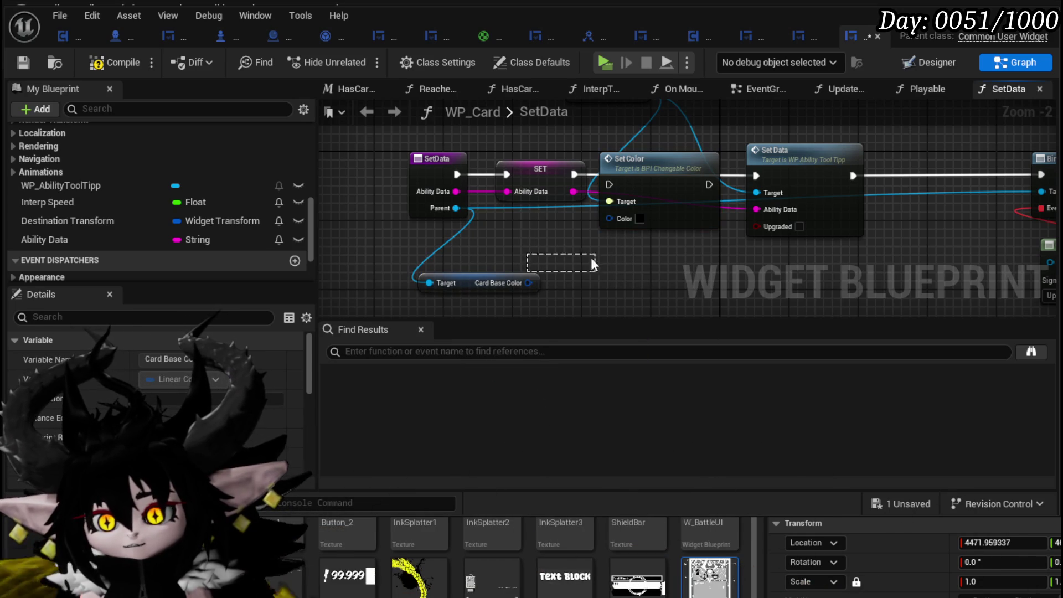
left_click_drag(616, 219, 433, 238)
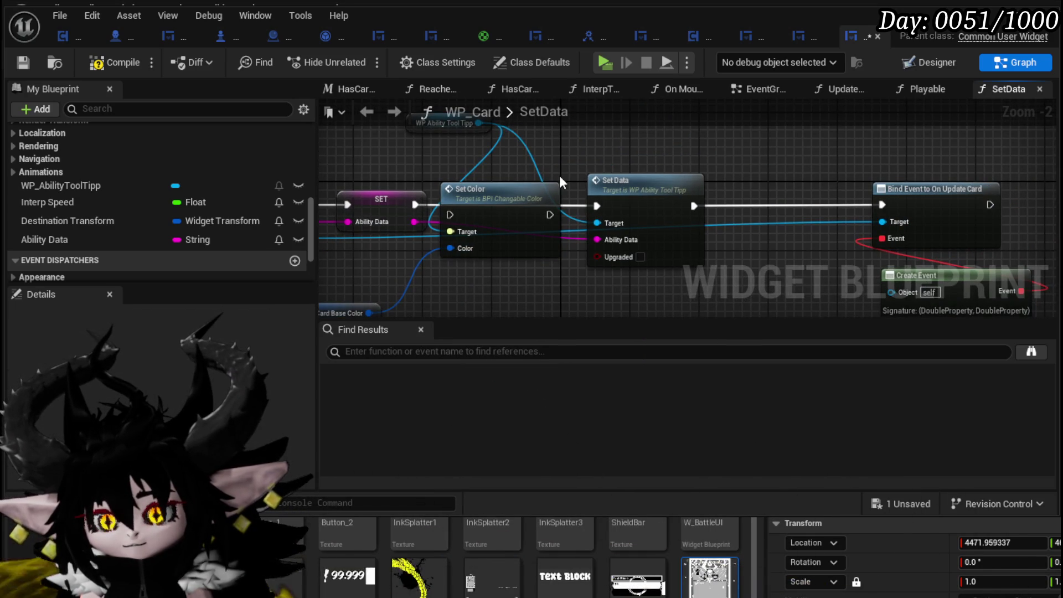
left_click_drag(644, 186, 722, 187)
left_click_drag(538, 197, 561, 191)
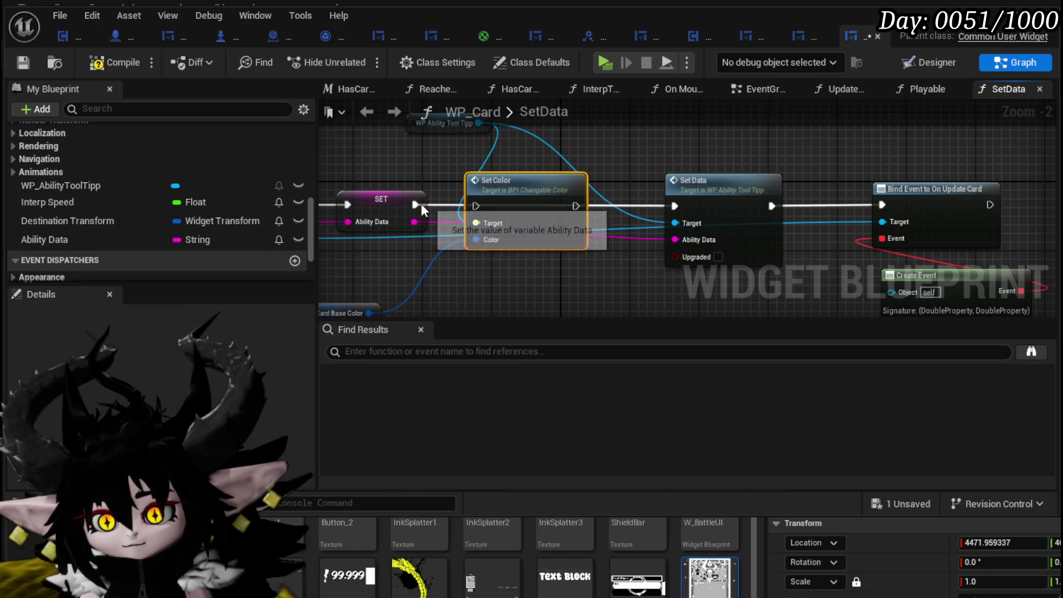
left_click_drag(485, 206, 477, 206)
mouse_move(575, 206)
left_mouse_down()
mouse_move(683, 203)
mouse_move(674, 206)
left_mouse_up()
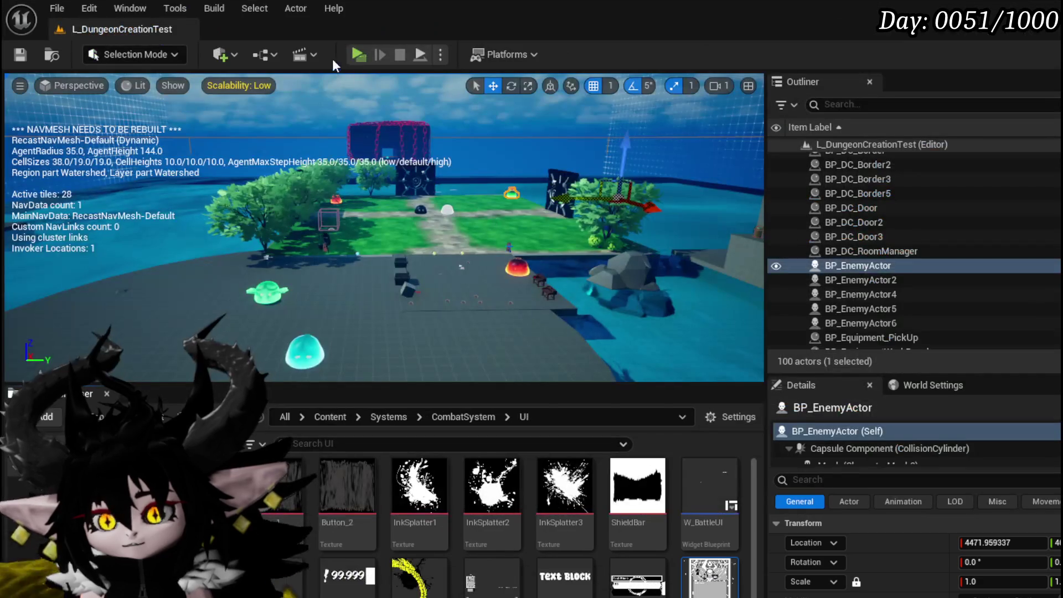
Start a play test and pick blue as the UI colour in General Settings.
key("alt+p")
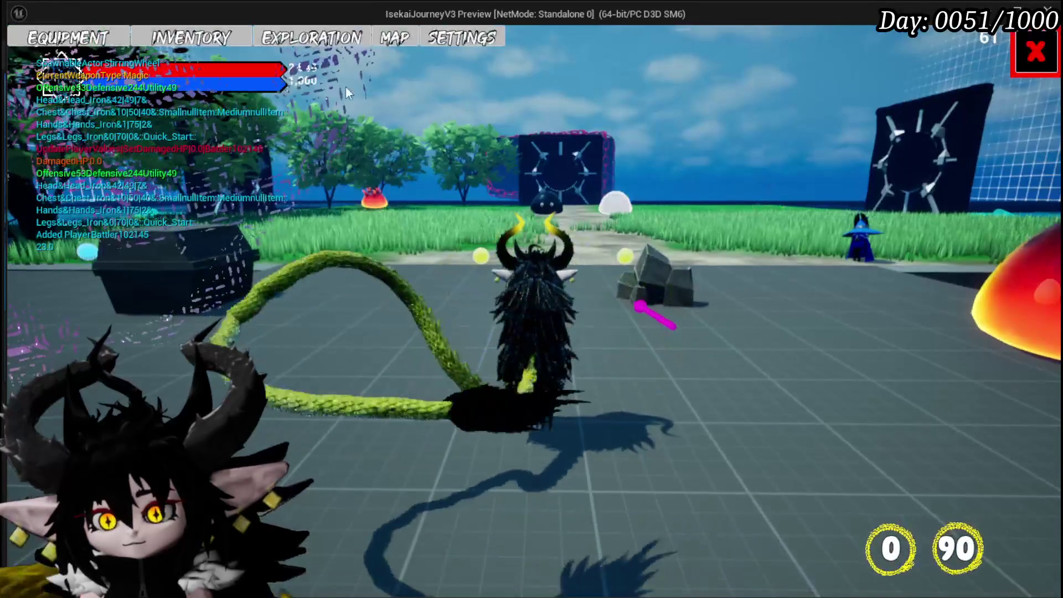
left_click(91, 47)
left_click(244, 43)
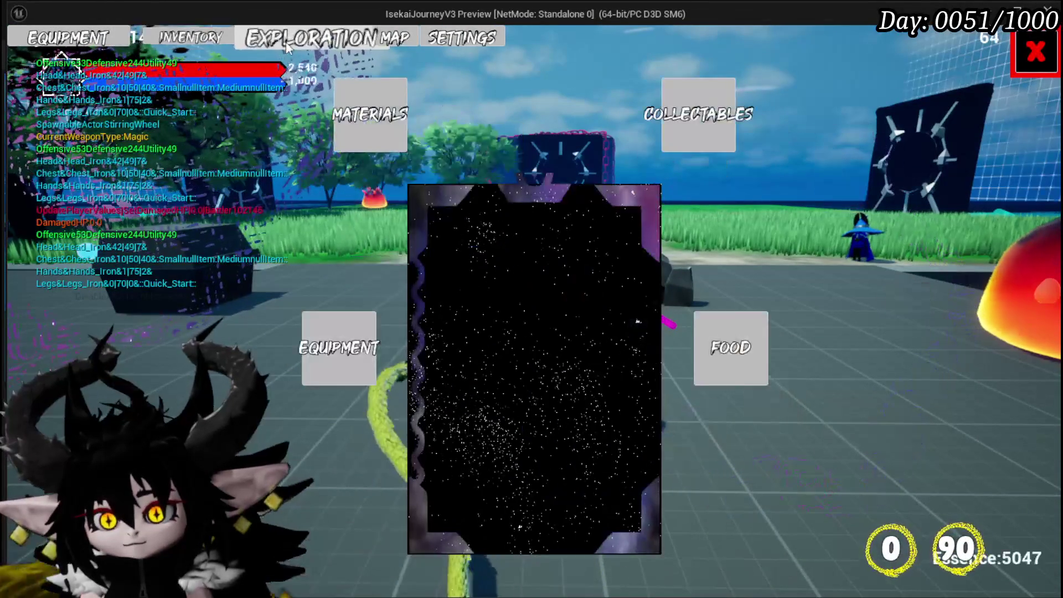
left_click(1030, 56)
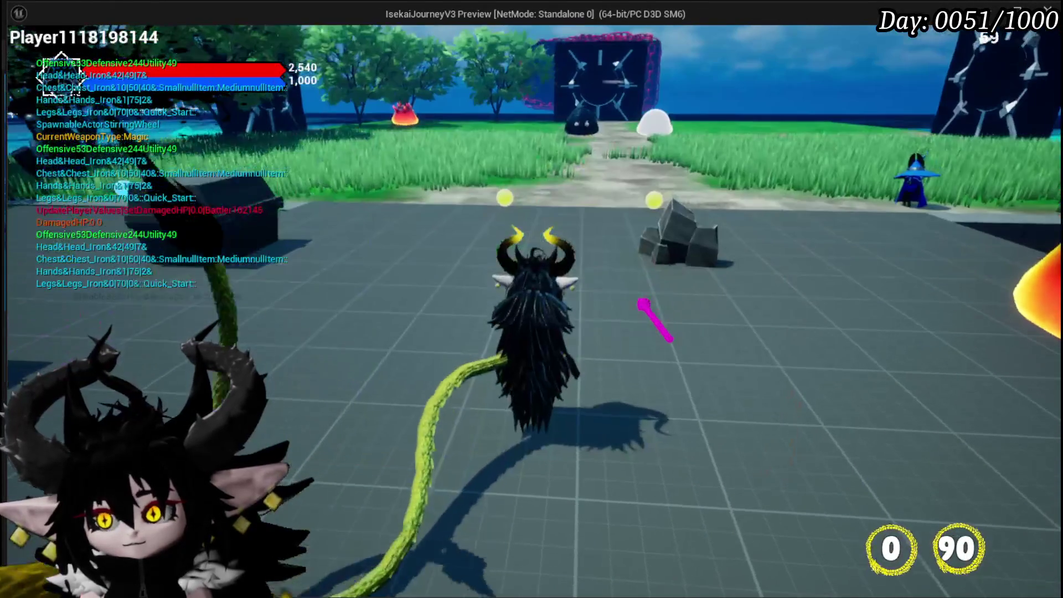
key("Escape")
left_click(829, 272)
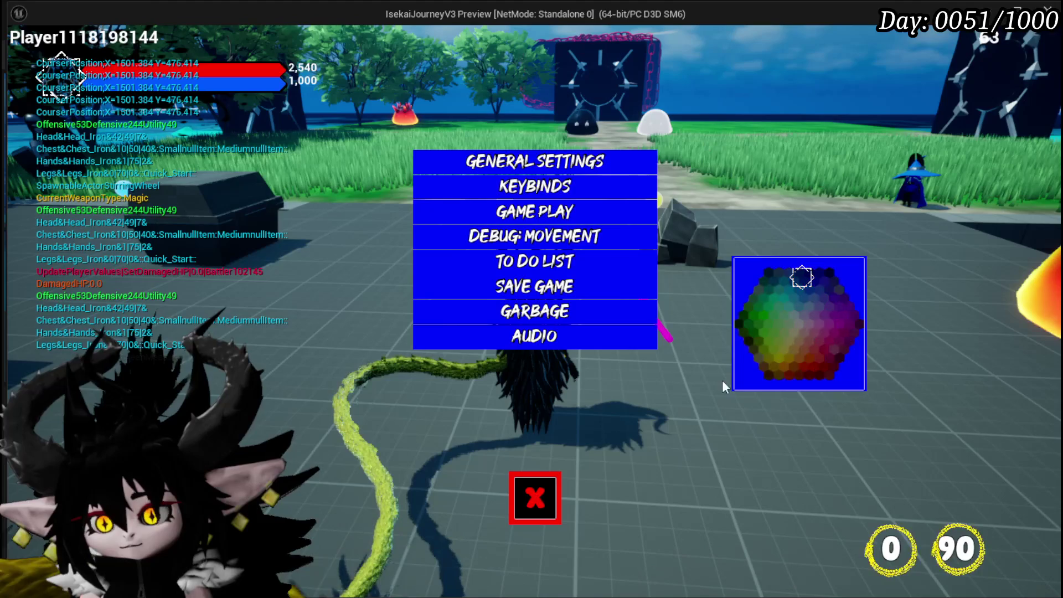
left_click(535, 496)
Bring up the main menu and open the Equipment screen to view the blue-tinted cards.
key("Tab")
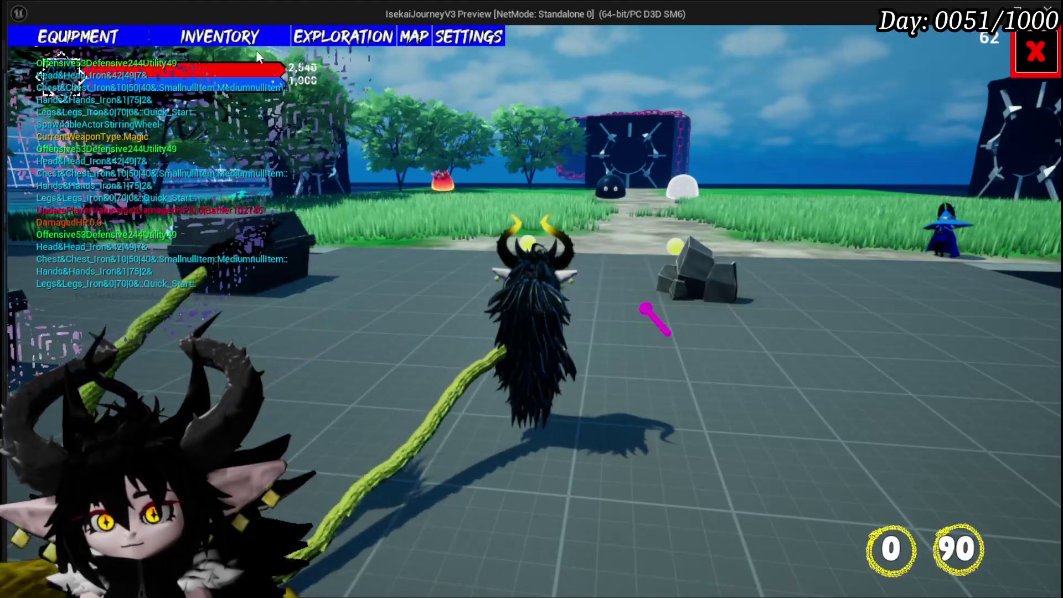
left_click(169, 44)
left_click(108, 43)
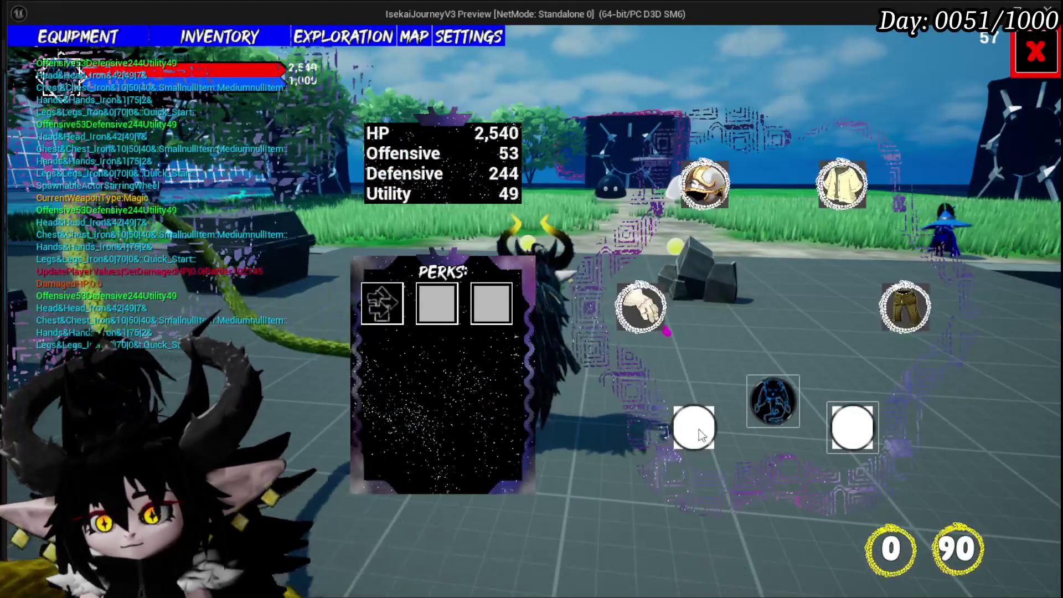
mouse_move(769, 410)
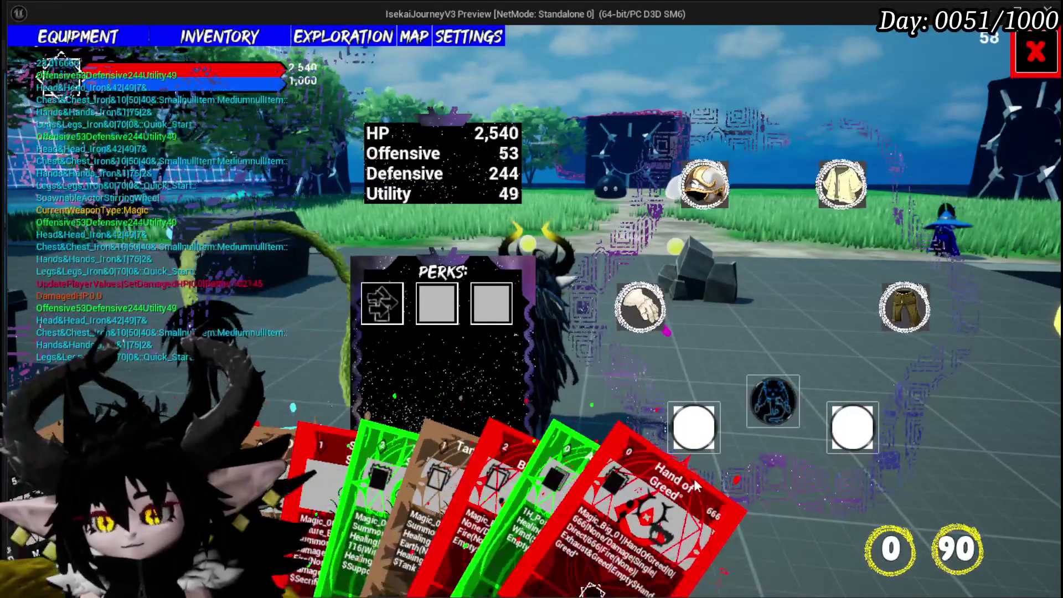
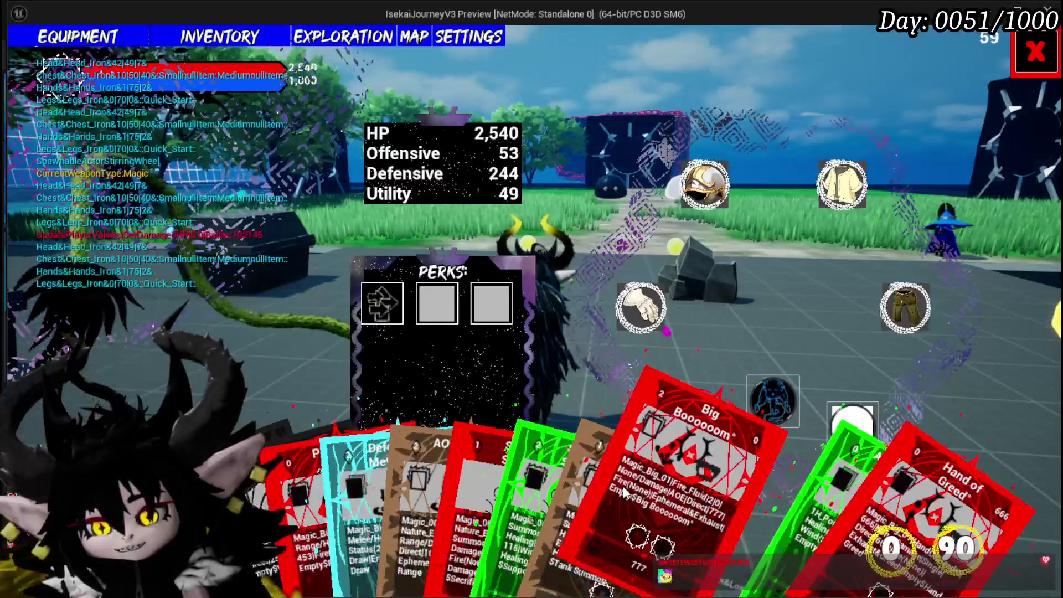
Close the equipment overlay, attack the slime, play Hand of Greed on it, then stop the preview.
left_click(1035, 51)
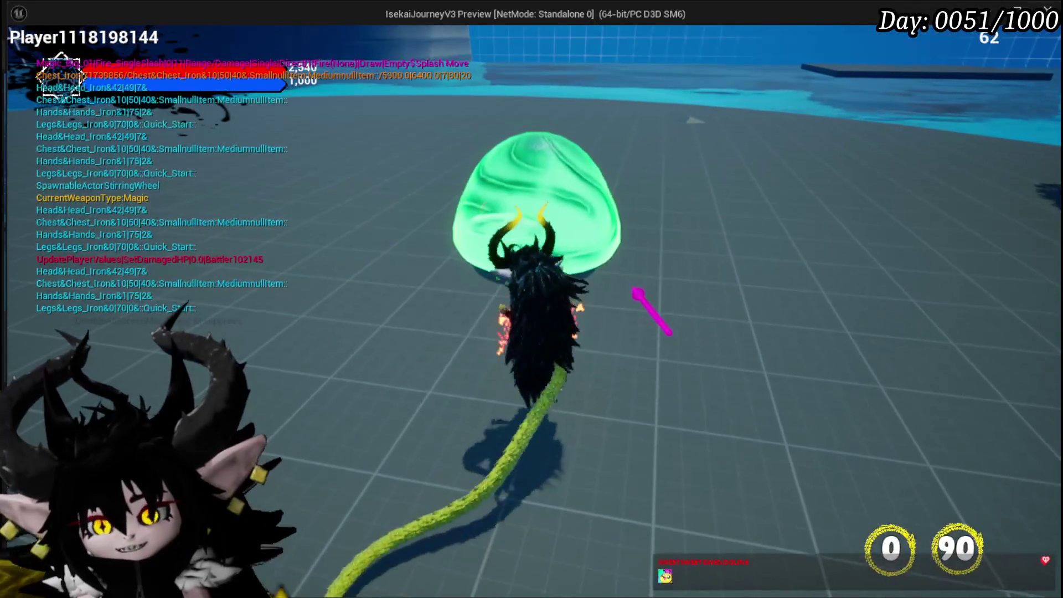
left_click(636, 291)
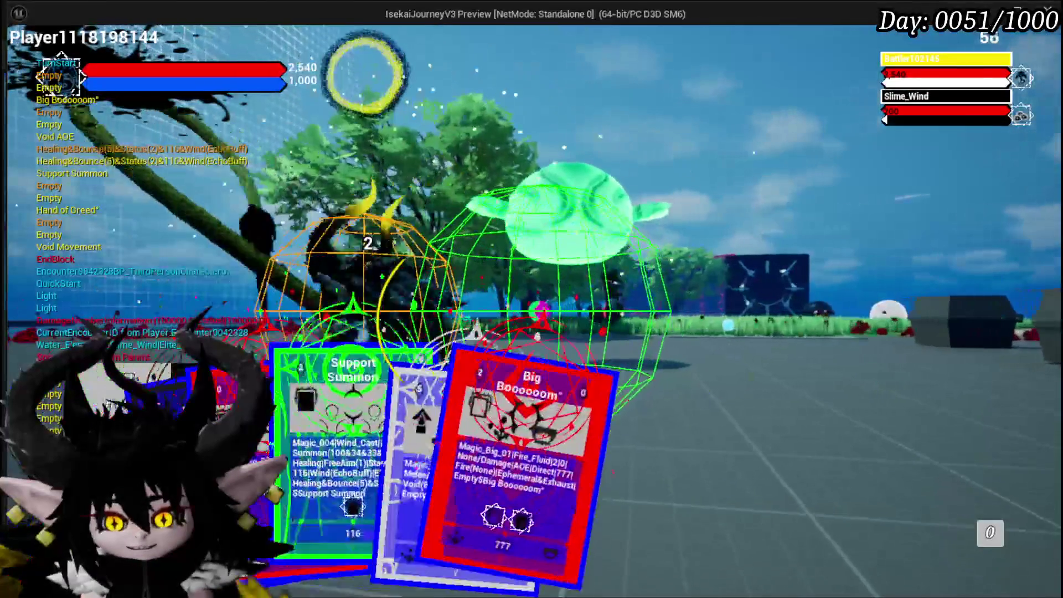
mouse_move(342, 468)
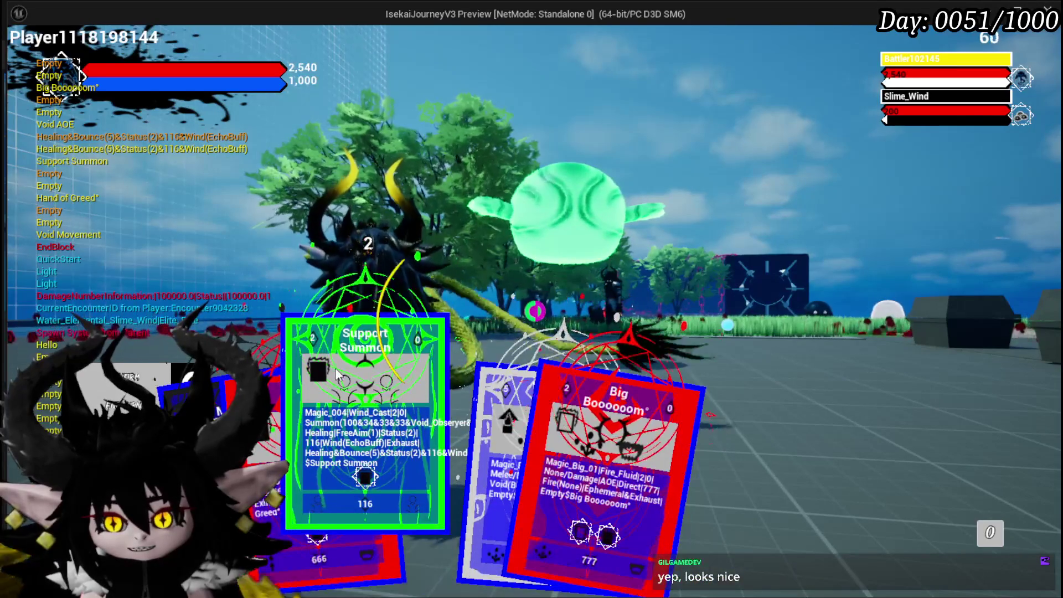
mouse_move(270, 454)
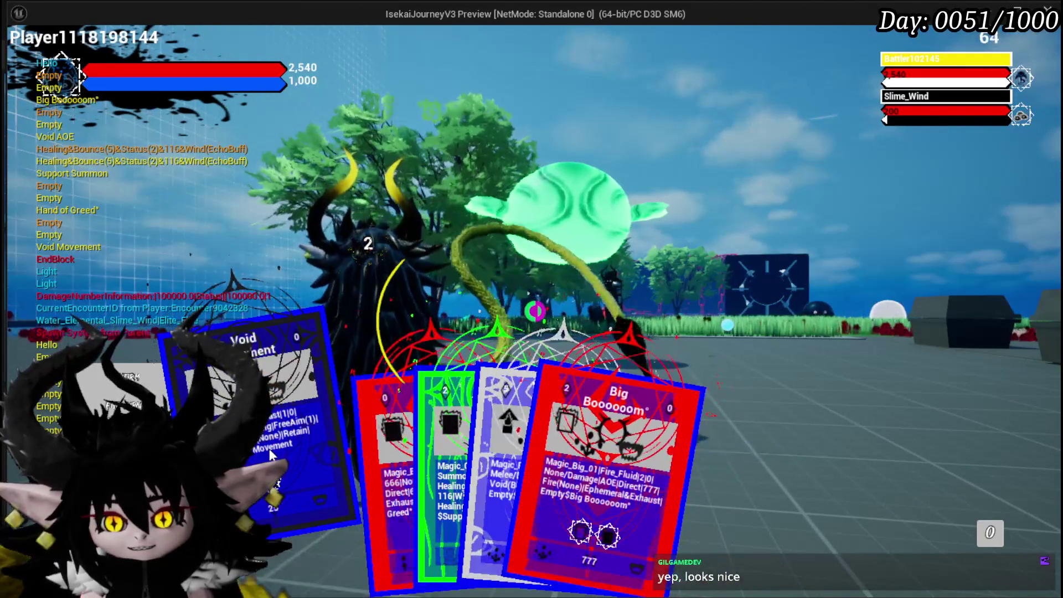
mouse_move(355, 452)
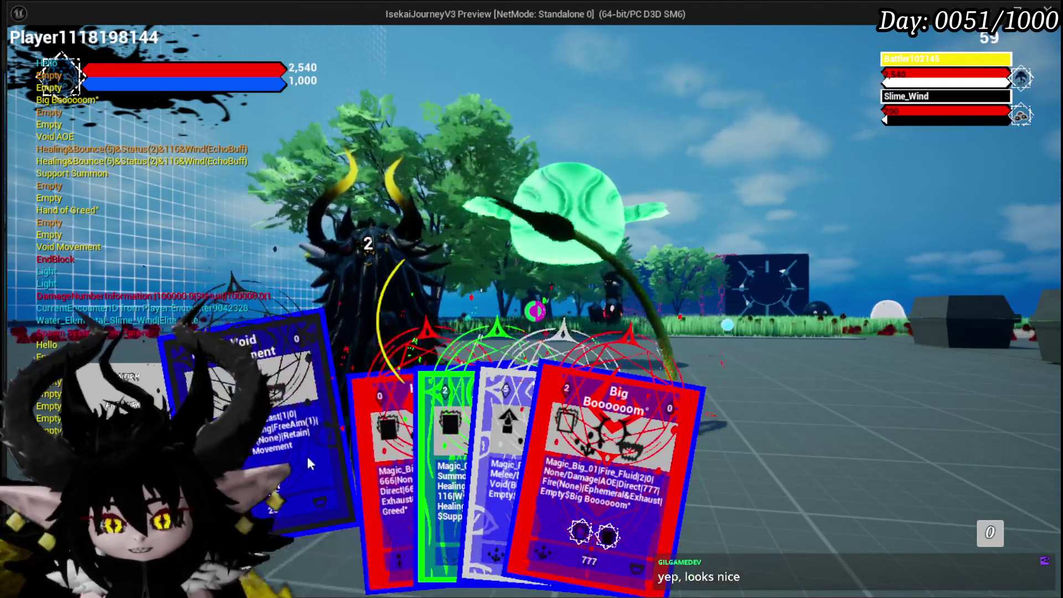
mouse_move(437, 466)
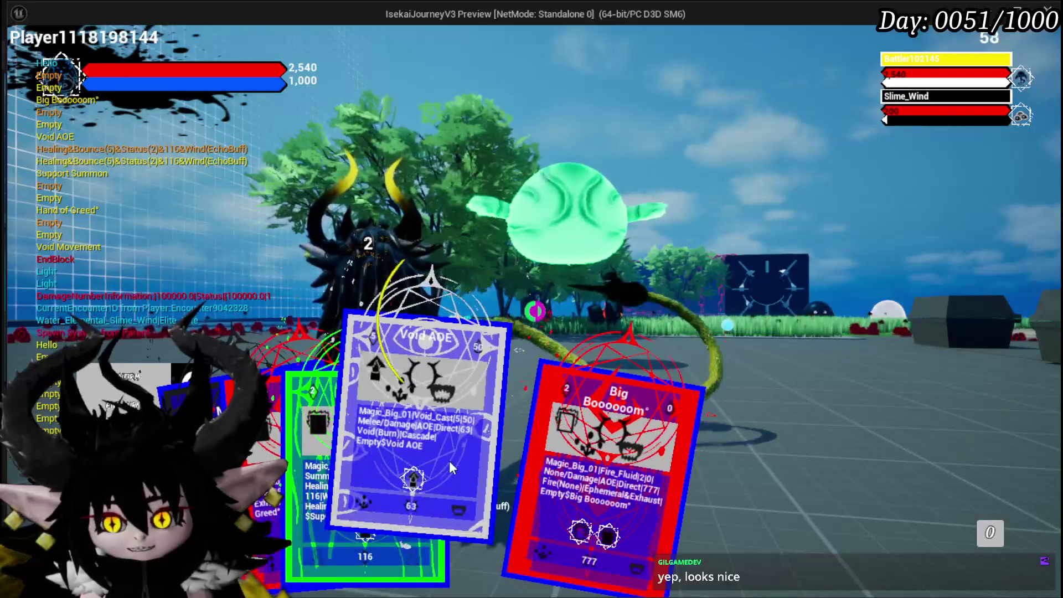
mouse_move(533, 473)
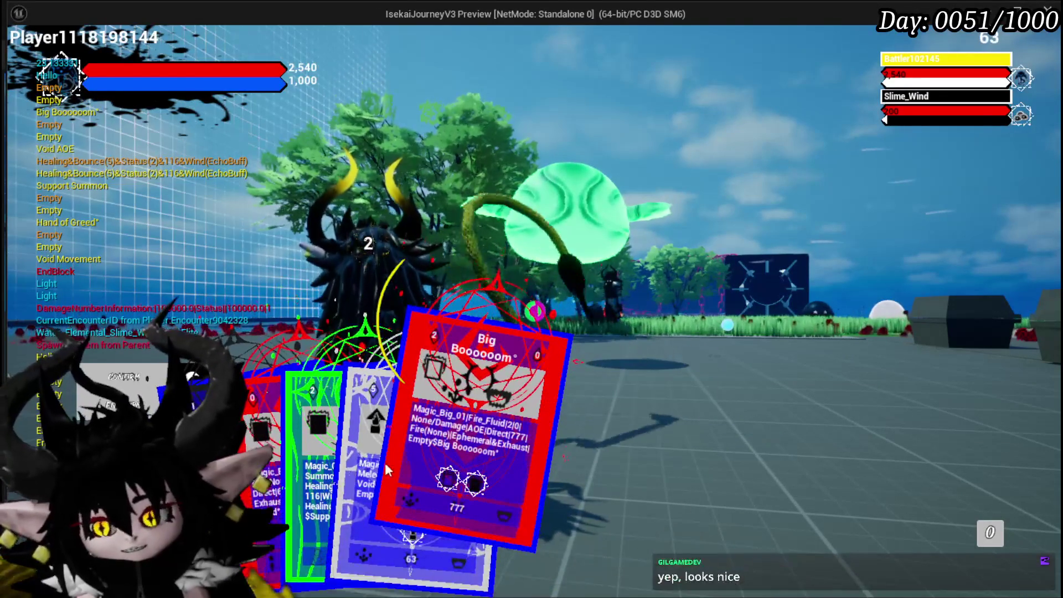
left_click(477, 464)
mouse_move(313, 454)
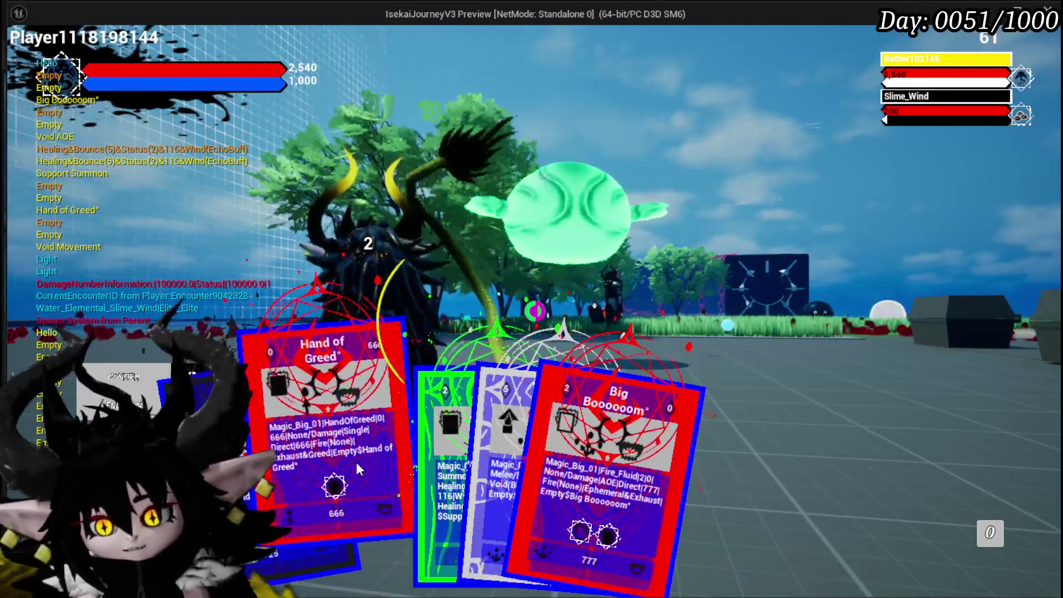
left_click(359, 470)
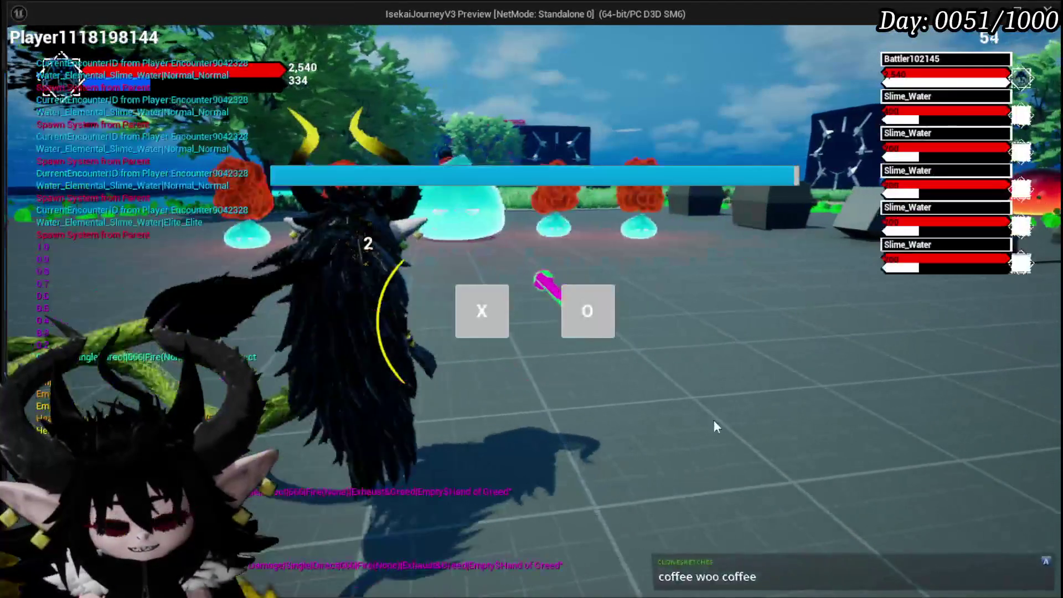
key("Escape")
left_click(20, 56)
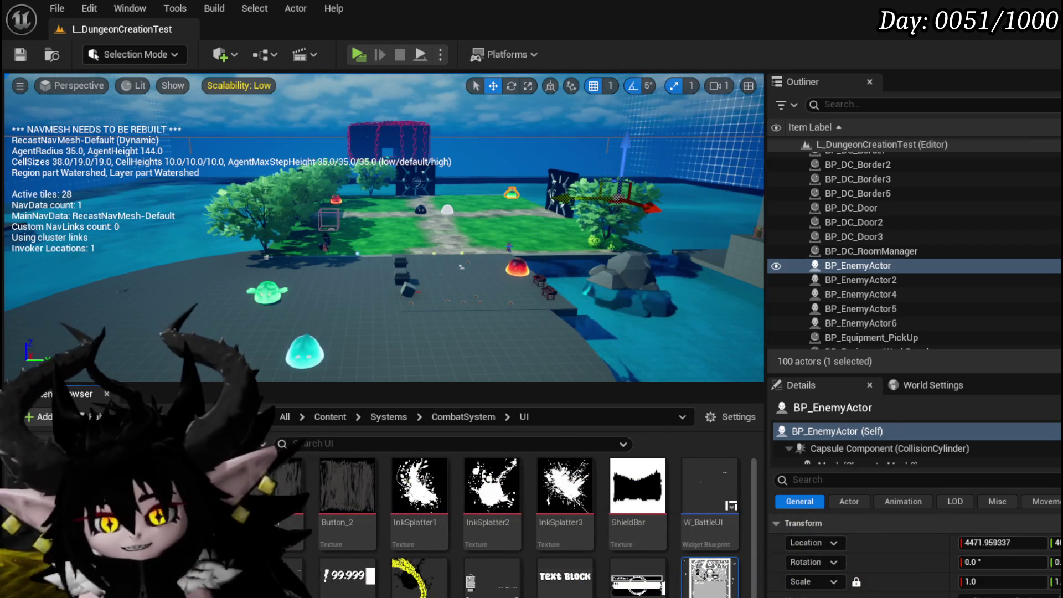
Save the level with Ctrl+S and launch it as a Standalone Game preview.
key("ctrl+s")
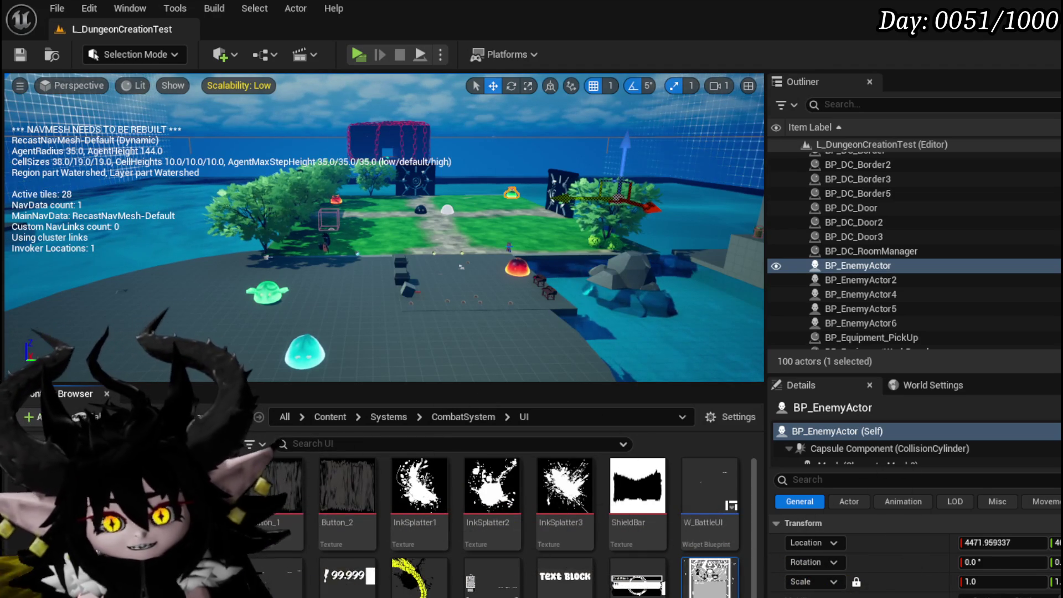
left_click(32, 54)
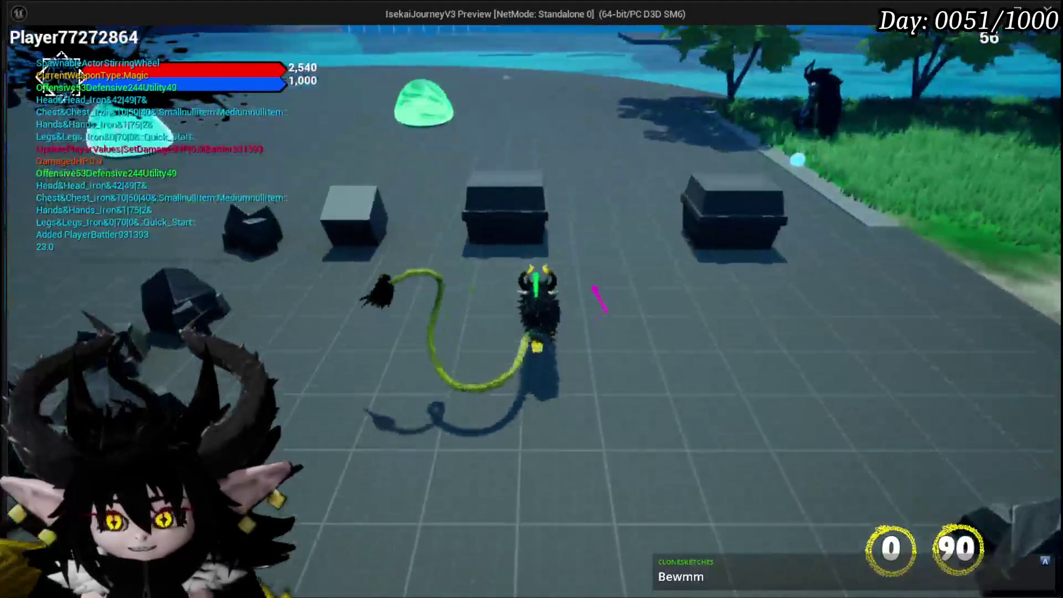
Run across the grass to the fire slime and begin the card phase.
key("w")
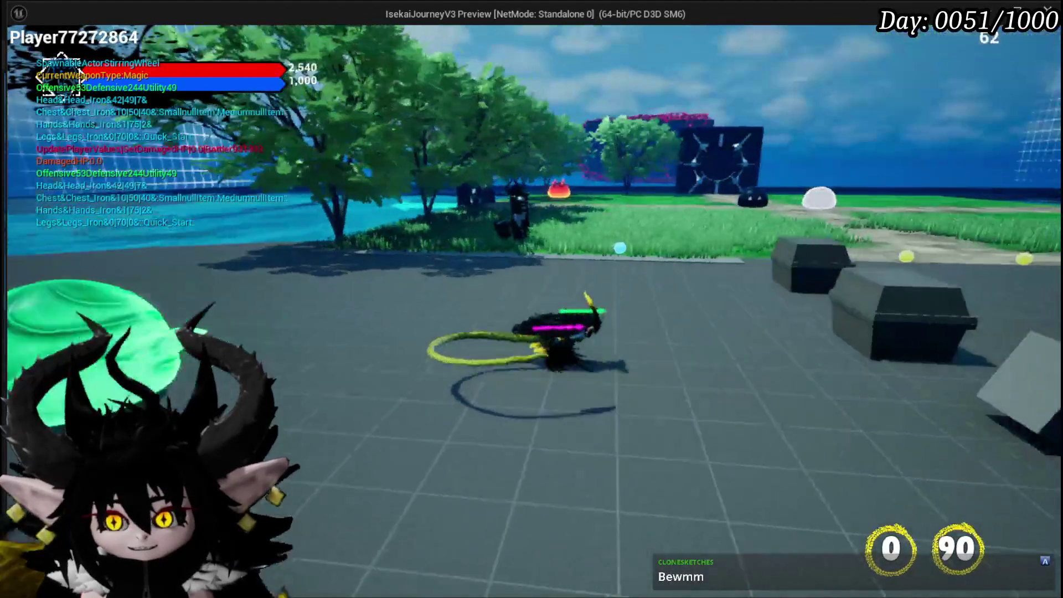
key("w")
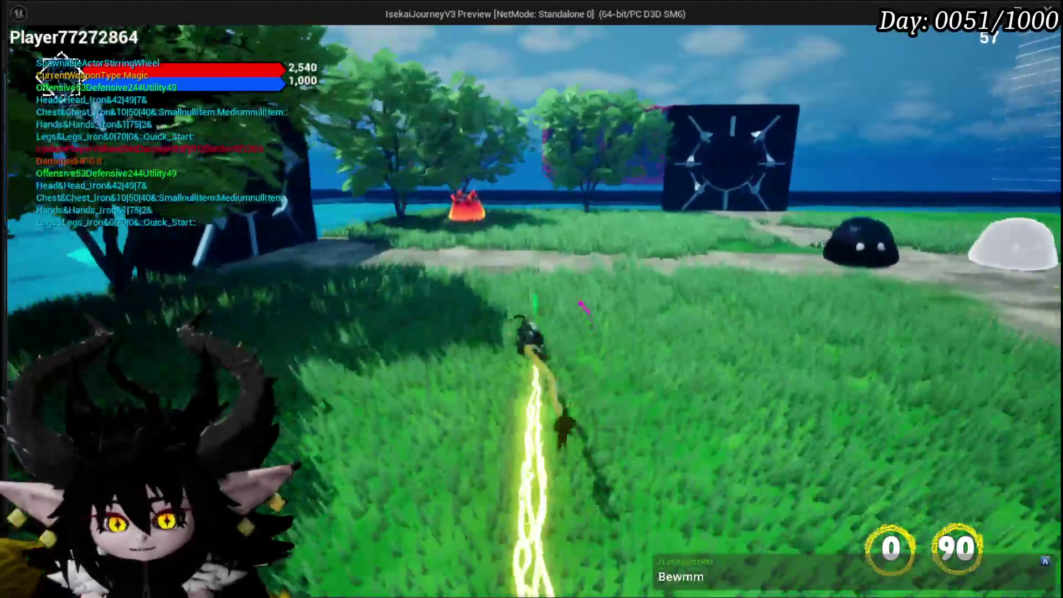
key("w")
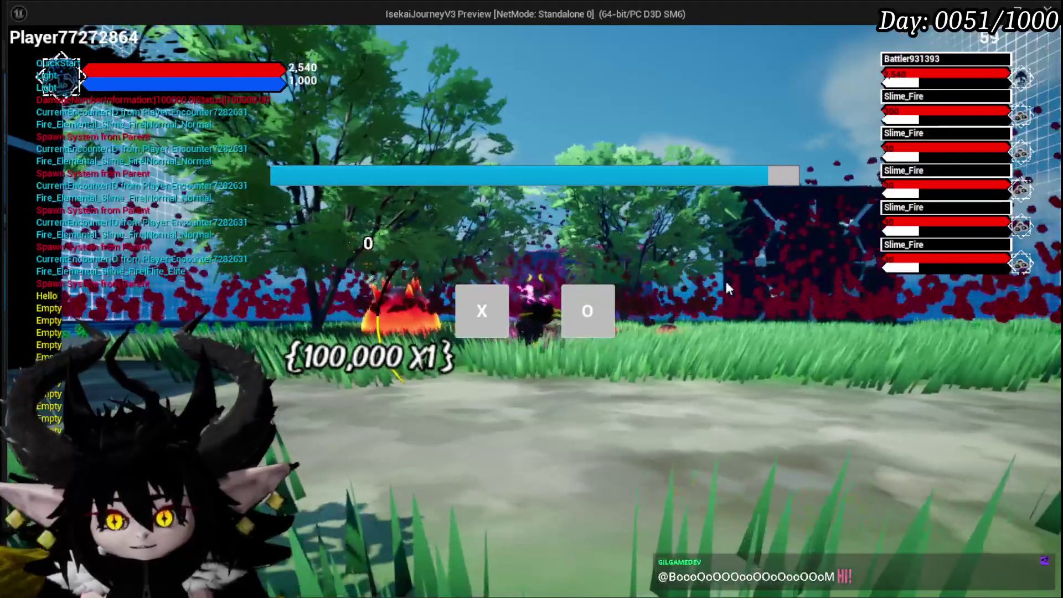
left_click(472, 313)
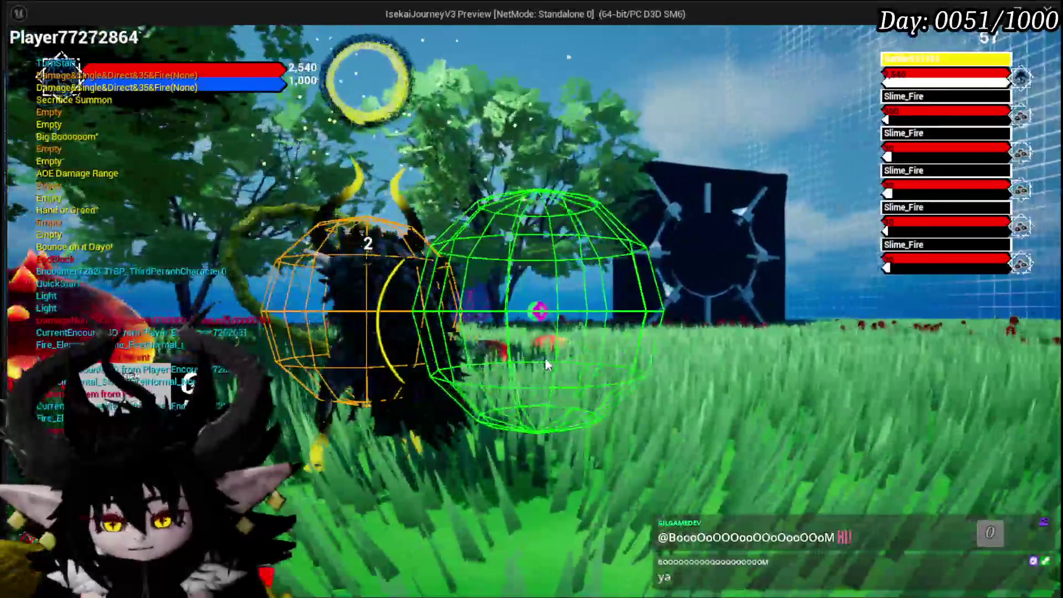
Play Big Boooooom and Defence Up Melee Draw against the fire slimes, then return to the editor.
mouse_move(443, 443)
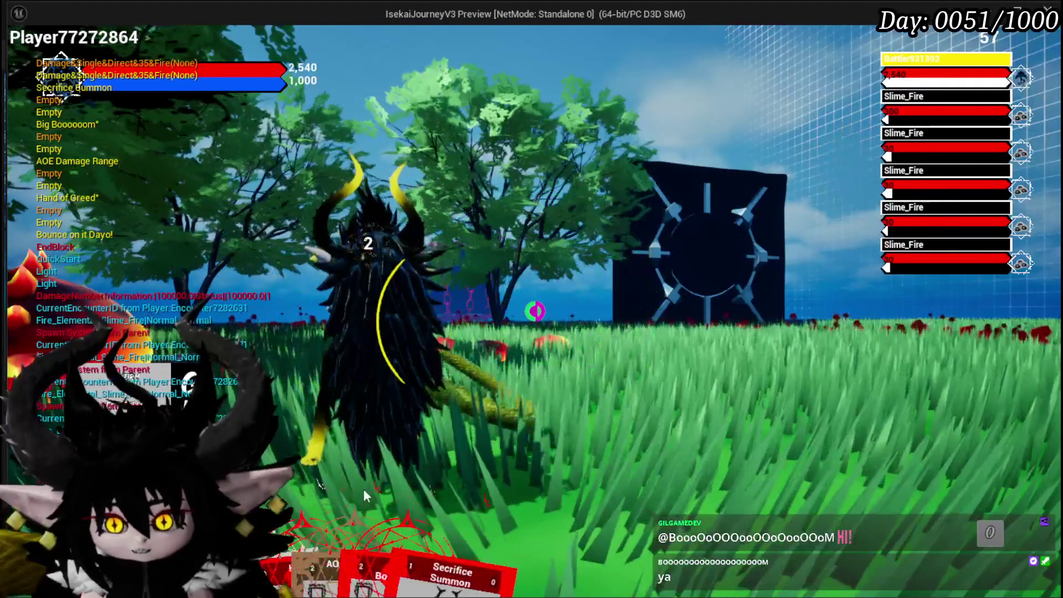
left_click(422, 490)
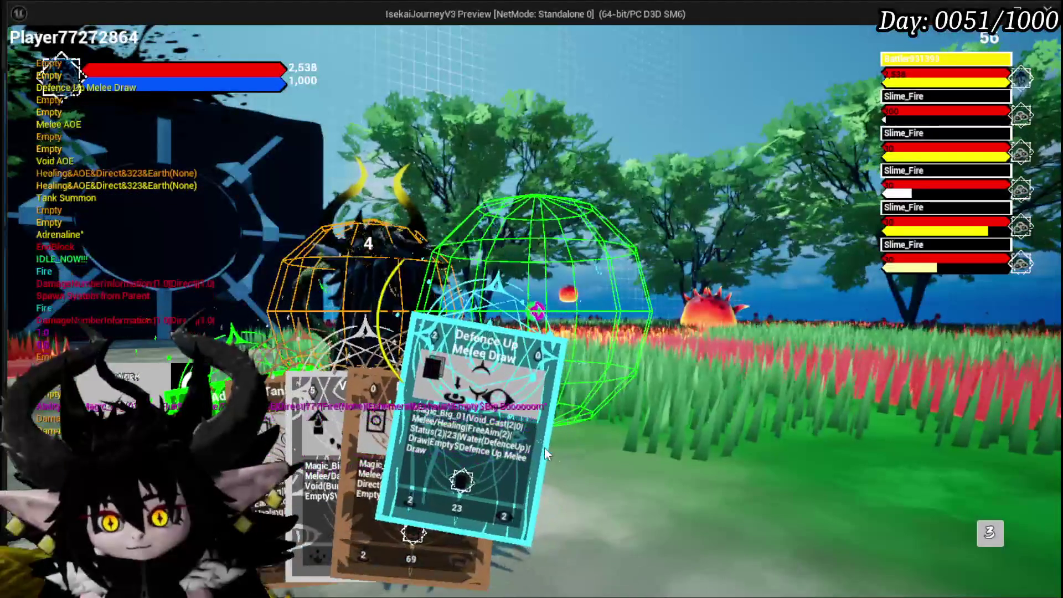
left_click(545, 451)
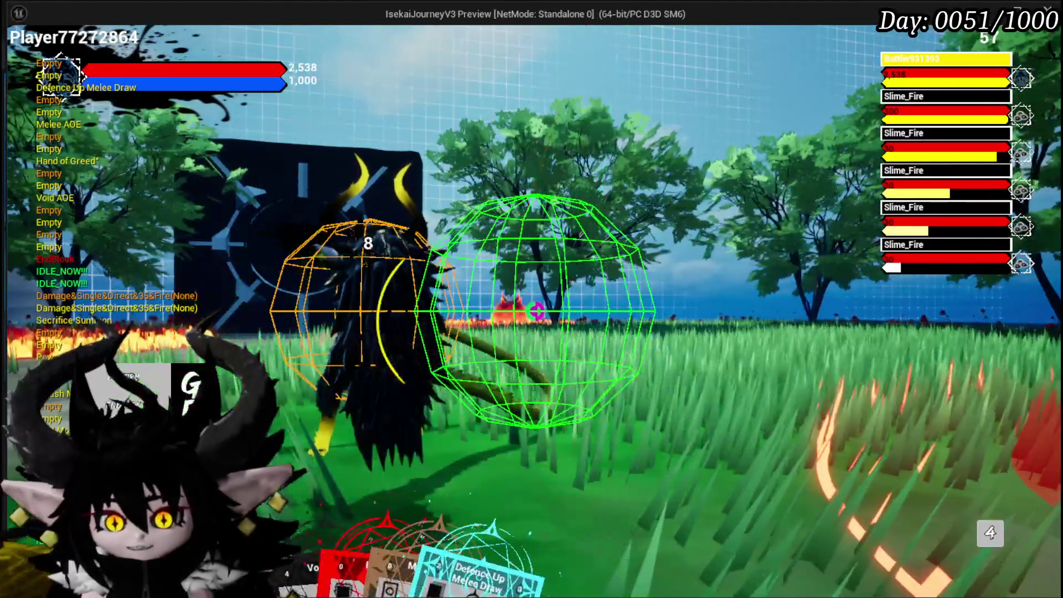
key("alt+Tab")
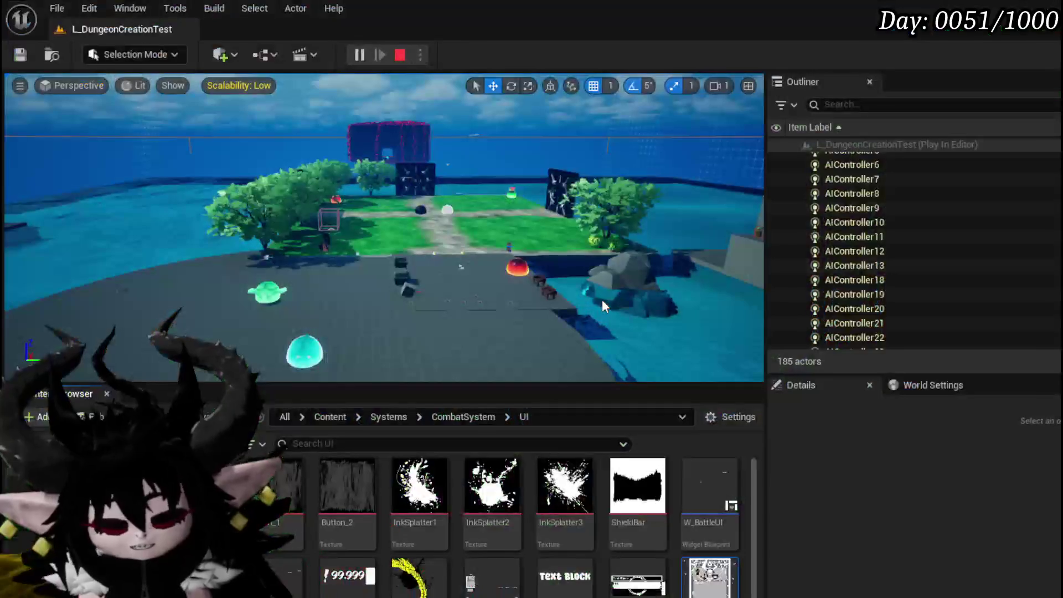
Save the map, run back to the fire slimes and defeat them with Big Boooooom, then return to the editor.
left_click(17, 55)
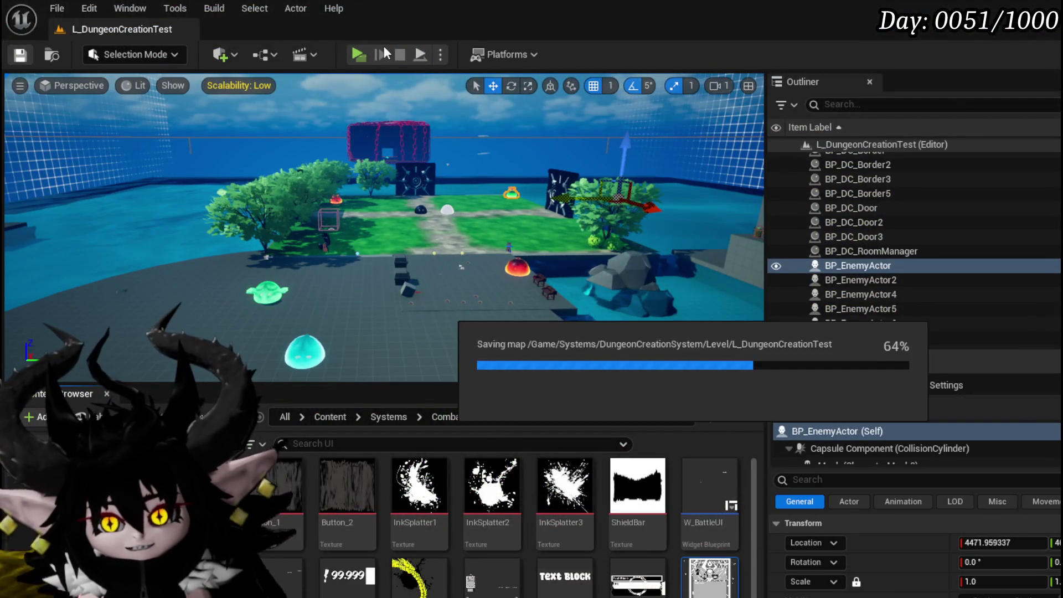
key("alt+Tab")
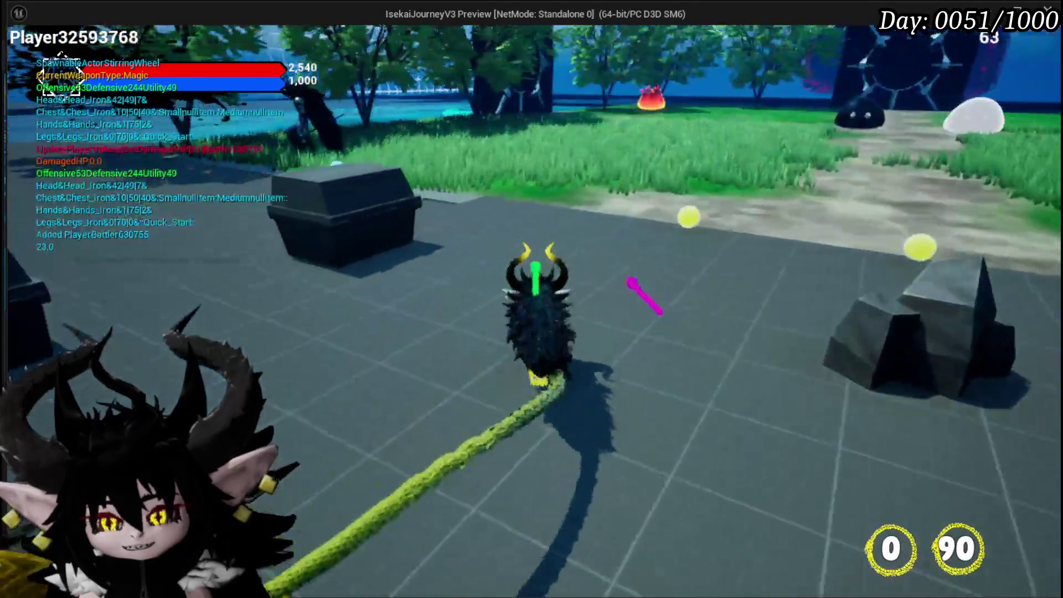
key("w")
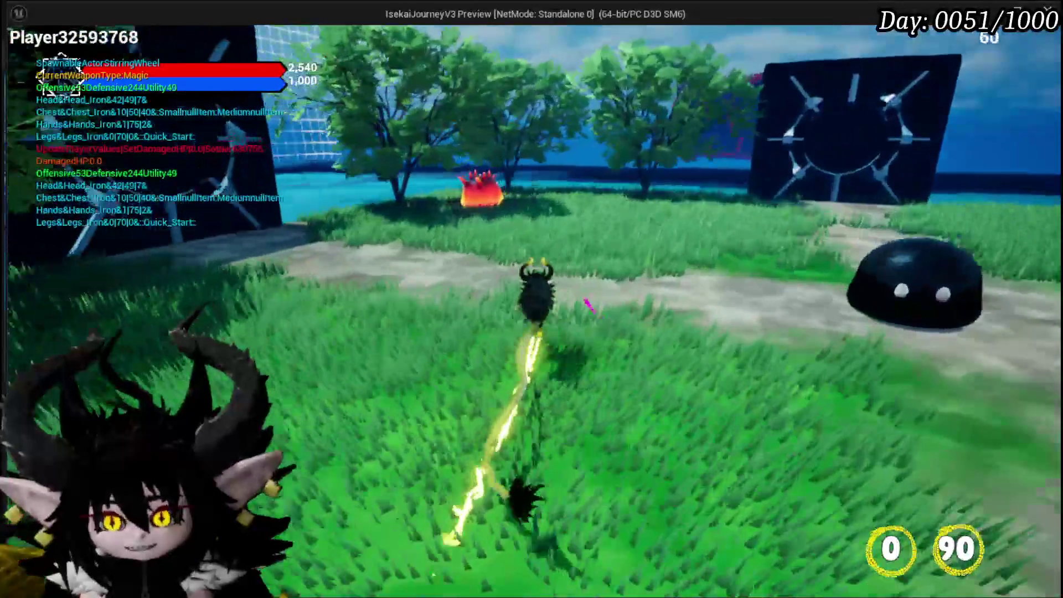
key("w")
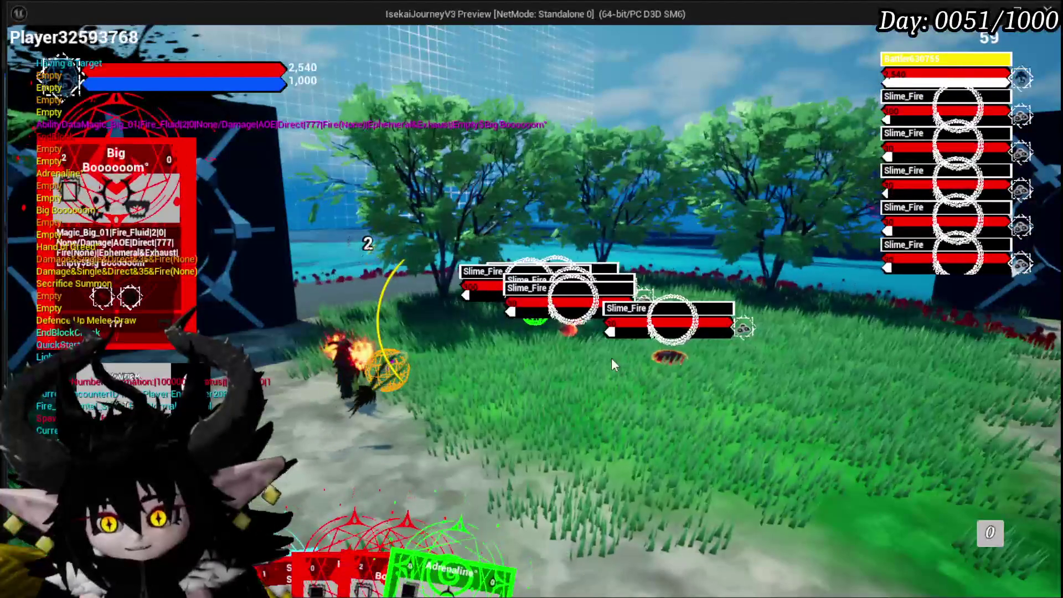
left_click(646, 325)
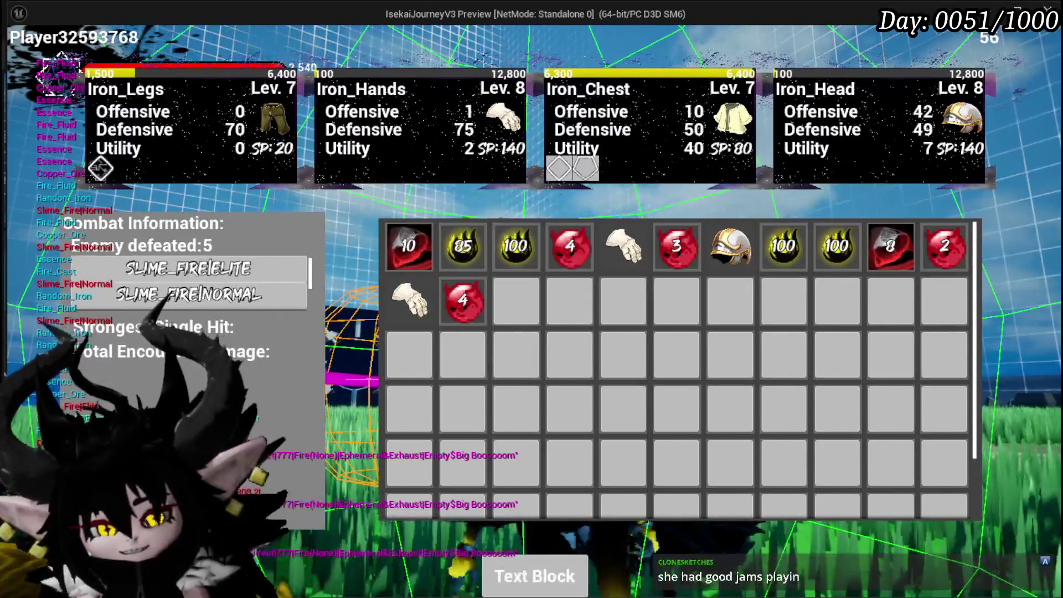
key("alt+Tab")
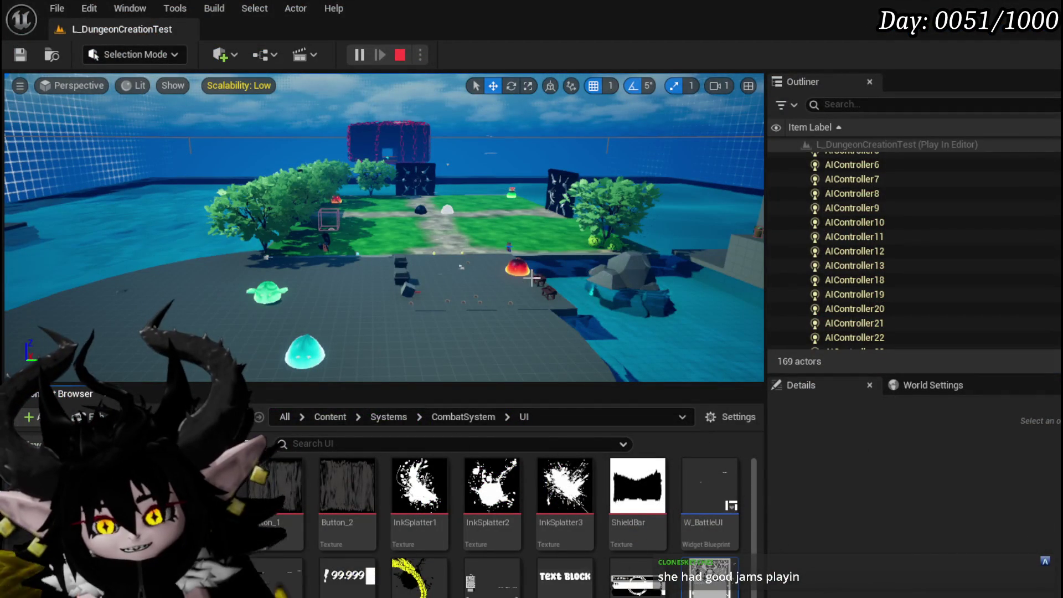
Restart the level as a standalone game, answer the slime prompt, and exit with Esc.
left_click(408, 52)
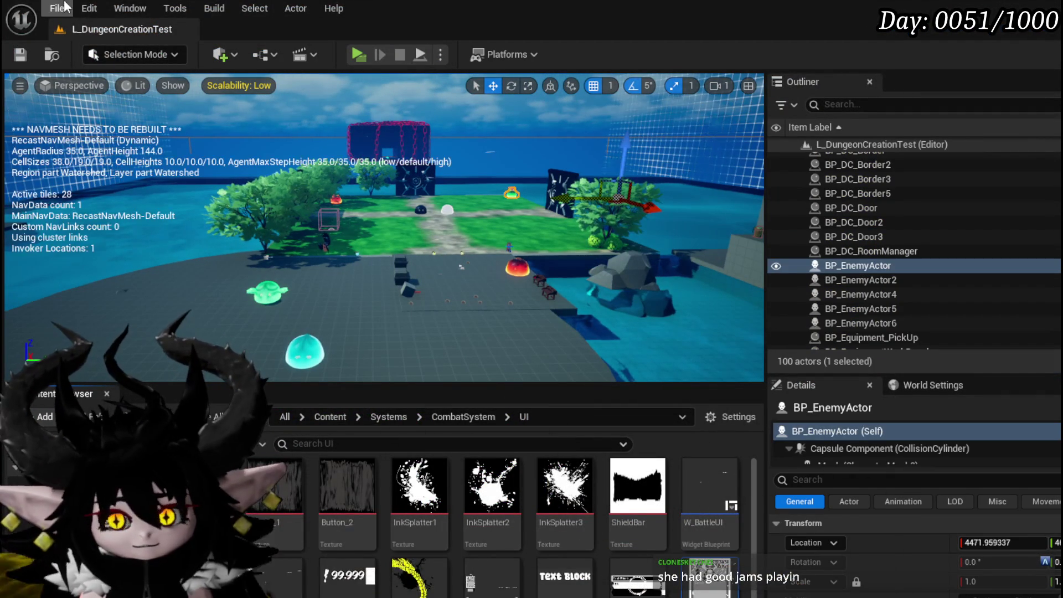
left_click(26, 53)
left_click(362, 54)
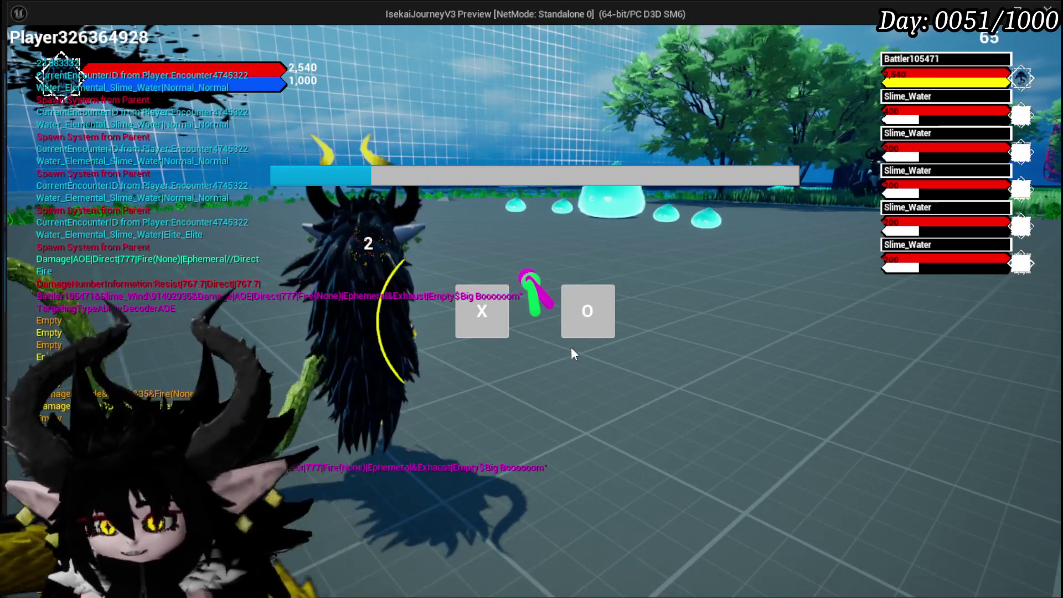
left_click(571, 323)
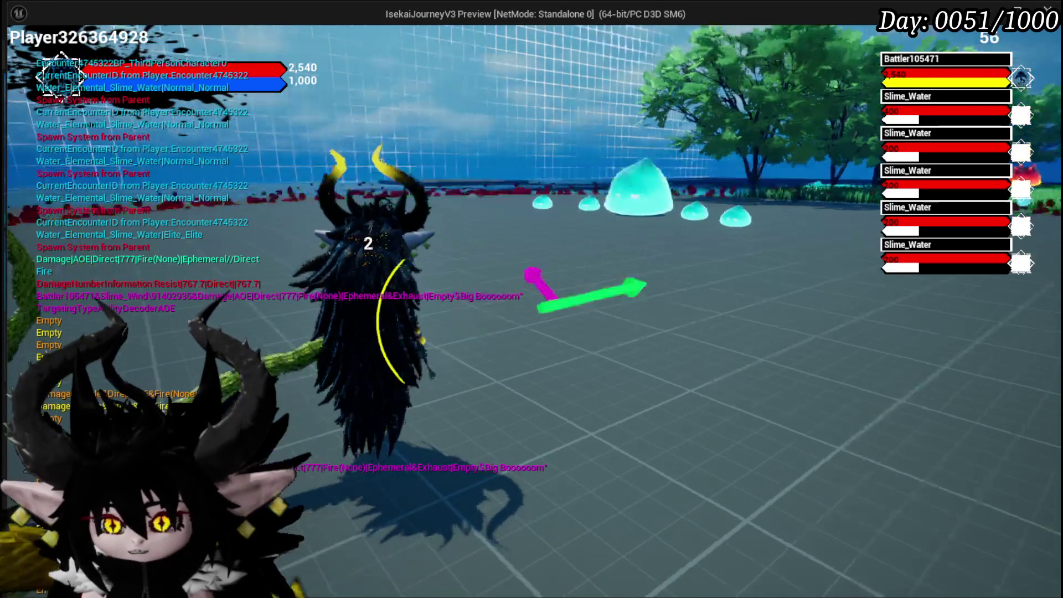
key("Escape")
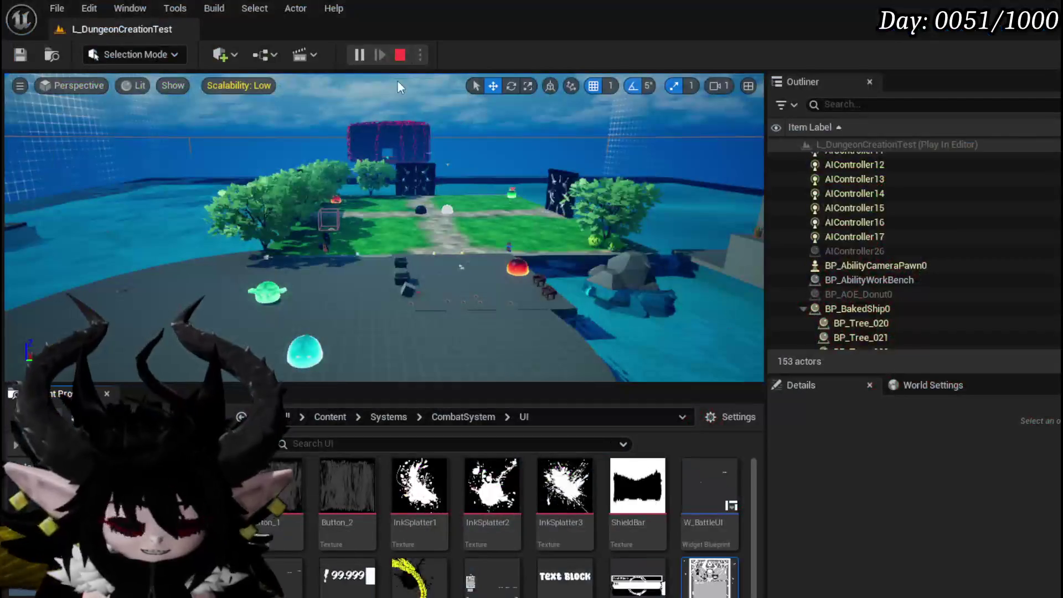
Save L_DungeonCreationTest and bring WP_Card's SetData graph into view.
left_click(23, 55)
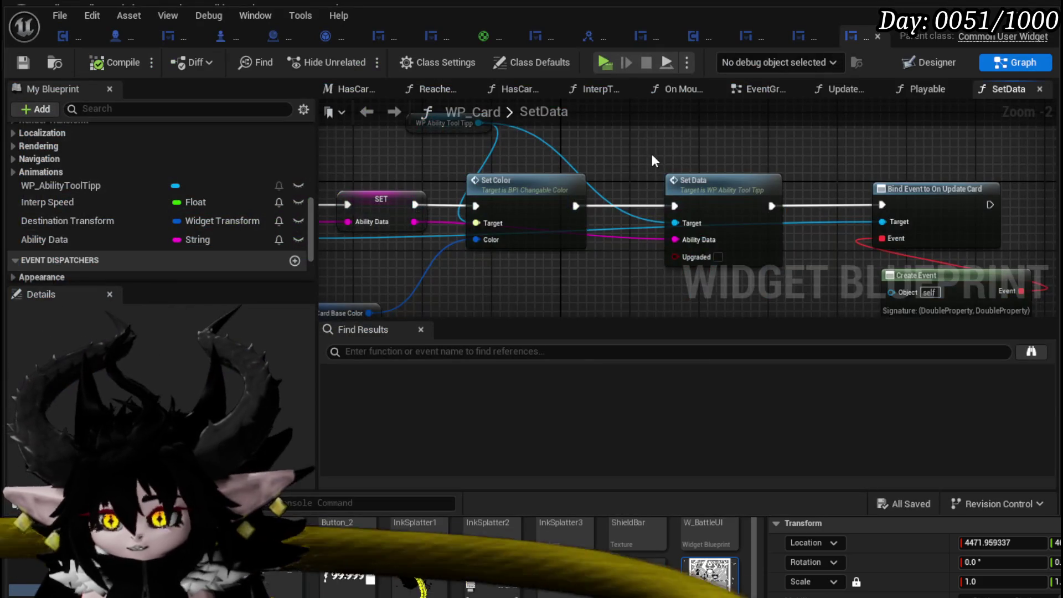
scroll(652, 156, "down", 2)
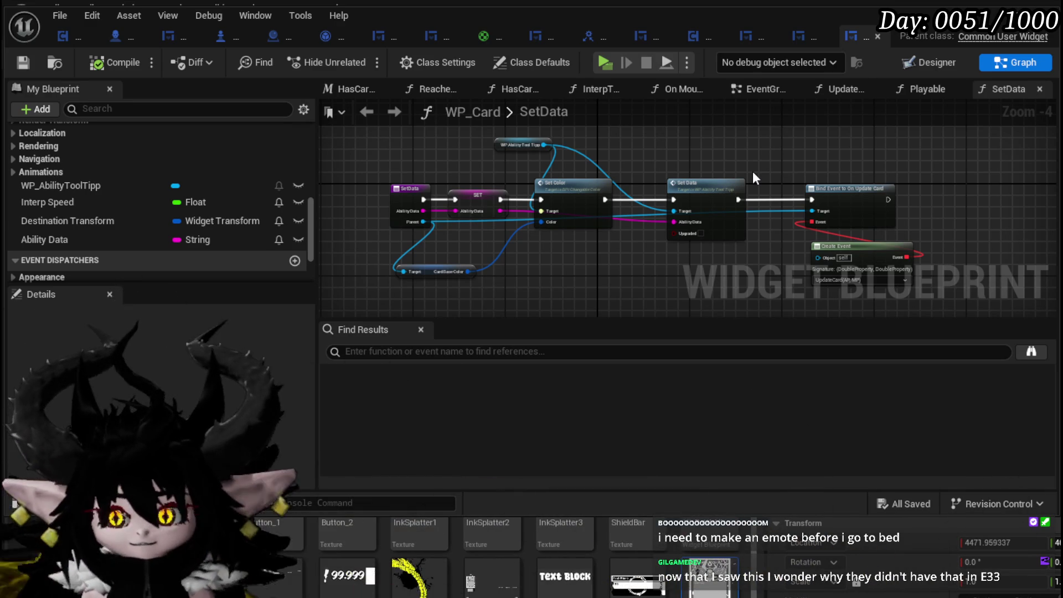
Move the Card Base Color node up beside the SET node and save WP_Card.
scroll(161, 149, "up", 10)
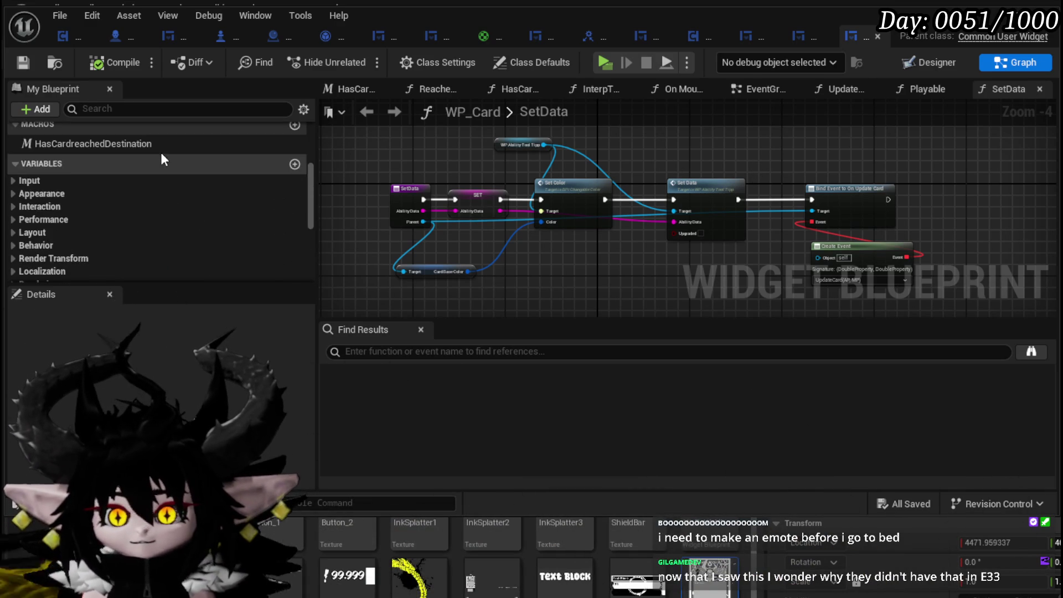
scroll(78, 221, "up", 3)
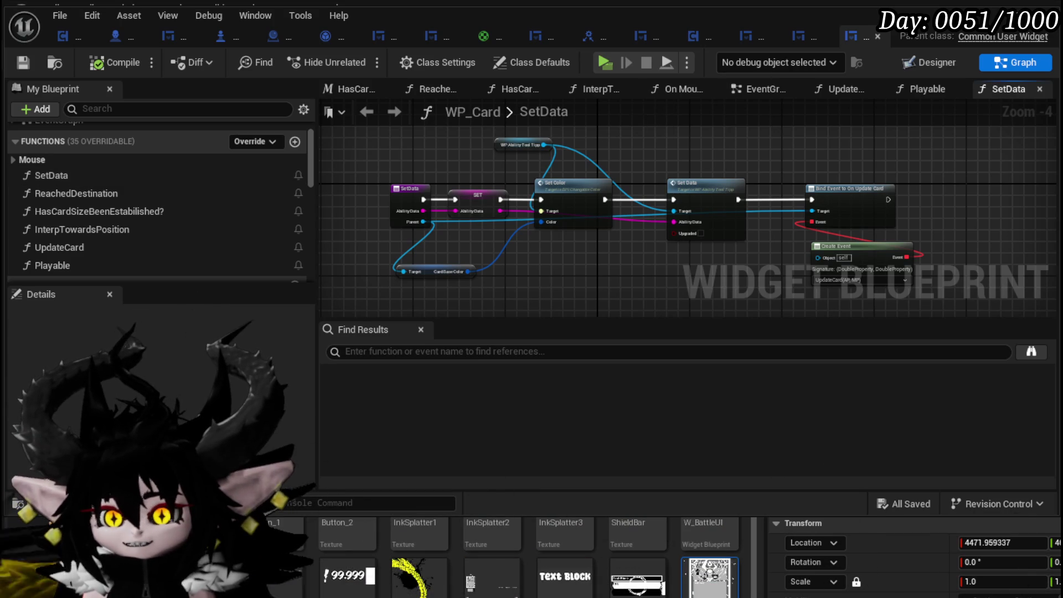
scroll(623, 158, "up", 3)
left_click(498, 165)
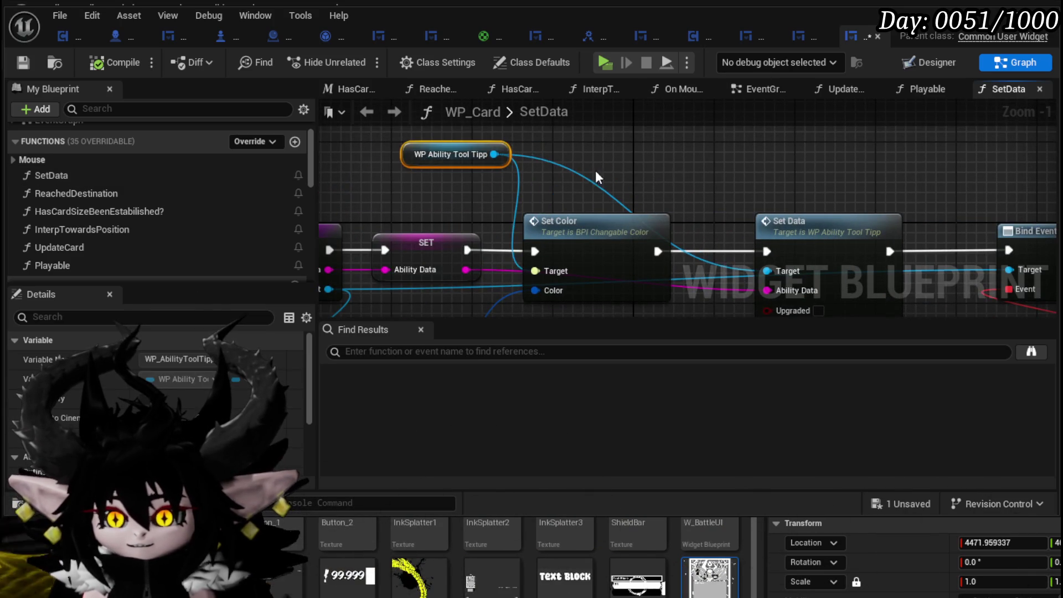
scroll(498, 167, "down", 2)
left_click_drag(430, 262, 489, 231)
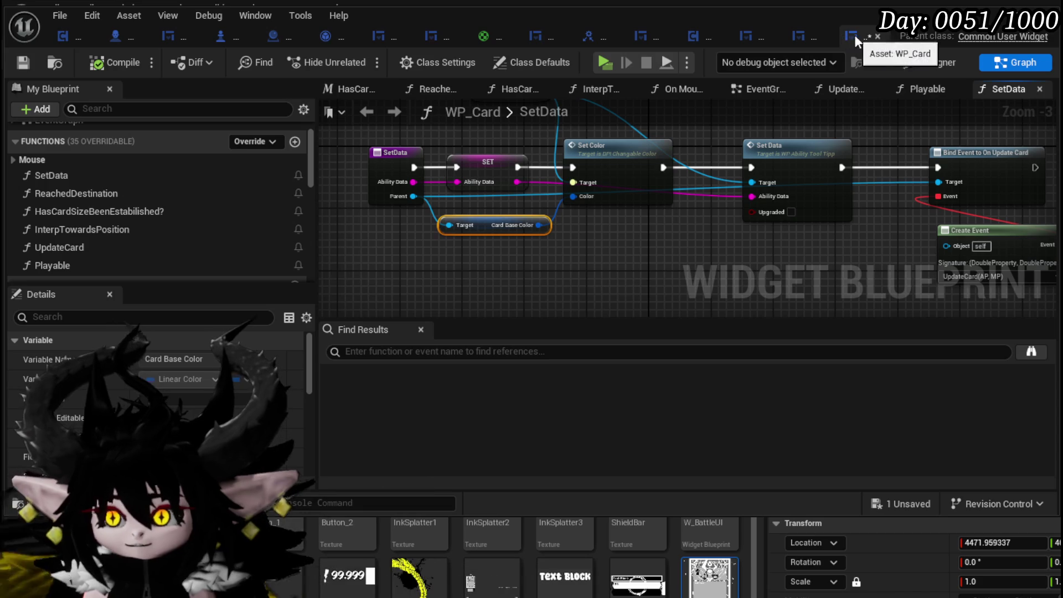
key("ctrl+s")
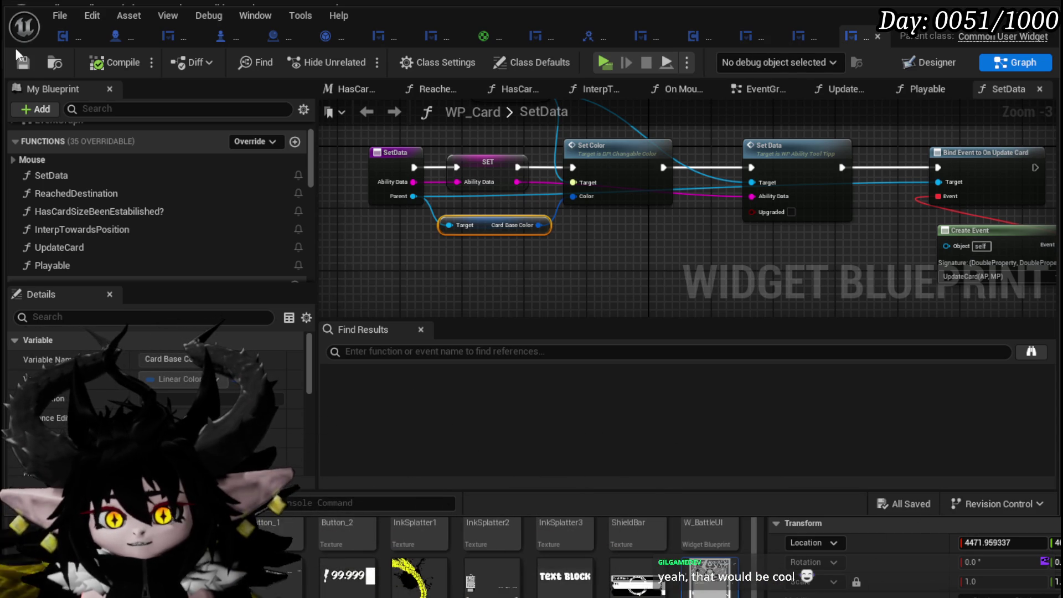
Pan the SetData graph to recenter the nodes.
scroll(466, 280, "down", 3)
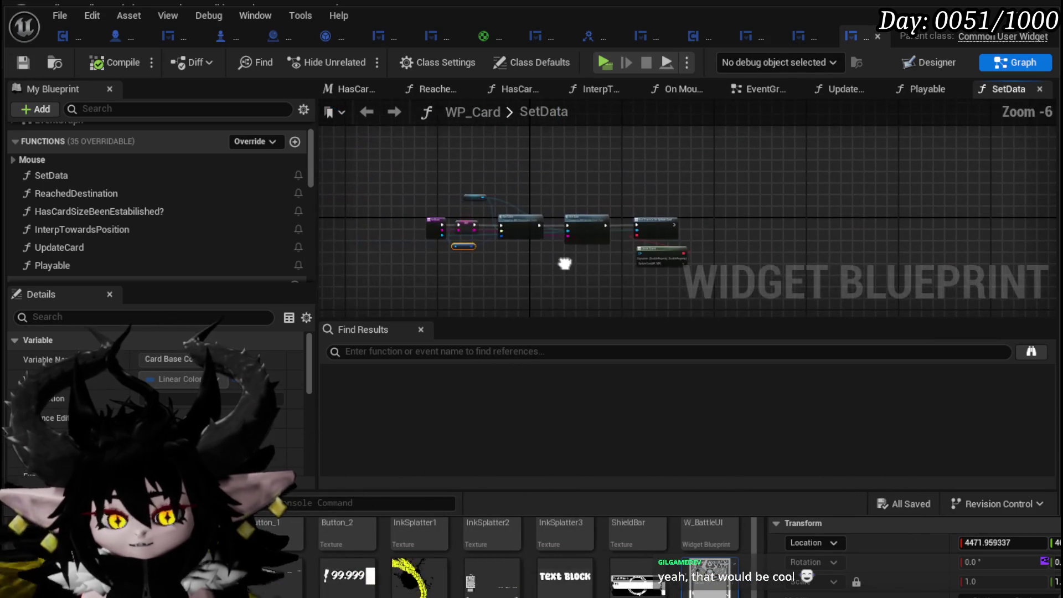
scroll(565, 269, "up", 2)
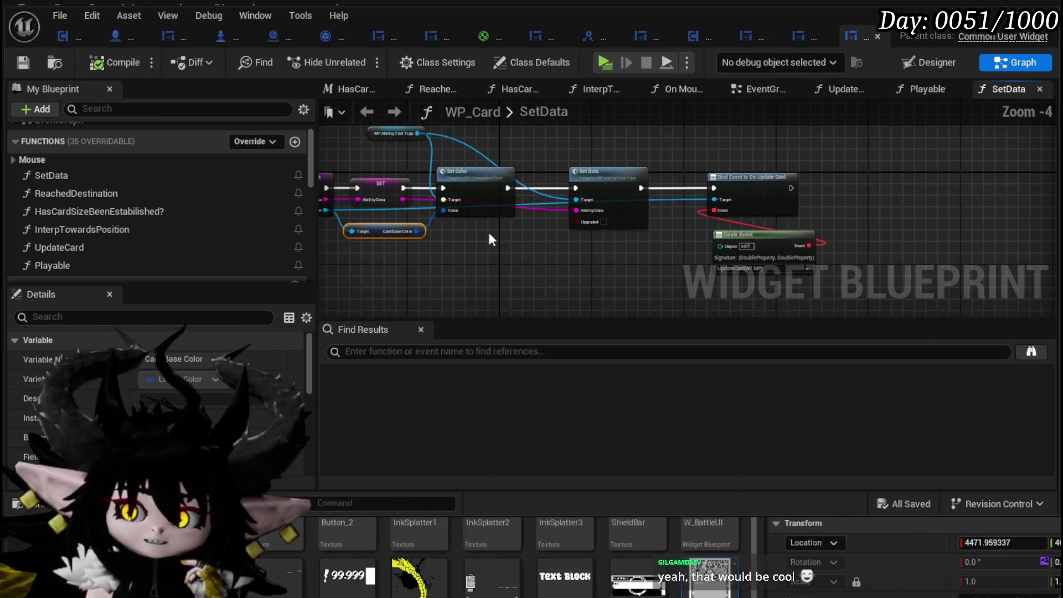
left_click_drag(596, 157, 652, 162)
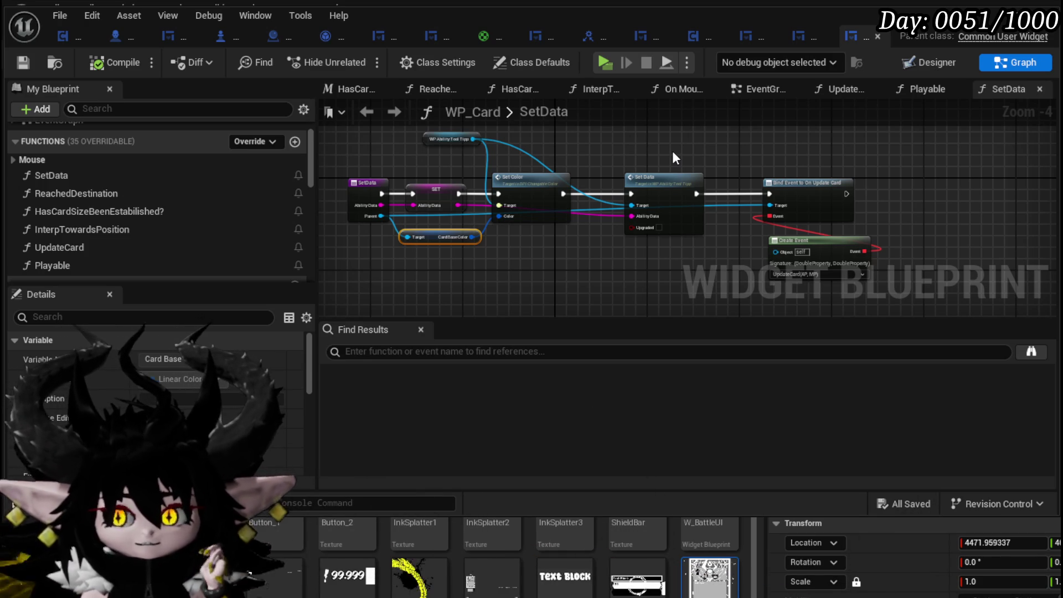
Shift the WP Ability Tool Tipp node a few pixels right and save WP_Card.
left_click_drag(738, 163, 719, 166)
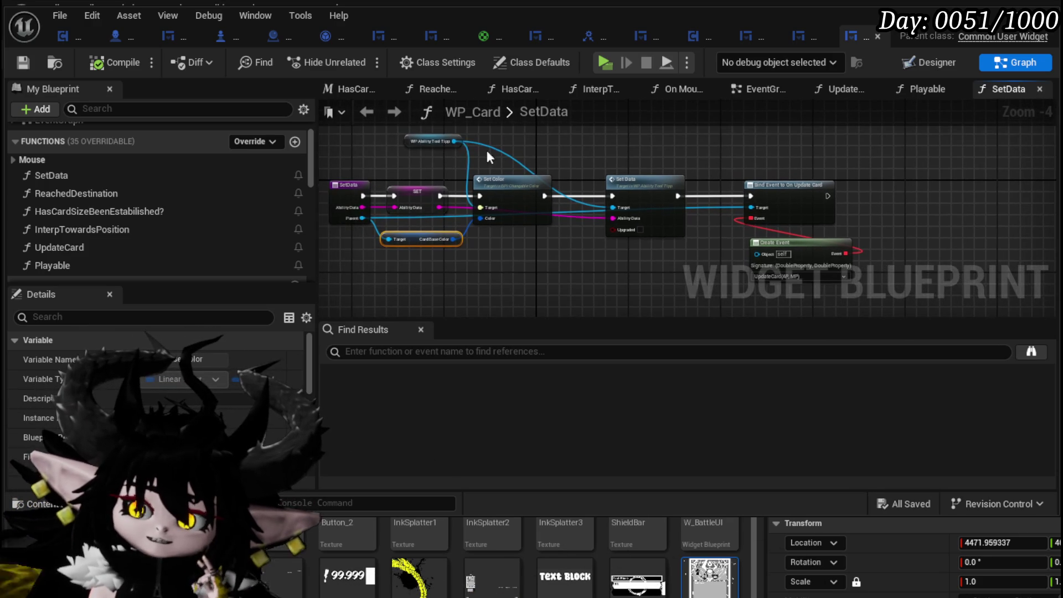
left_click_drag(458, 150, 464, 149)
left_click(613, 150)
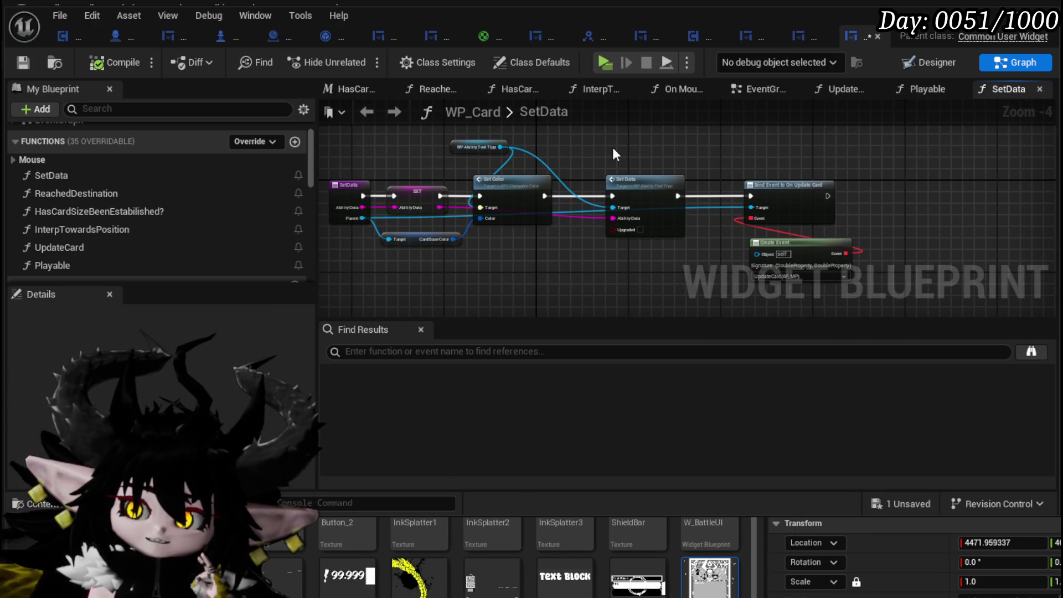
left_click(22, 61)
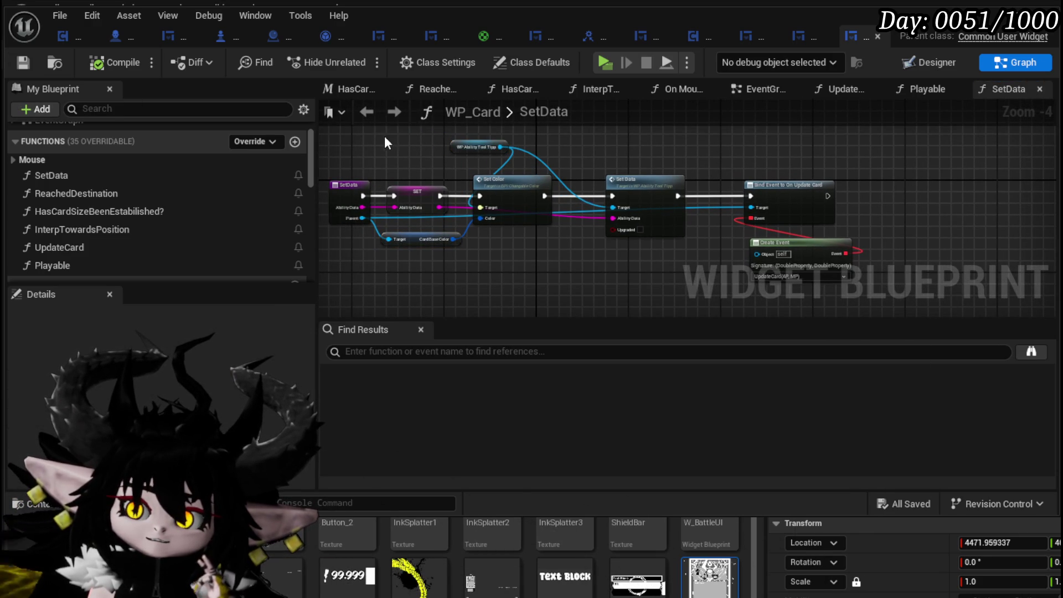
left_click_drag(387, 138, 398, 157)
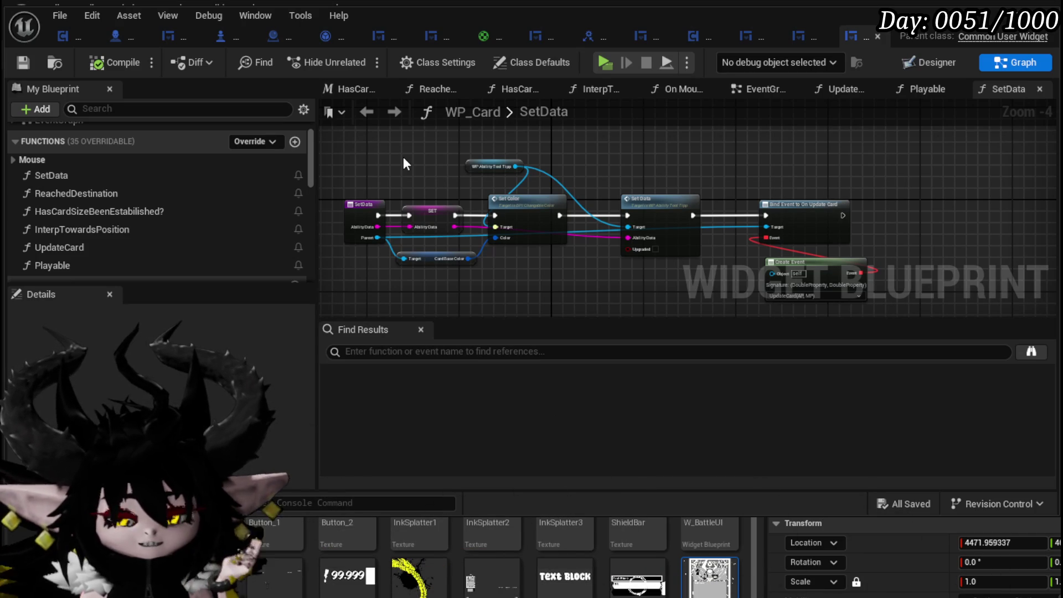
left_click(812, 42)
left_click(749, 38)
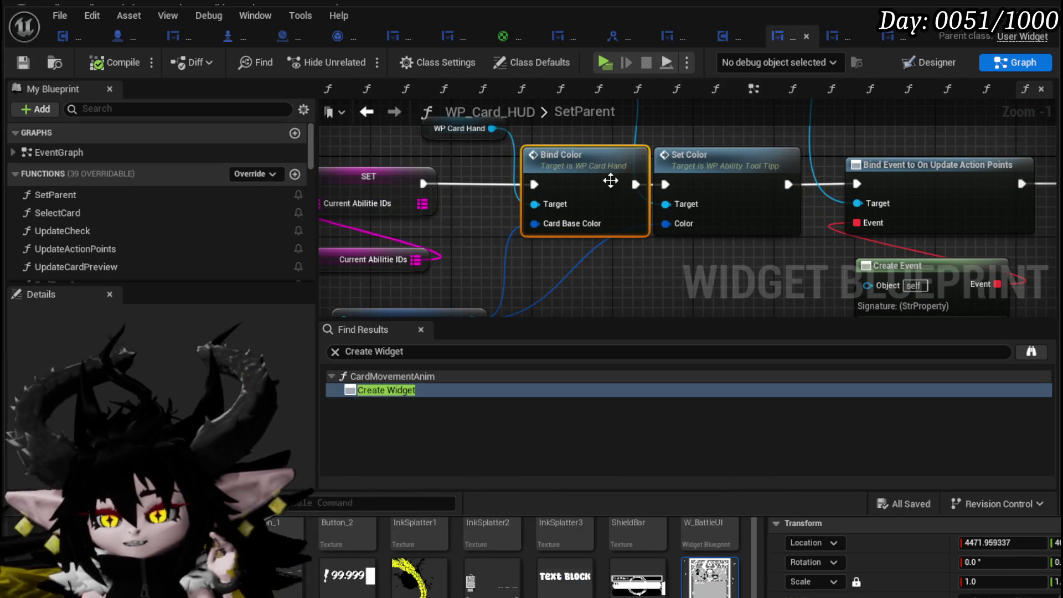
scroll(545, 210, "down", 5)
left_click_drag(545, 211, 545, 207)
left_click(723, 37)
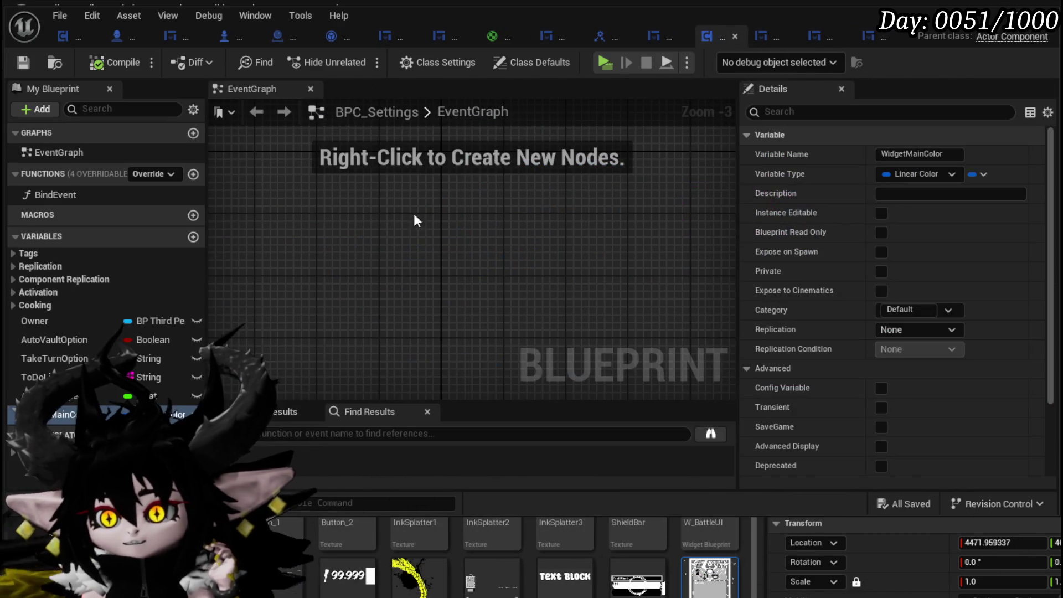
left_click(650, 38)
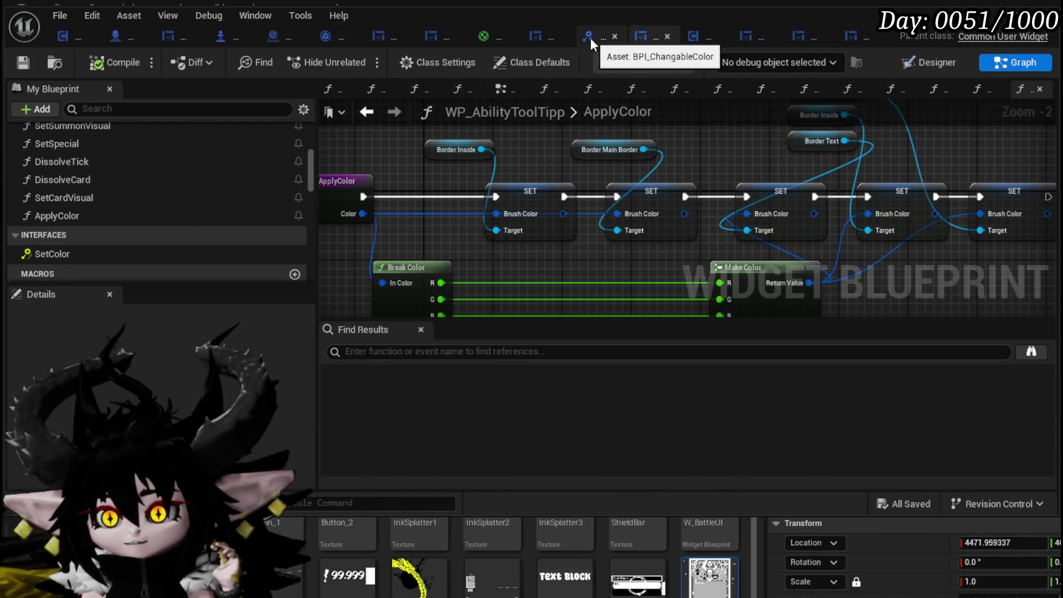
left_click(595, 38)
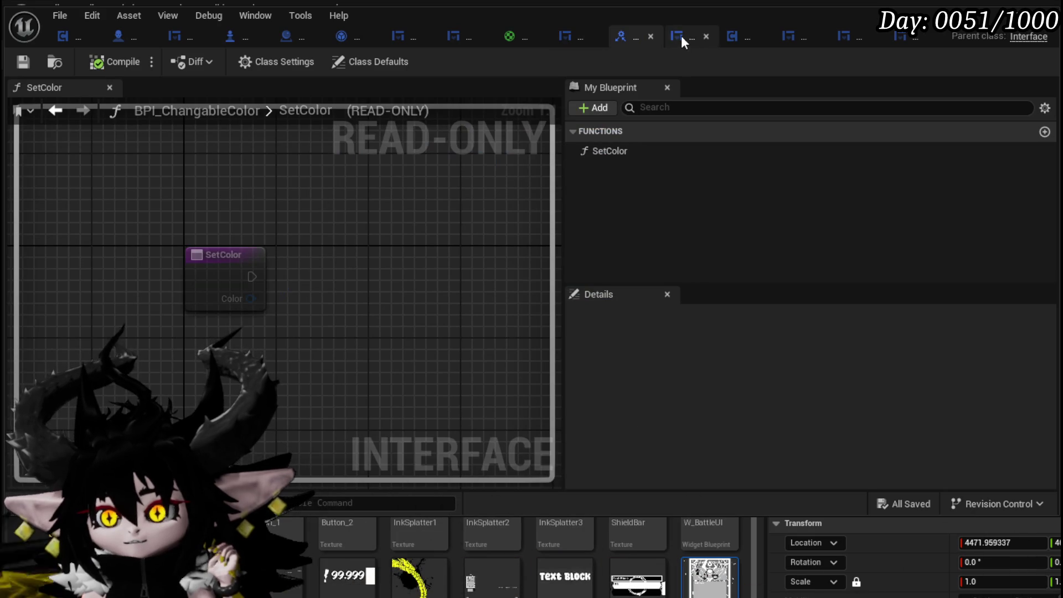
left_click(651, 37)
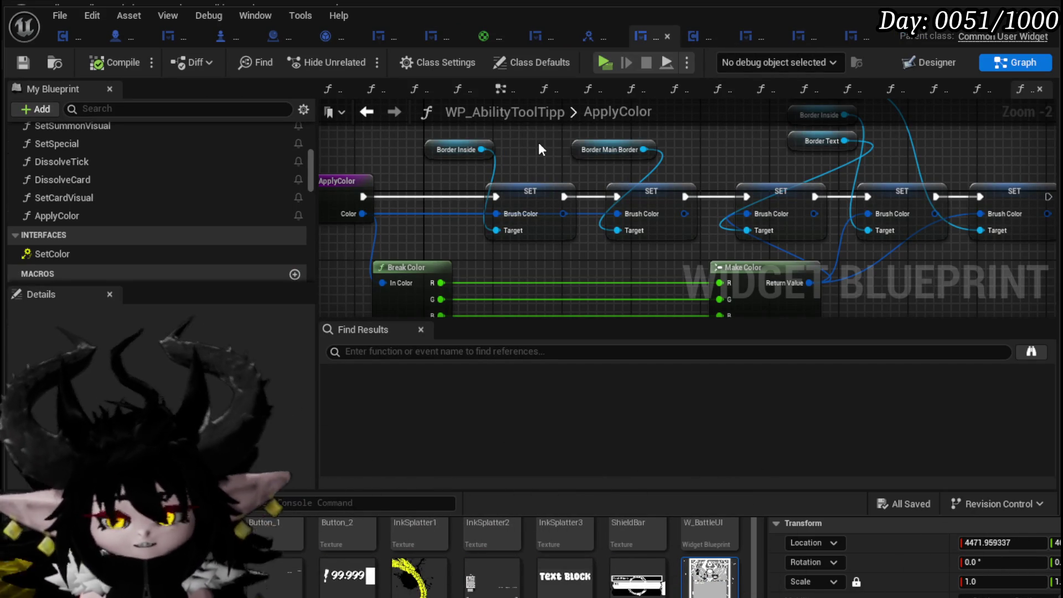
scroll(545, 150, "down", 1)
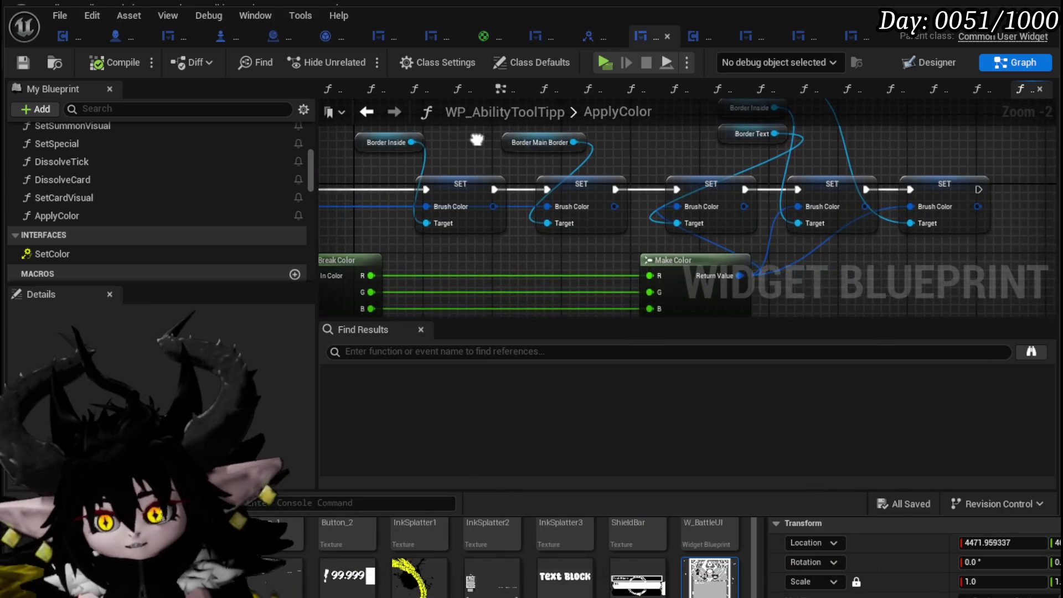
left_click_drag(592, 142, 577, 174)
scroll(540, 165, "down", 1)
left_click_drag(543, 164, 542, 174)
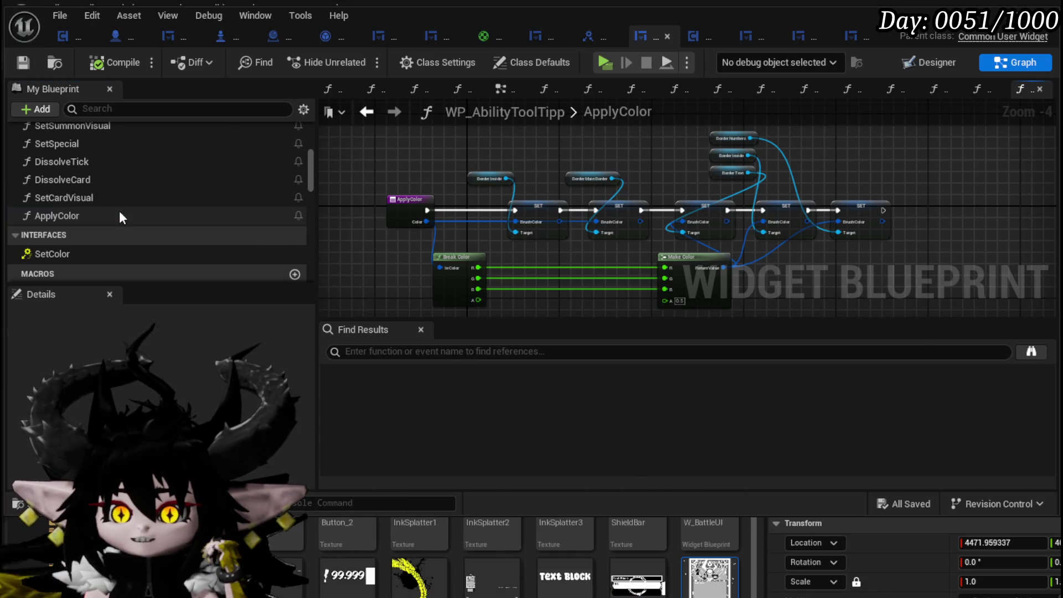
double_click(115, 204)
double_click(110, 211)
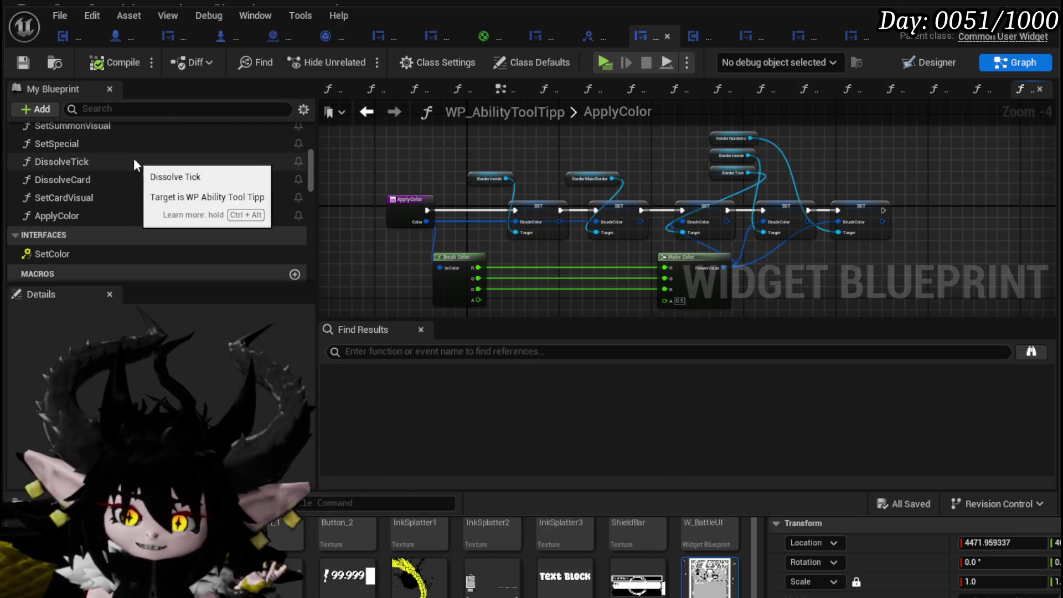
scroll(134, 164, "up", 1)
scroll(136, 164, "up", 5)
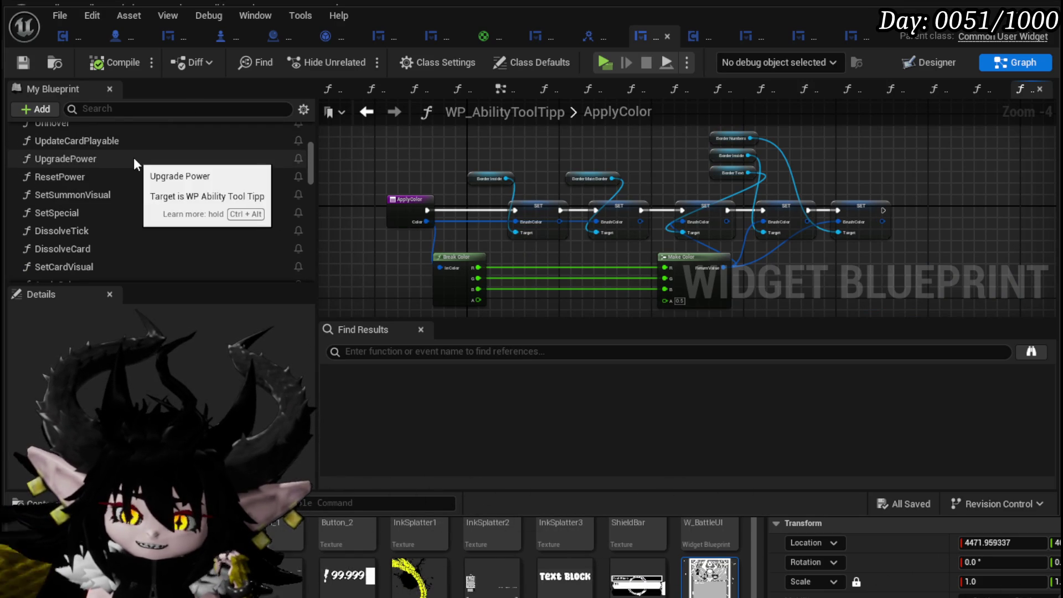
scroll(136, 164, "up", 2)
scroll(137, 164, "down", 2)
scroll(135, 162, "down", 3)
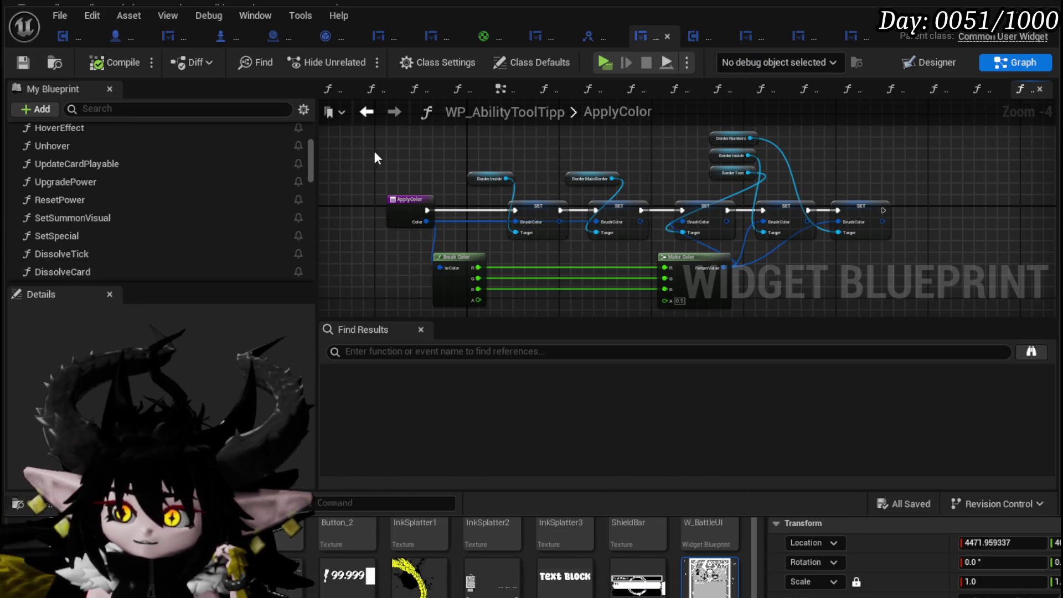
left_click(858, 35)
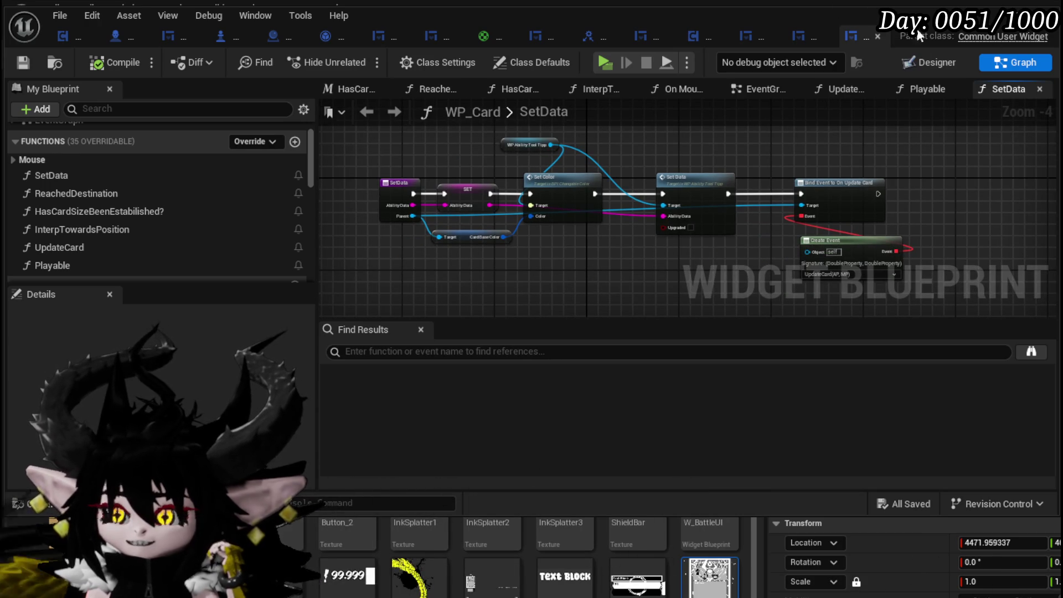
Run a play session, toggle the equipment menu, dismiss the battle prompt, then stop and save.
left_click(605, 62)
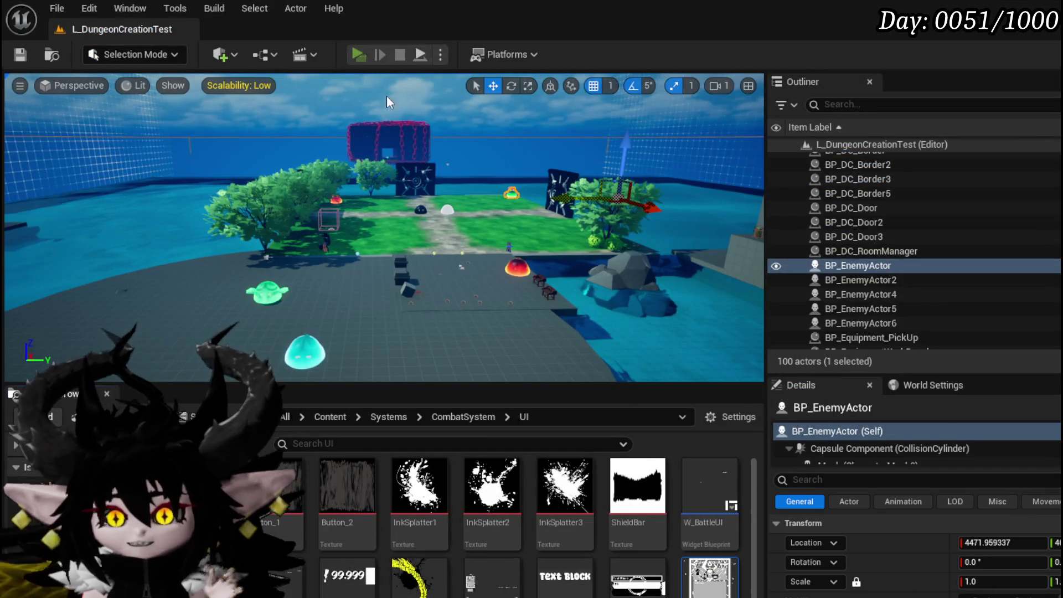
key("Tab")
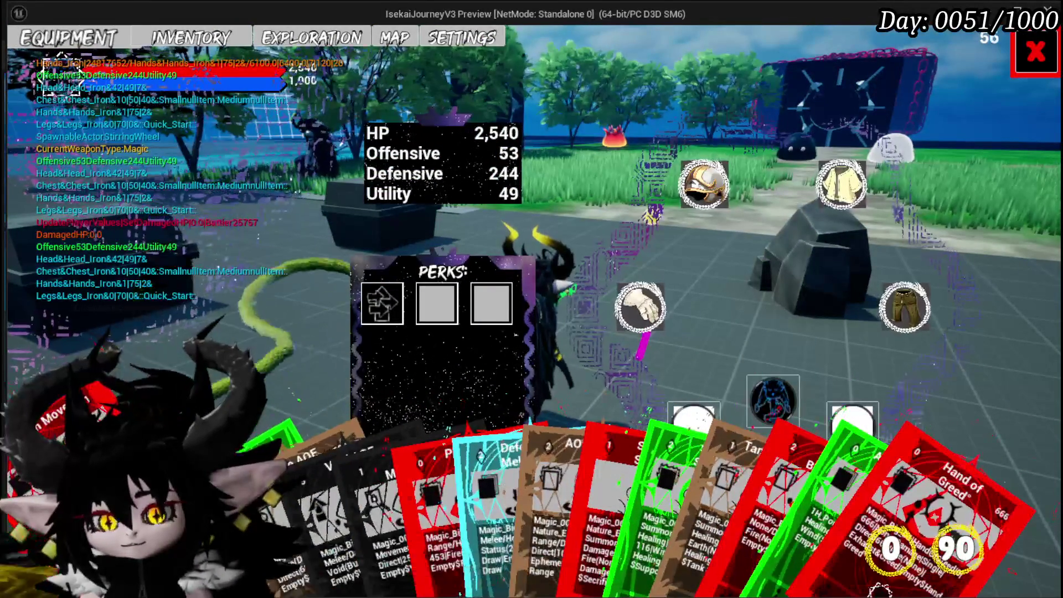
key("Tab")
key("w")
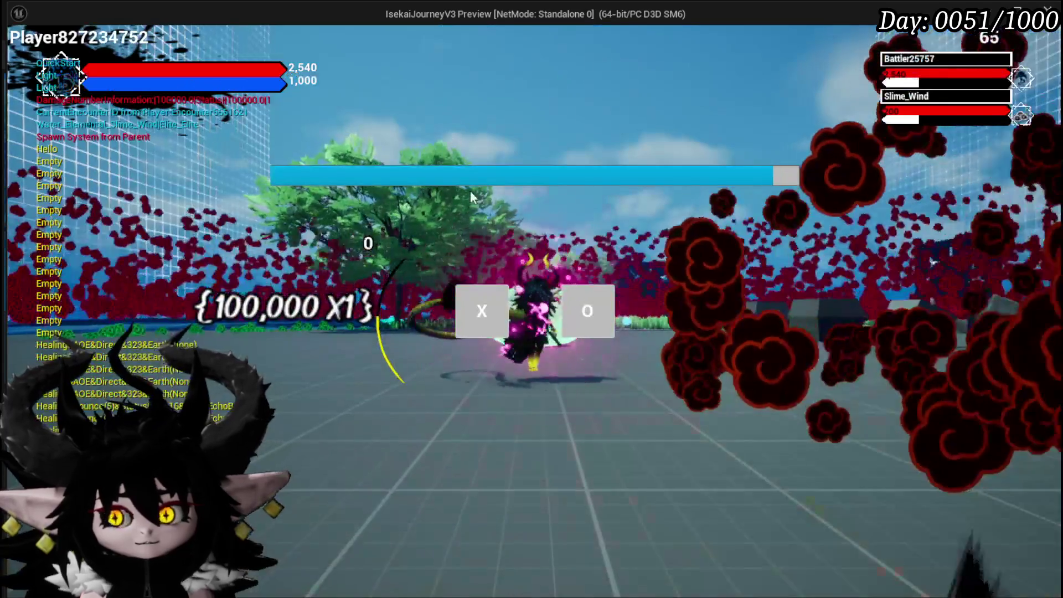
left_click(482, 310)
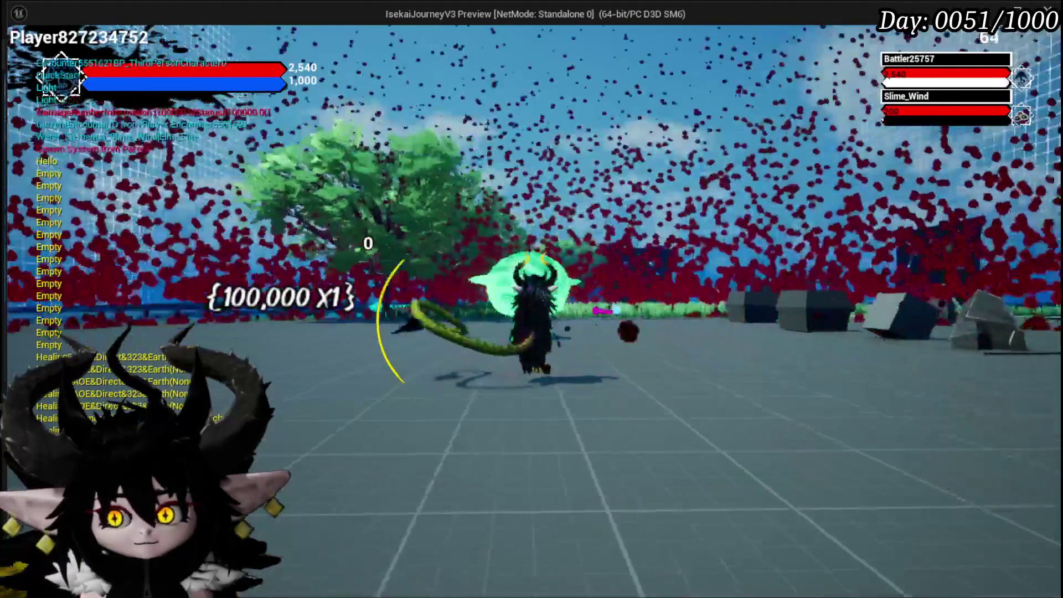
key("Escape")
key("ctrl+s")
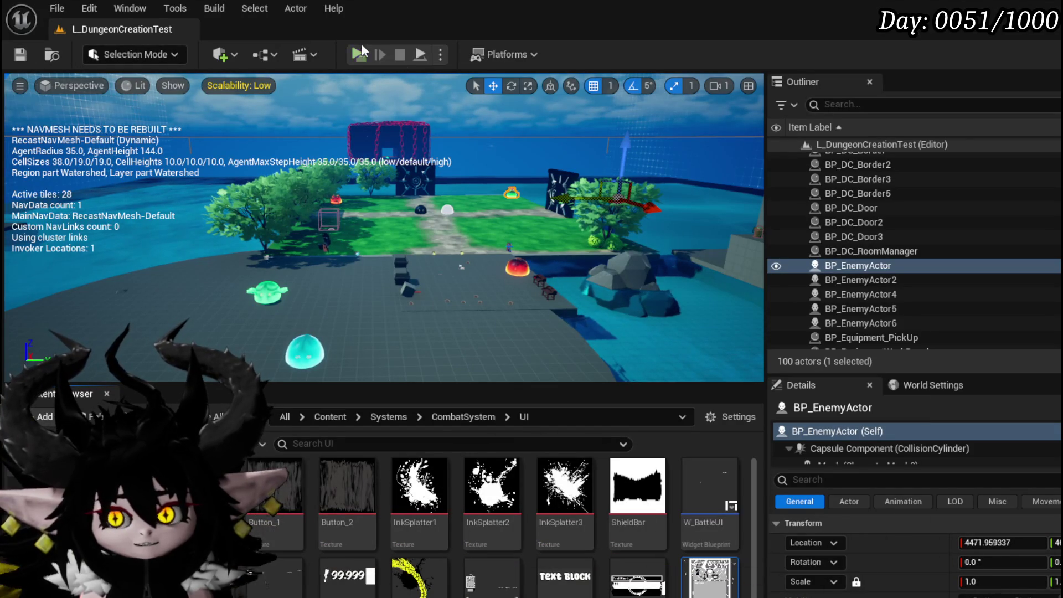
Start a new play session and recolour the in-game settings menu red.
left_click(359, 55)
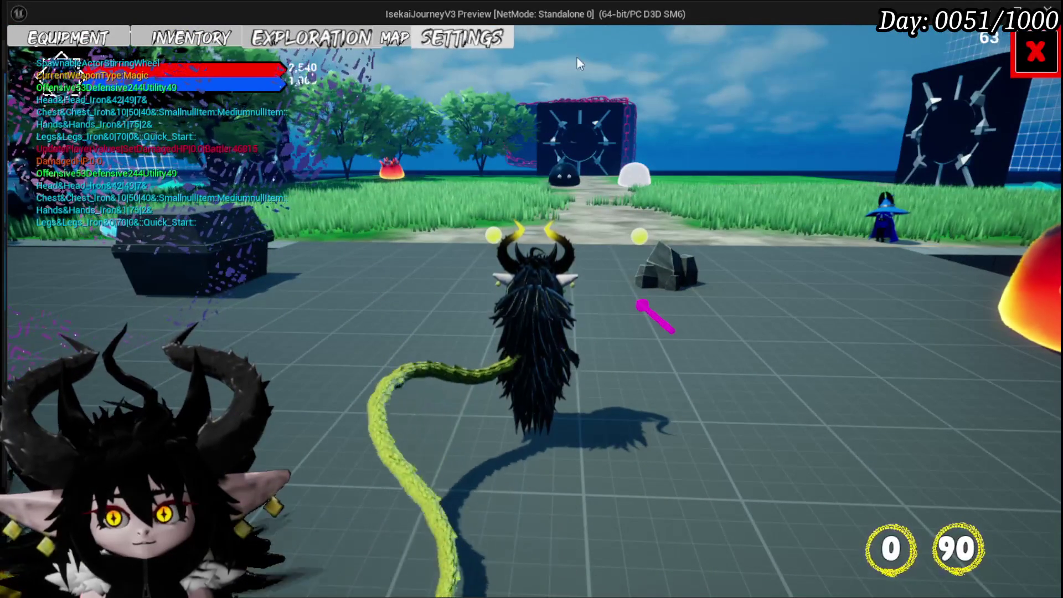
left_click(1025, 54)
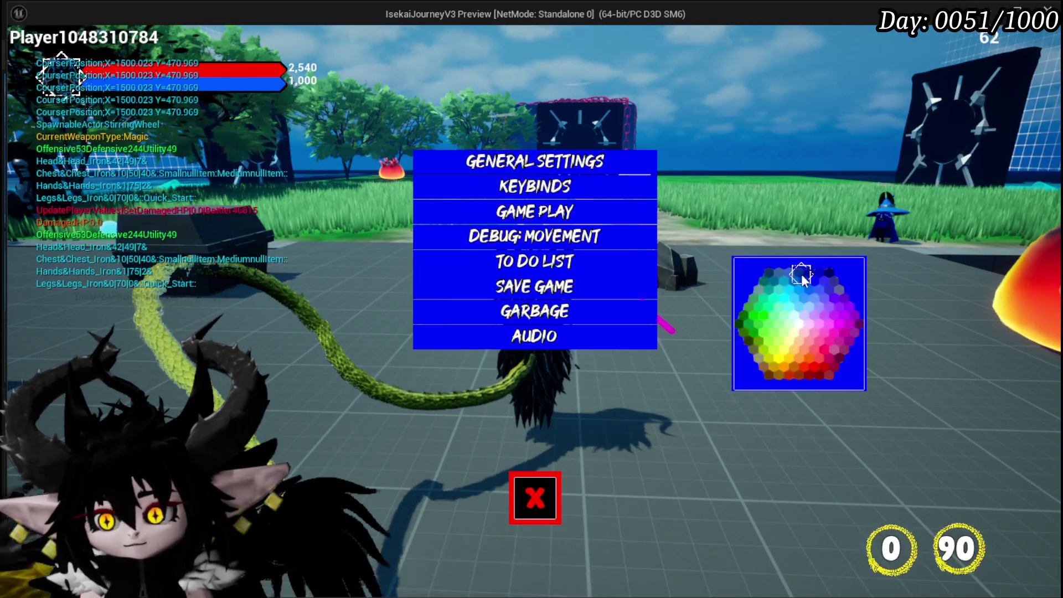
left_click(795, 364)
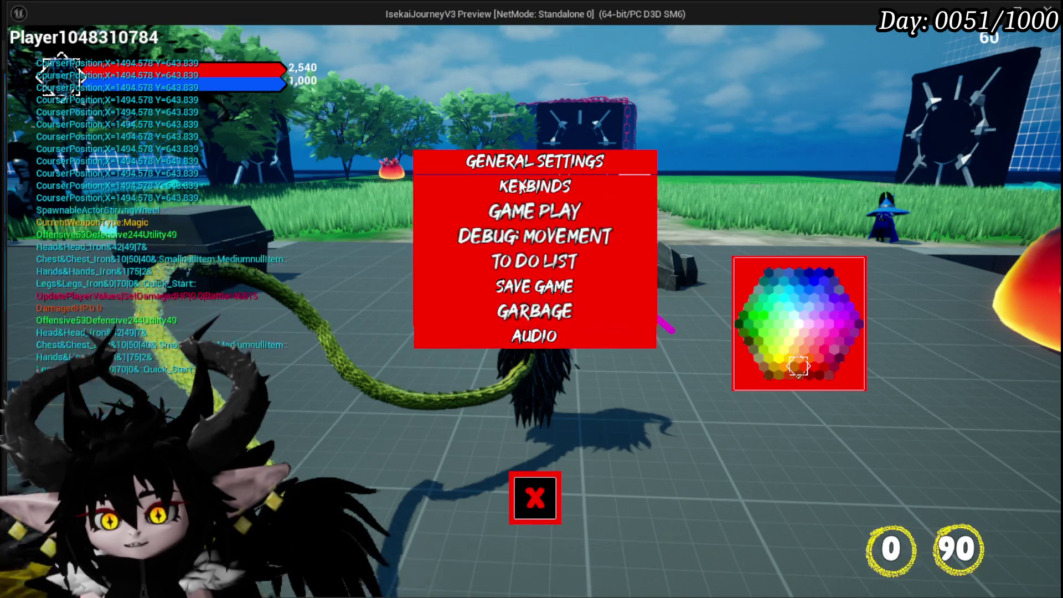
left_click(548, 314)
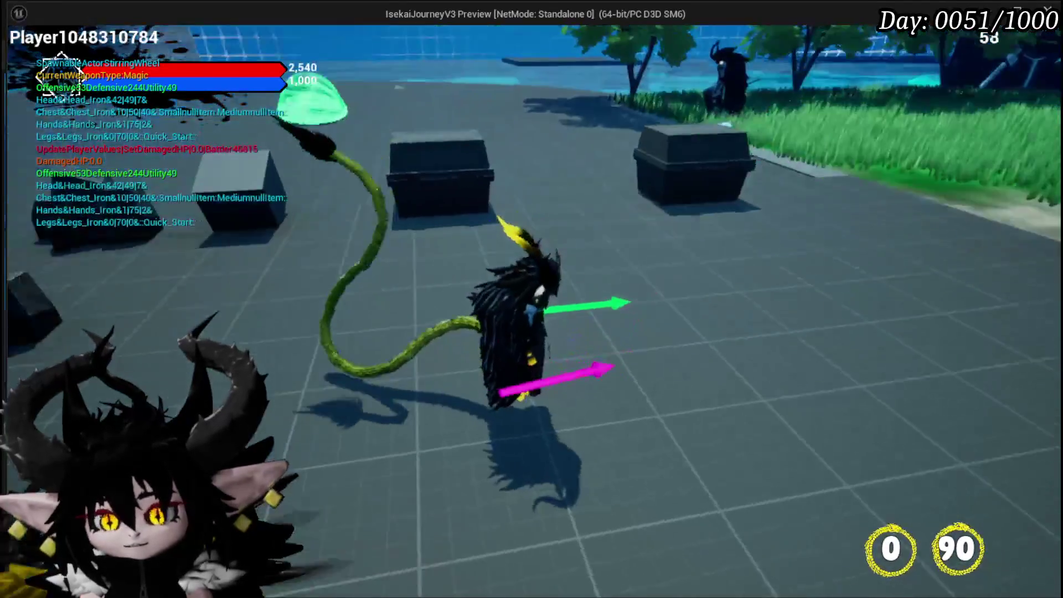
Check the Equipment screen, attack the green slime with cards, then end the session.
key("Tab")
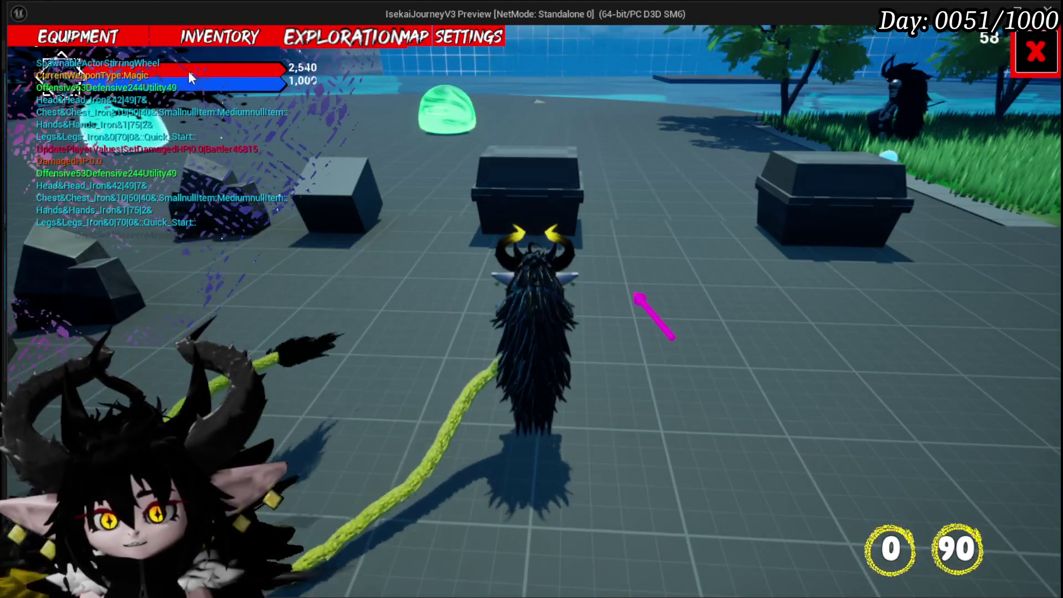
left_click(88, 39)
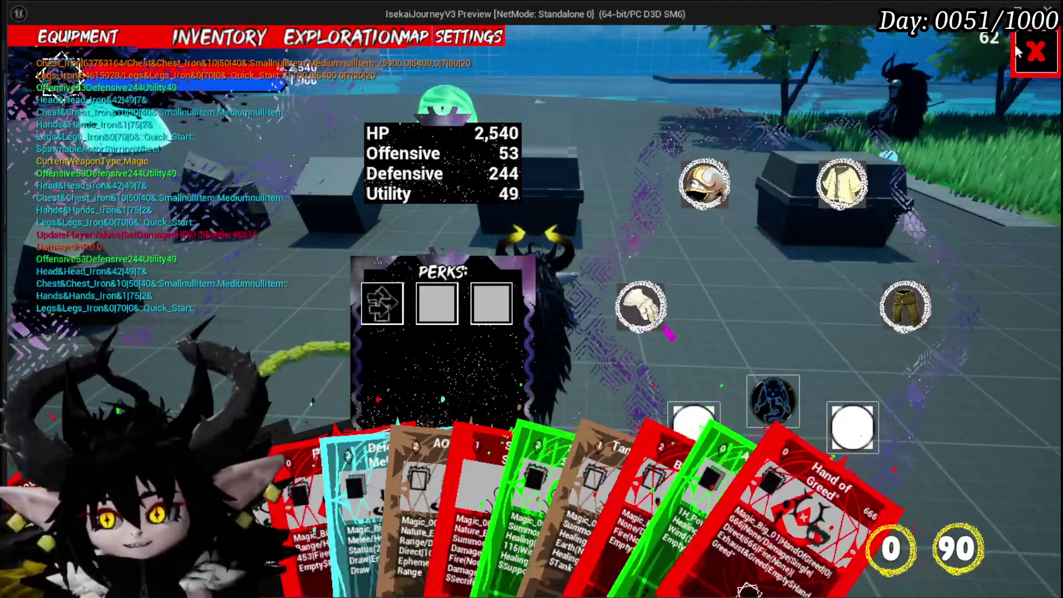
key("Tab")
key("w")
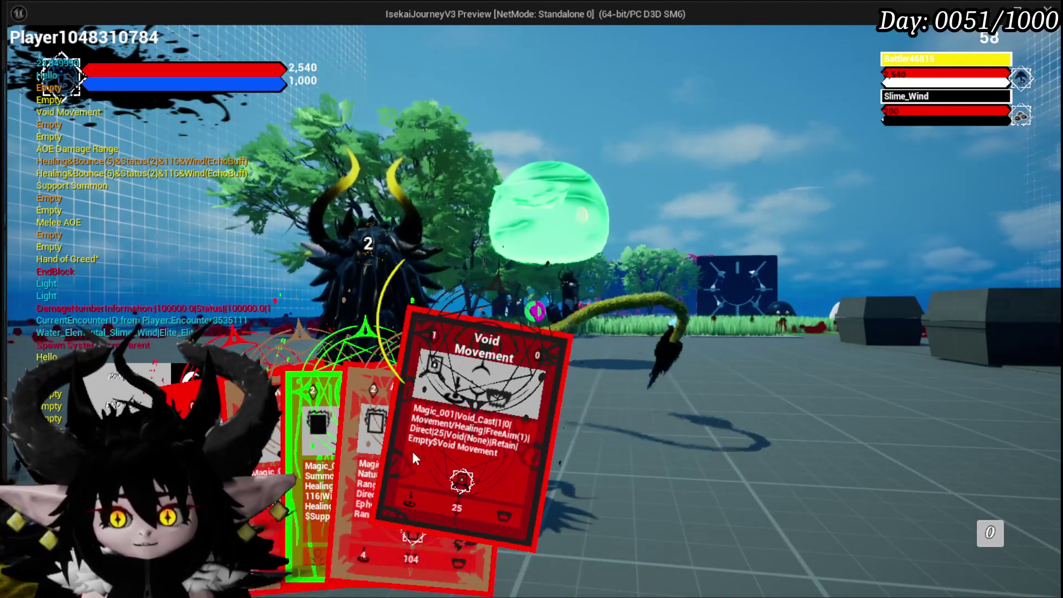
mouse_move(436, 549)
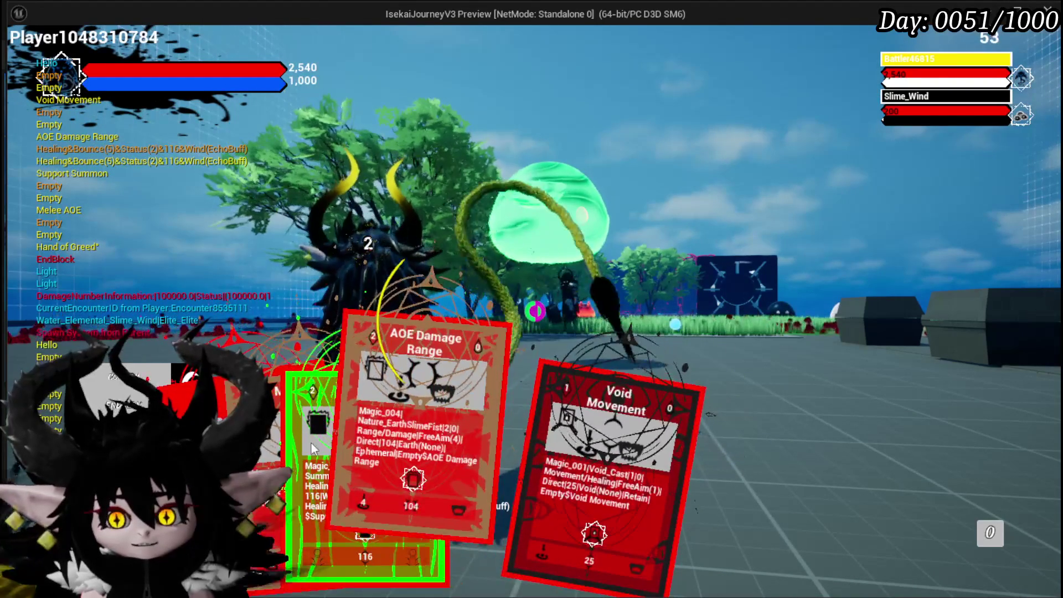
key("Escape")
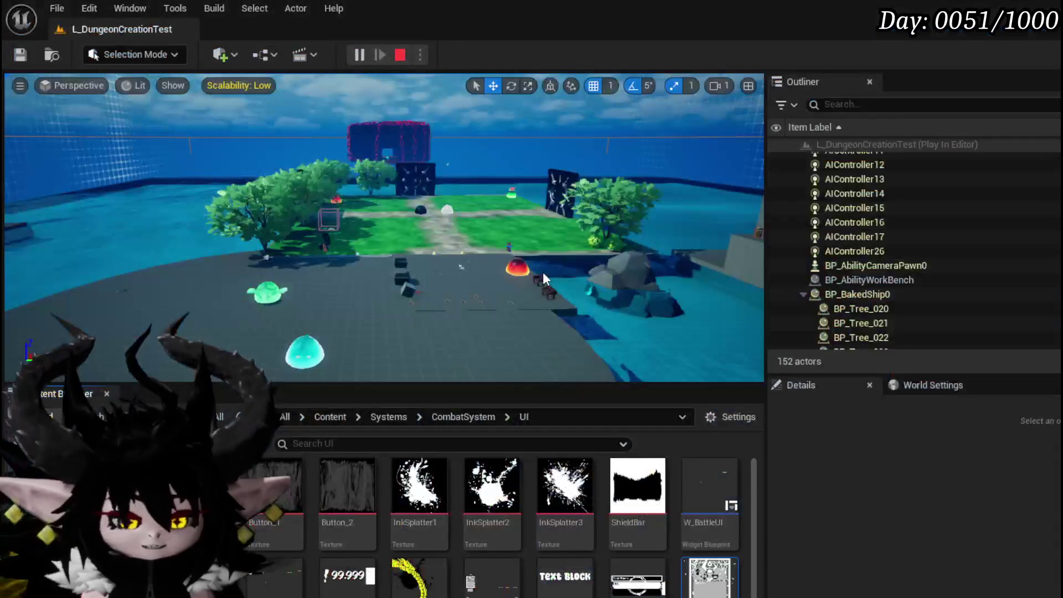
Stop the play session and switch to the WP_Card_Hand EventGraph in the widget editor.
key("ctrl+s")
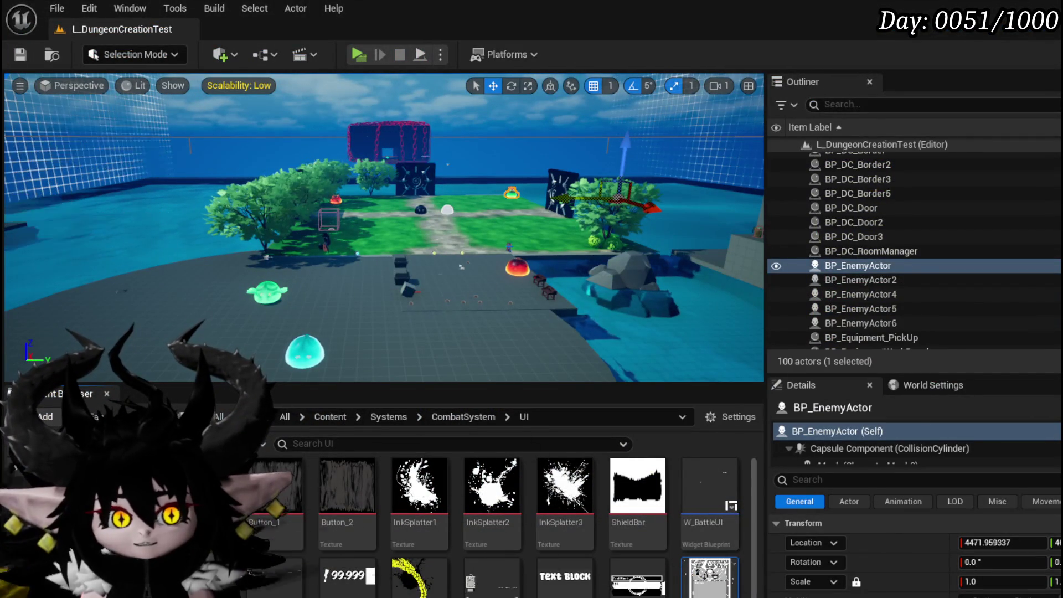
key("p")
key("alt+Tab")
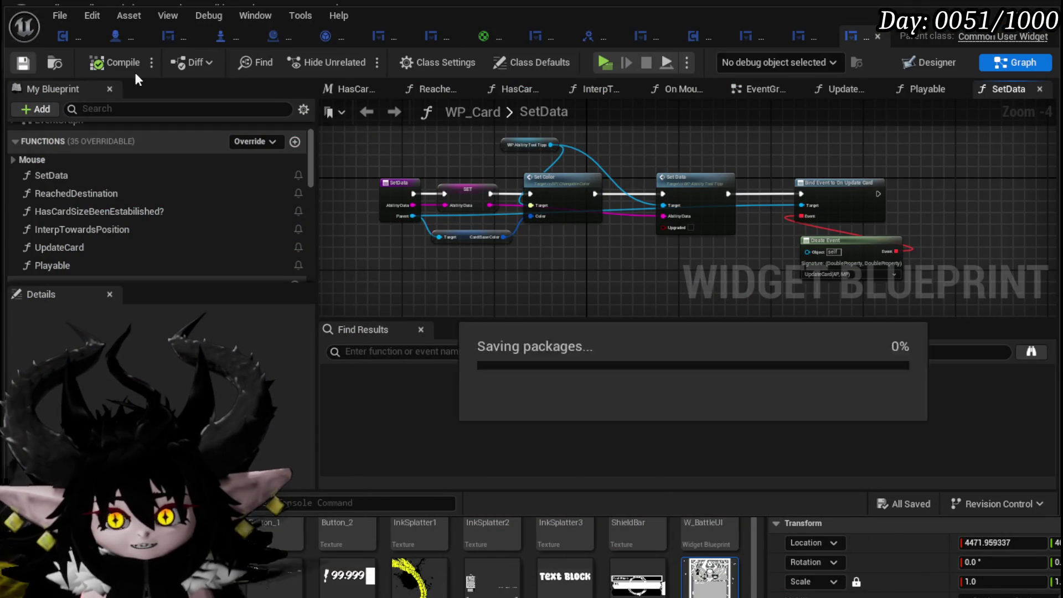
left_click(806, 36)
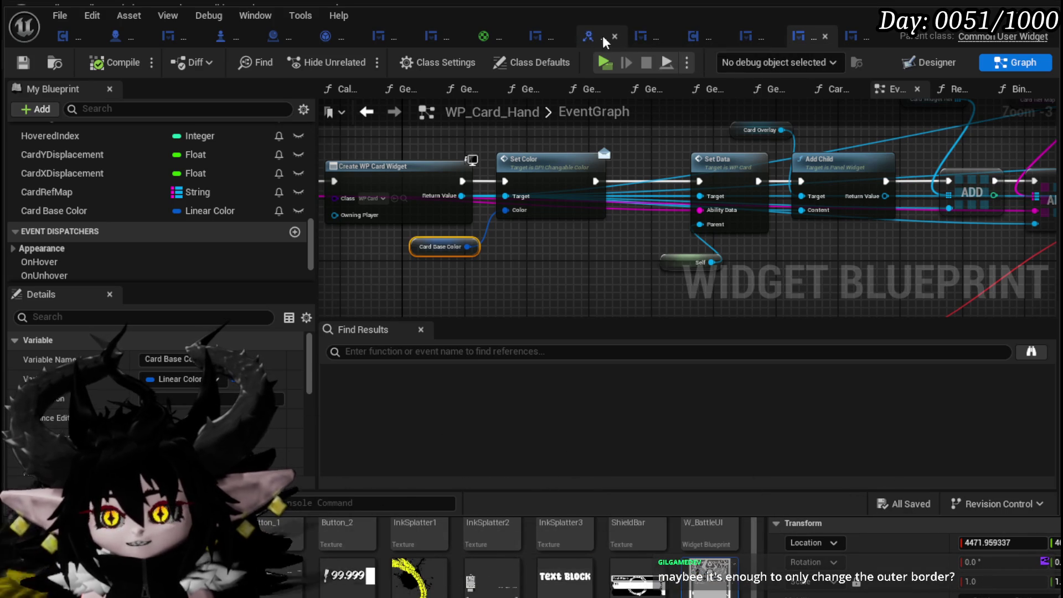
In WP_AbilityToolTipp's ApplyColor graph, place a Border_Icon getter node.
left_click(645, 37)
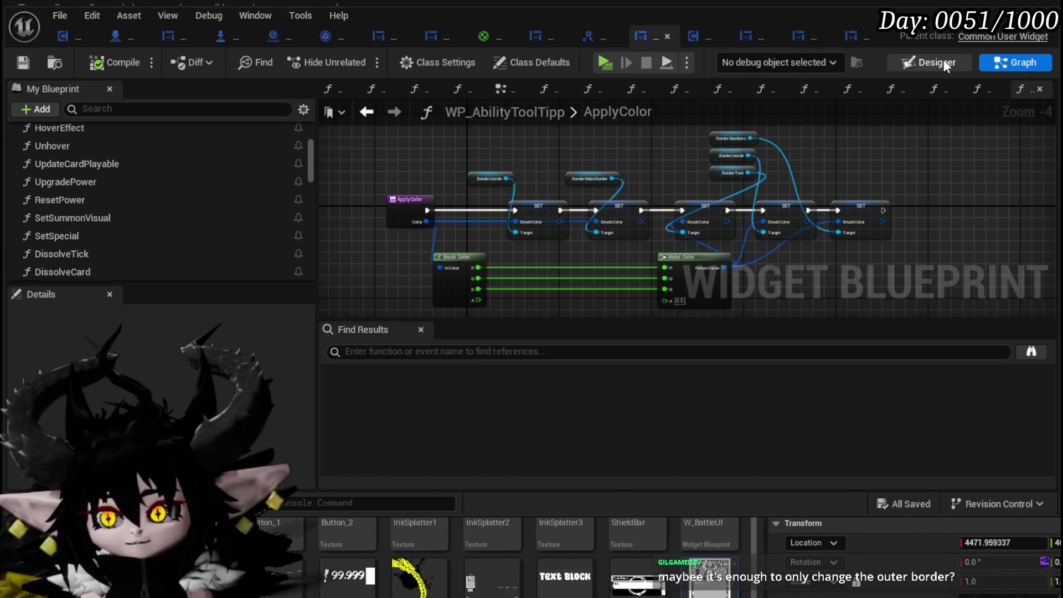
scroll(685, 239, "up", 3)
left_click_drag(600, 211, 579, 258)
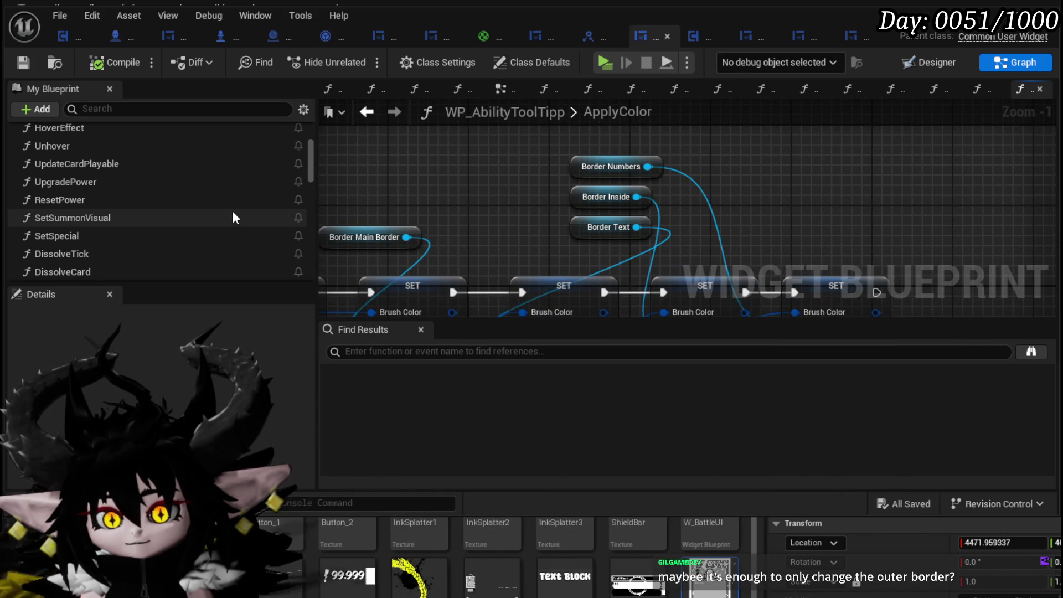
scroll(233, 218, "up", 3)
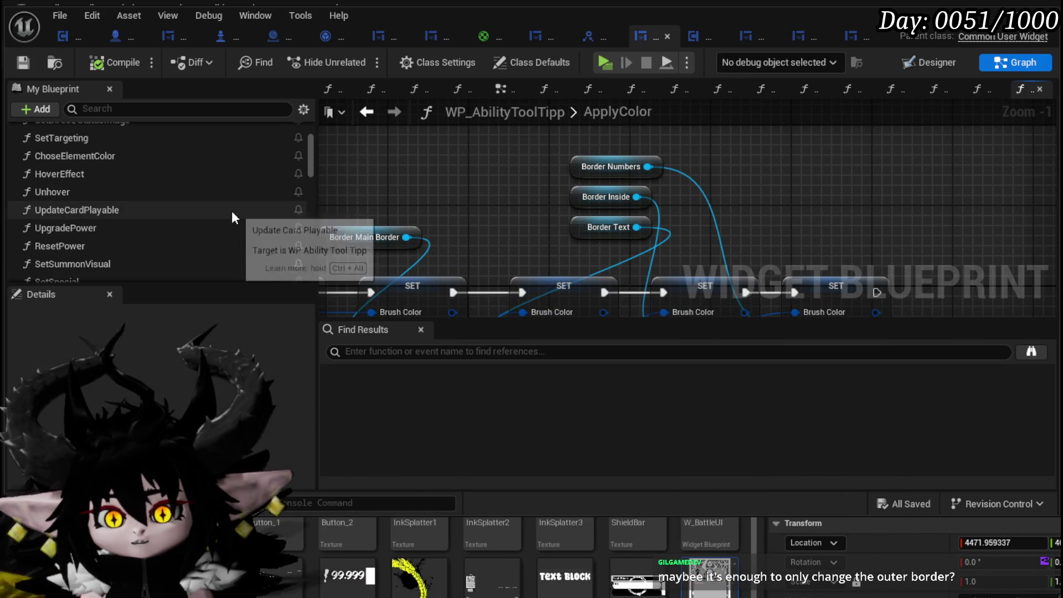
scroll(232, 217, "down", 7)
scroll(232, 217, "down", 10)
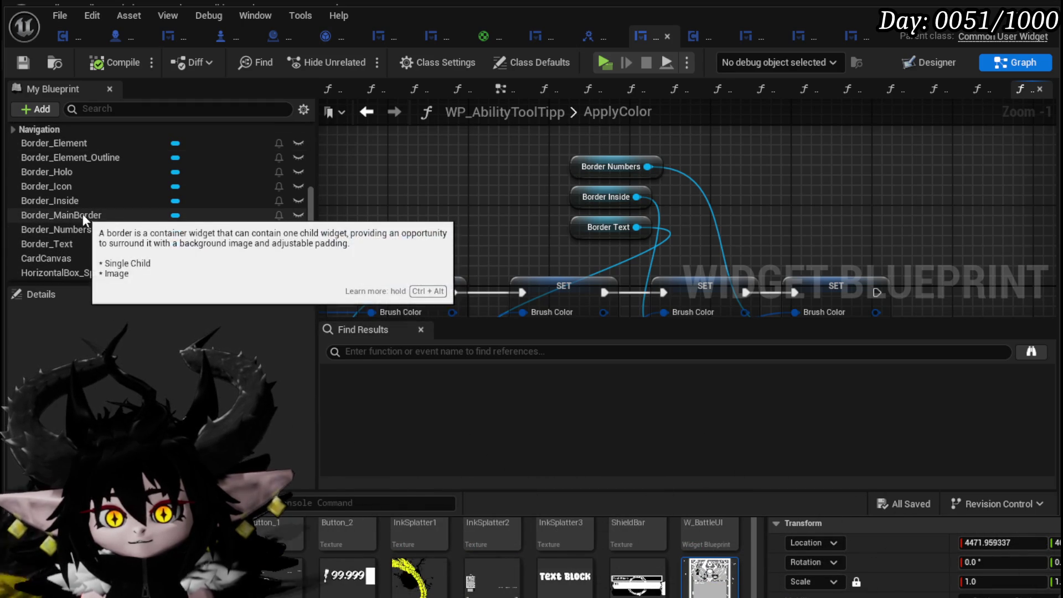
mouse_move(83, 187)
left_mouse_down()
mouse_move(531, 164)
mouse_move(522, 157)
mouse_move(736, 157)
mouse_move(578, 135)
left_mouse_up()
scroll(672, 191, "down", 3)
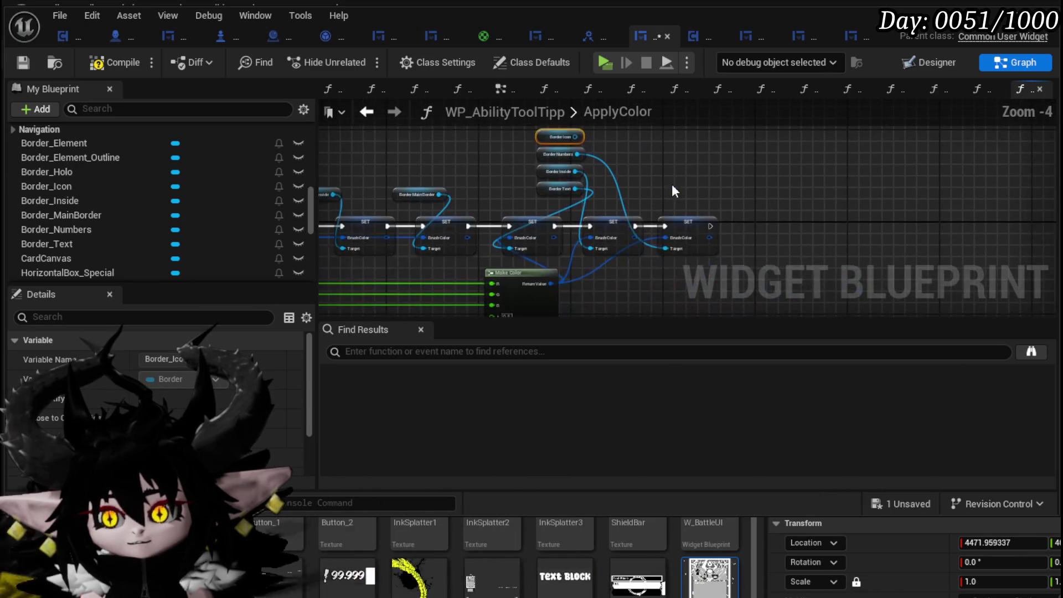
Duplicate the SET Brush Color node, chain it after the last one, and feed it Make Color.
key("ctrl+c")
key("ctrl+v")
left_click_drag(734, 220, 726, 224)
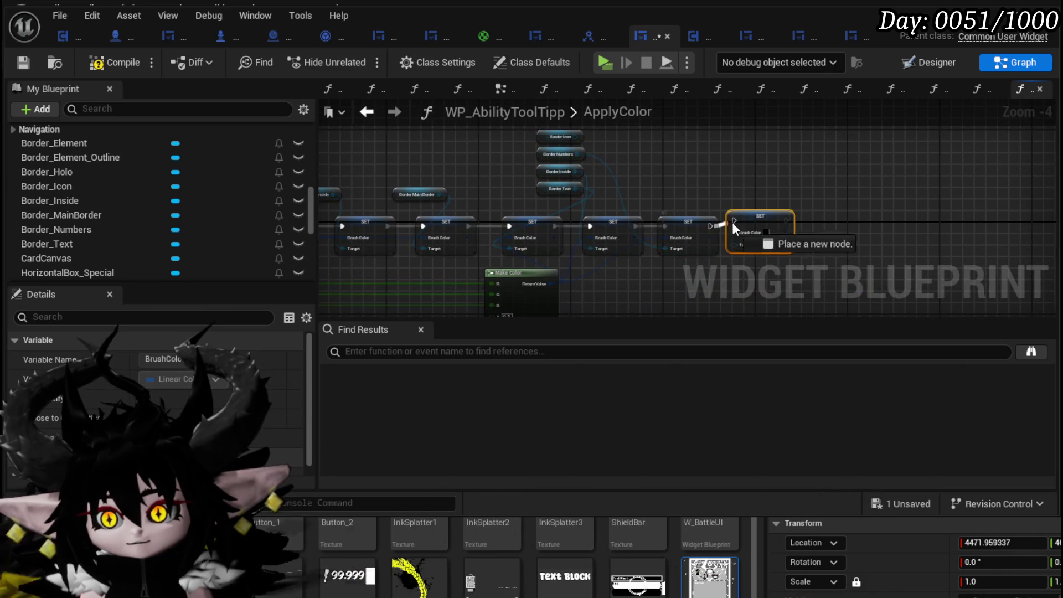
mouse_move(569, 141)
left_mouse_down()
mouse_move(563, 153)
mouse_move(737, 261)
left_mouse_up()
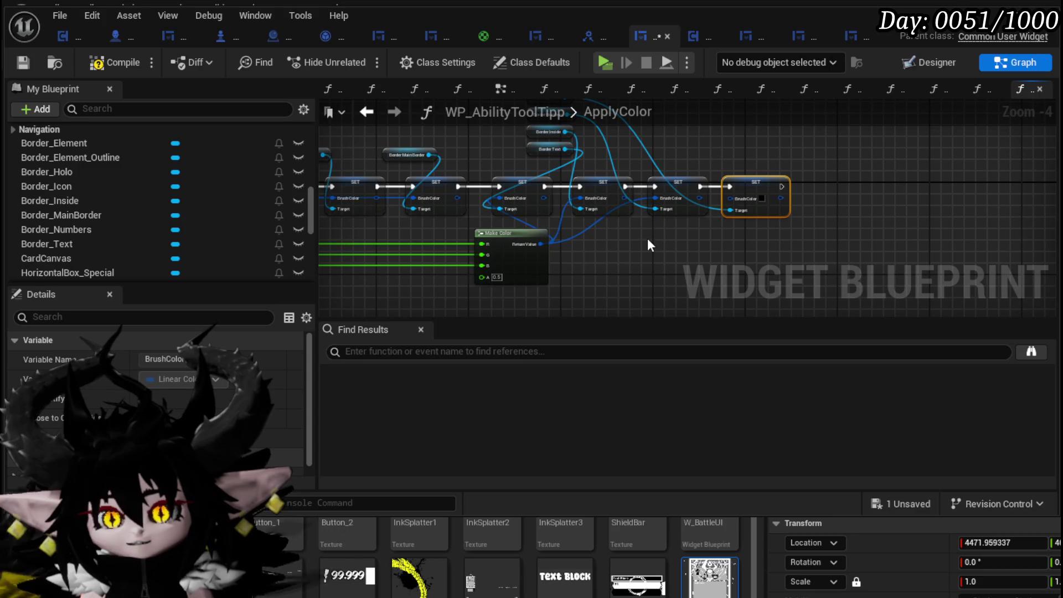
left_click_drag(541, 244, 745, 200)
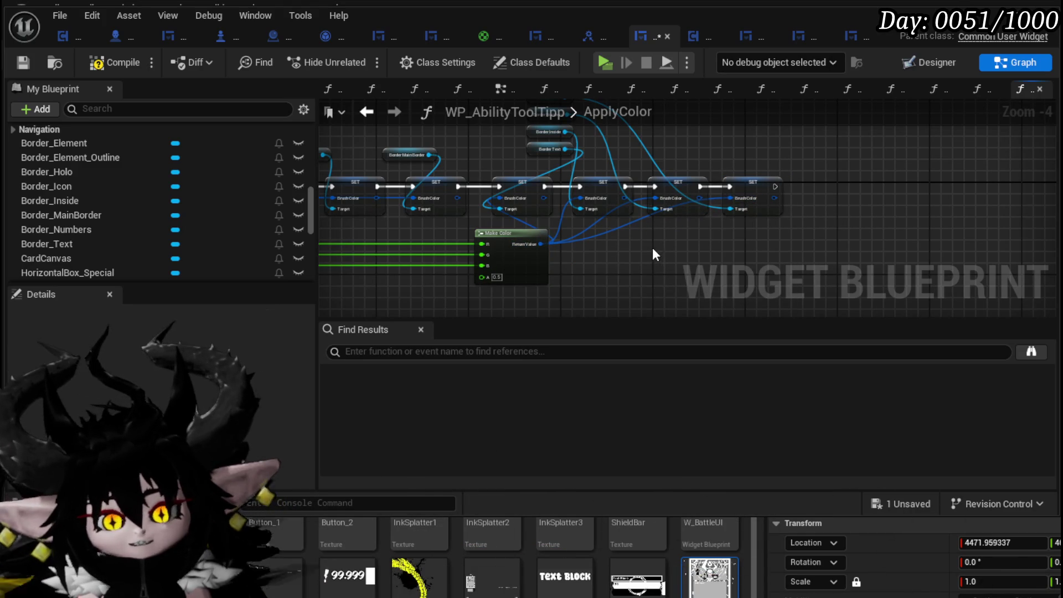
Compile and save the widget blueprint.
left_click(109, 63)
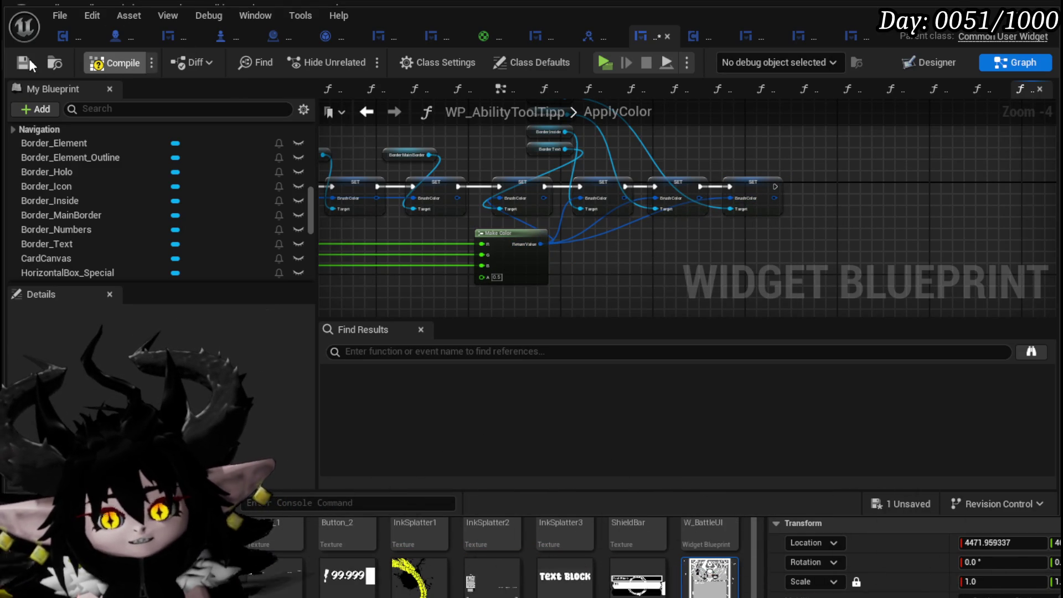
left_click(29, 58)
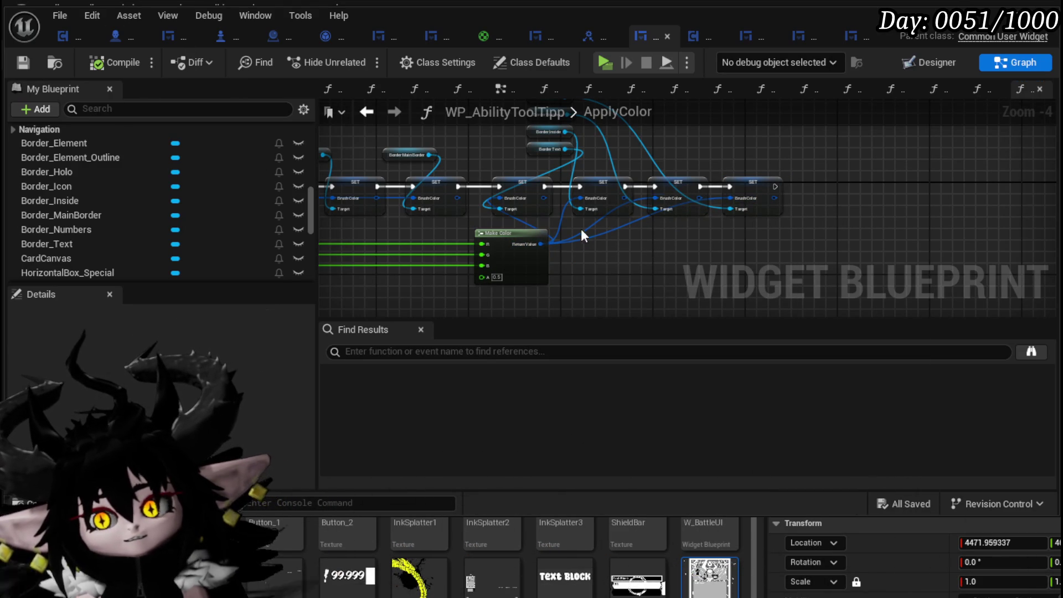
scroll(444, 211, "up", 1)
scroll(446, 216, "up", 1)
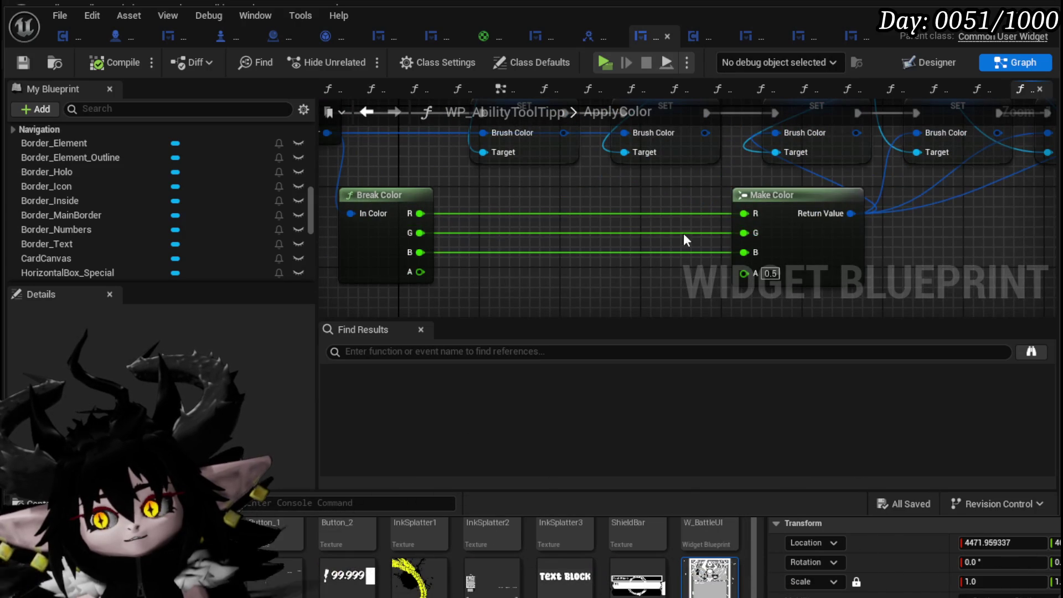
Spread out Break Color and Make Color, and add a Divide node with divisor 5.0 on the colour wires.
left_click(861, 235)
left_click_drag(861, 235, 932, 235)
mouse_move(421, 196)
left_mouse_down()
mouse_move(330, 199)
mouse_move(504, 177)
left_mouse_up()
type("/")
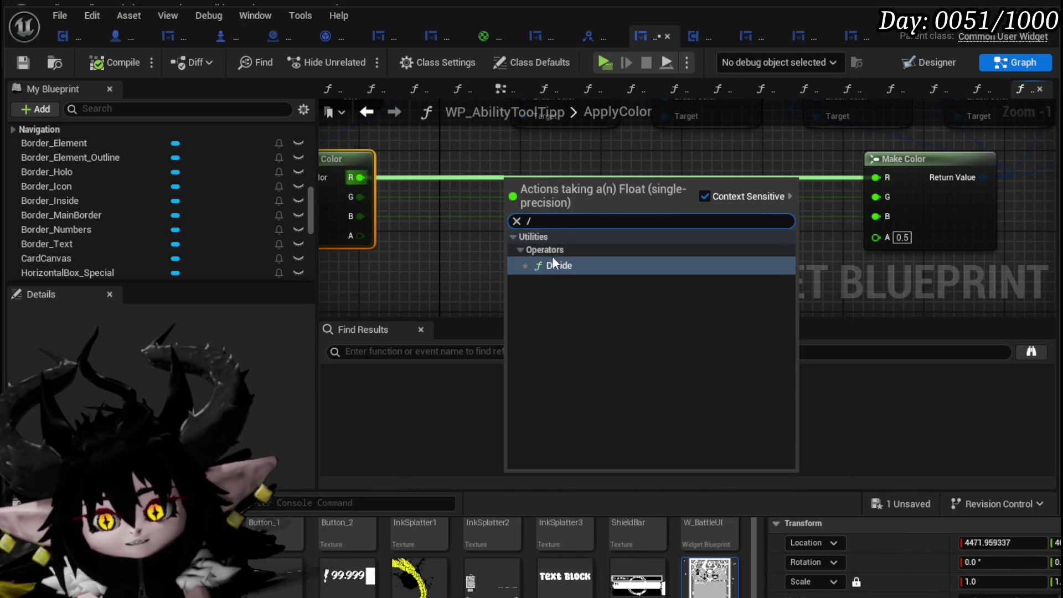
left_click(552, 256)
left_click_drag(360, 197, 514, 183)
left_click_drag(360, 215, 514, 183)
mouse_move(537, 184)
left_mouse_down()
mouse_move(557, 235)
mouse_move(496, 197)
mouse_move(574, 201)
left_mouse_up()
left_click(564, 241)
type("5")
key("Return")
left_click_drag(611, 224, 642, 284)
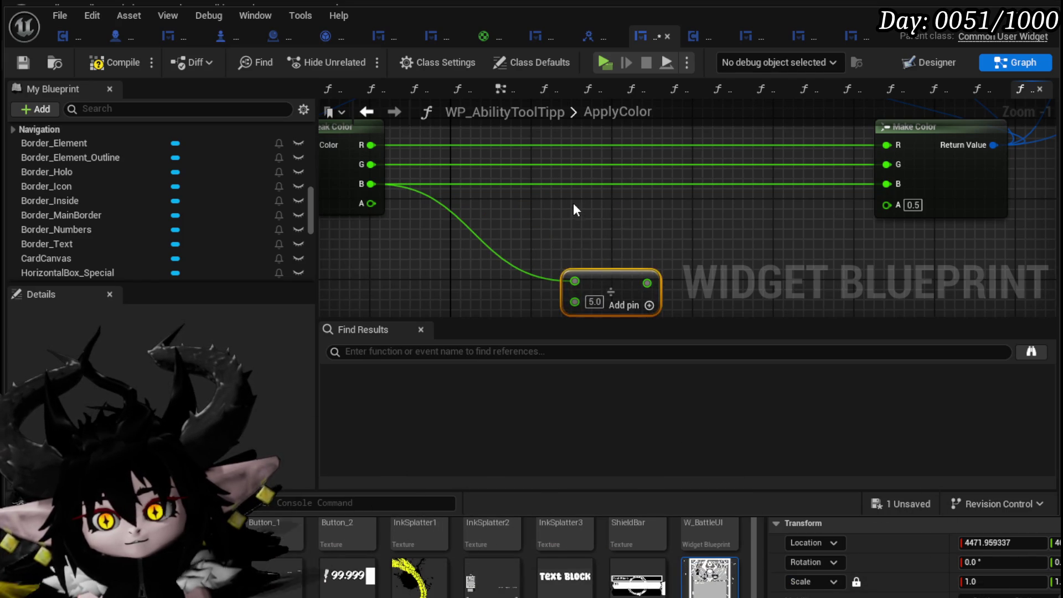
Divide R, G and B through separate Divide nodes into Make Color, then compile and save.
left_click_drag(377, 167, 584, 211)
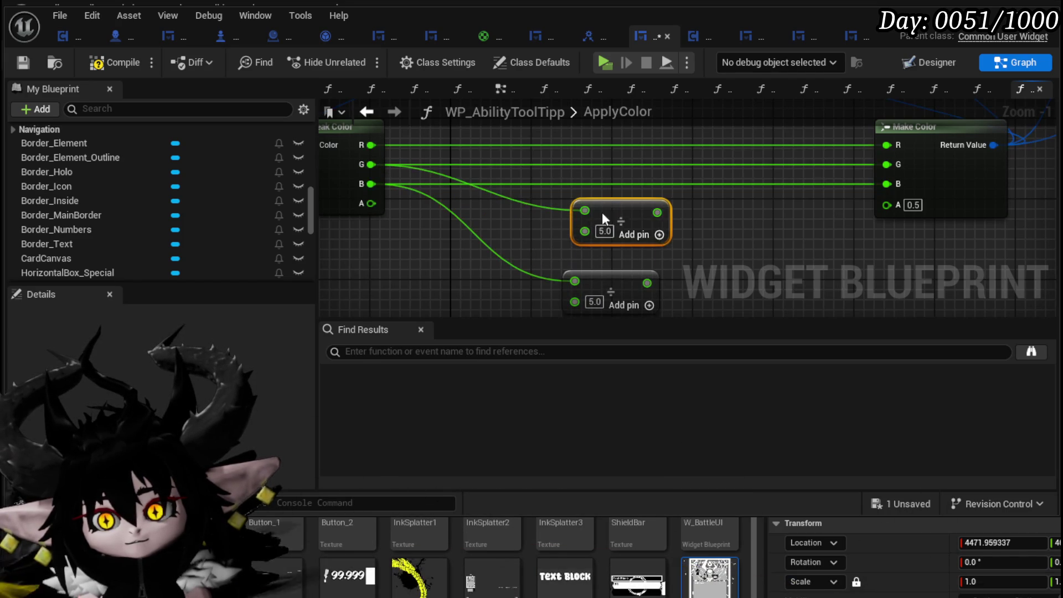
key("ctrl+d")
left_click_drag(357, 176, 560, 182)
left_click_drag(632, 183, 872, 176)
left_click_drag(622, 244, 872, 195)
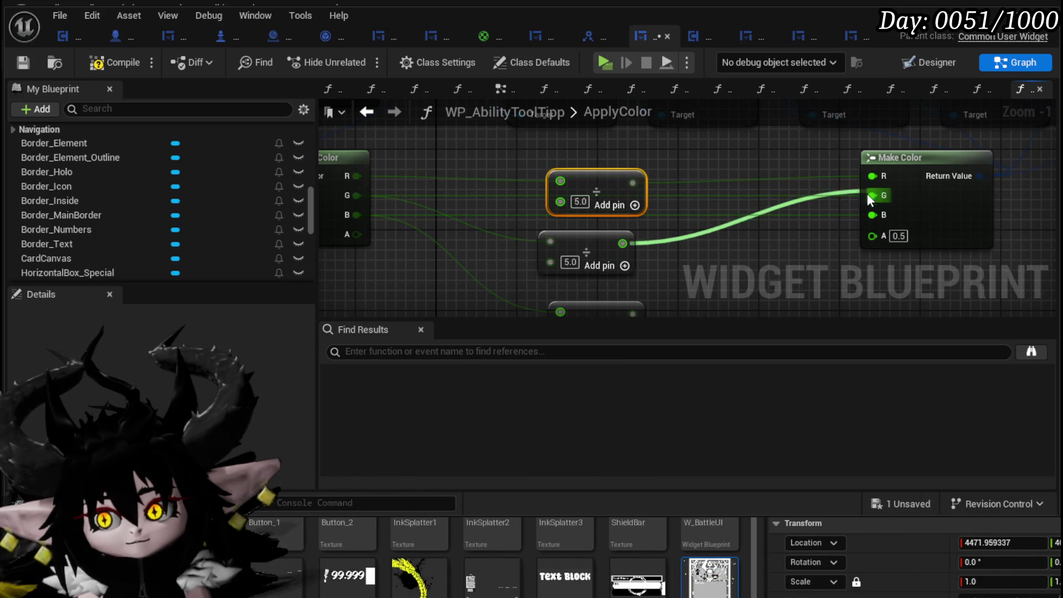
left_click(590, 270)
left_click_drag(626, 272, 865, 183)
left_click(109, 61)
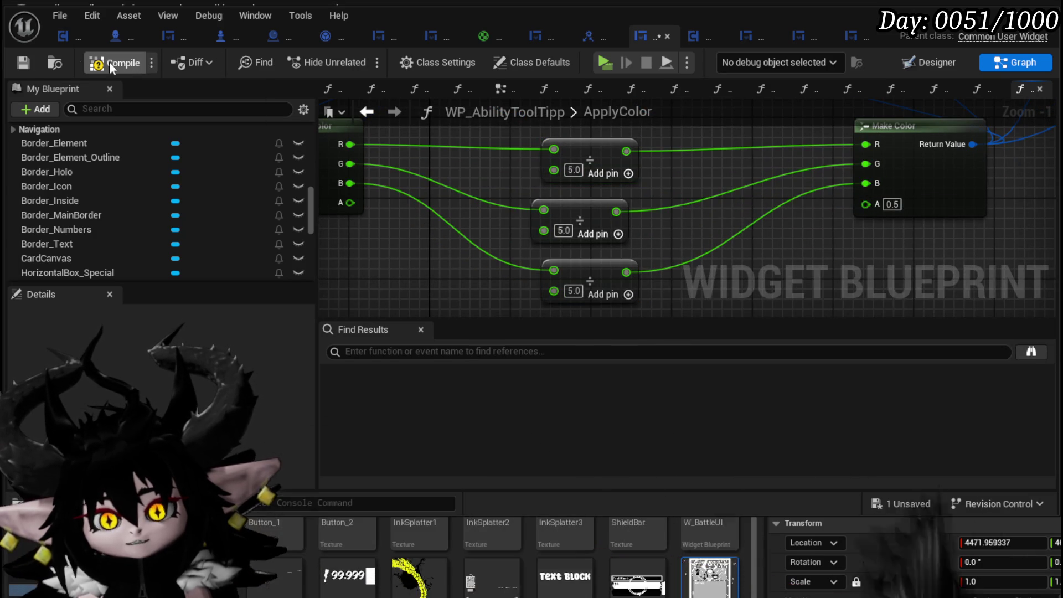
left_click(24, 62)
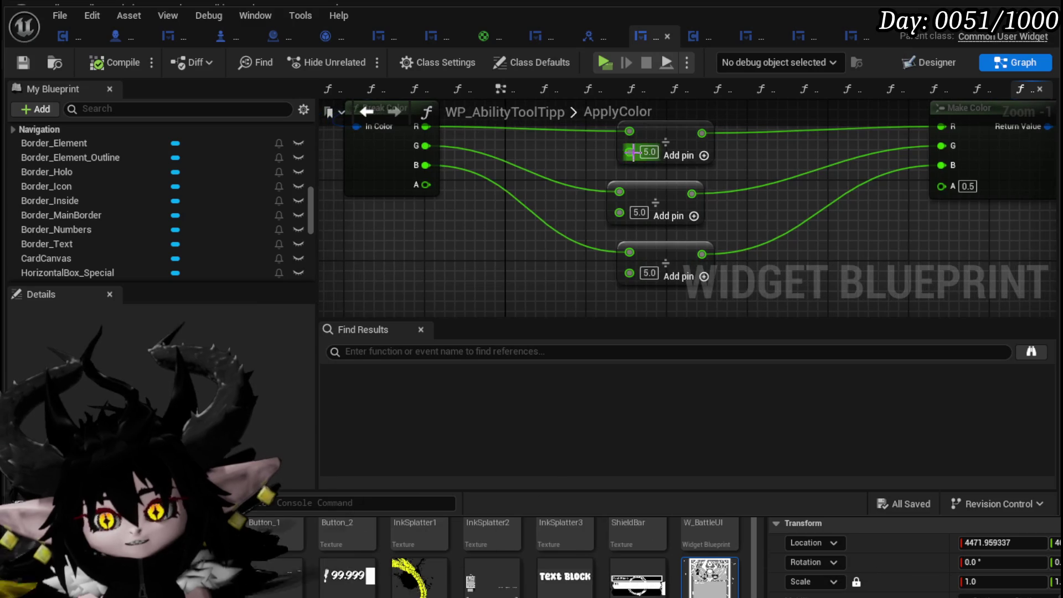
Feed one Make Literal Float of 3.0 into all three Divide divisors and compile.
left_click_drag(630, 152, 493, 250)
type("make float")
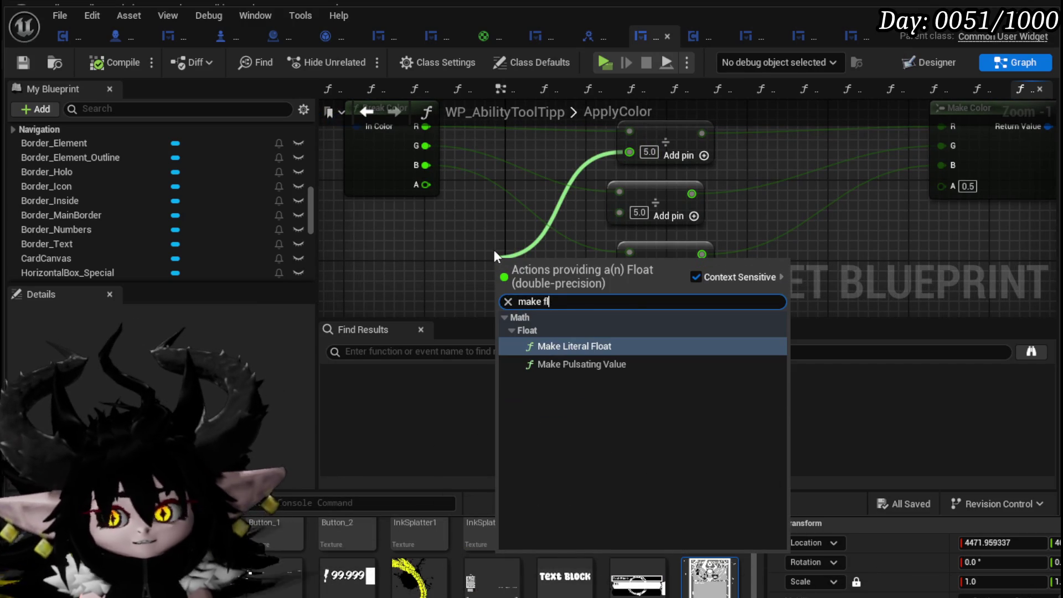
left_click(569, 344)
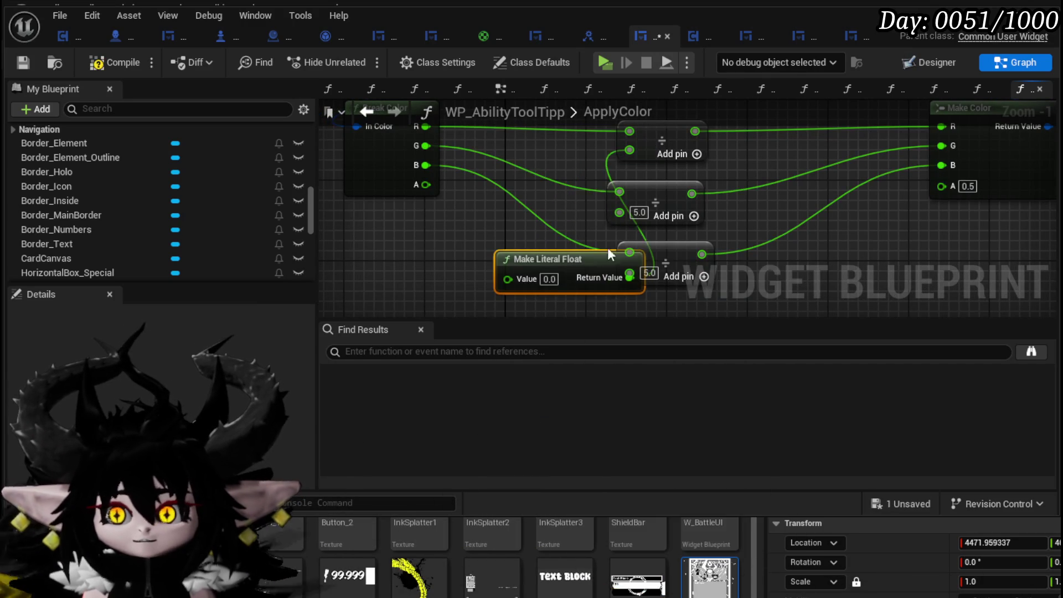
left_click_drag(553, 255, 401, 245)
left_click_drag(478, 268, 557, 251)
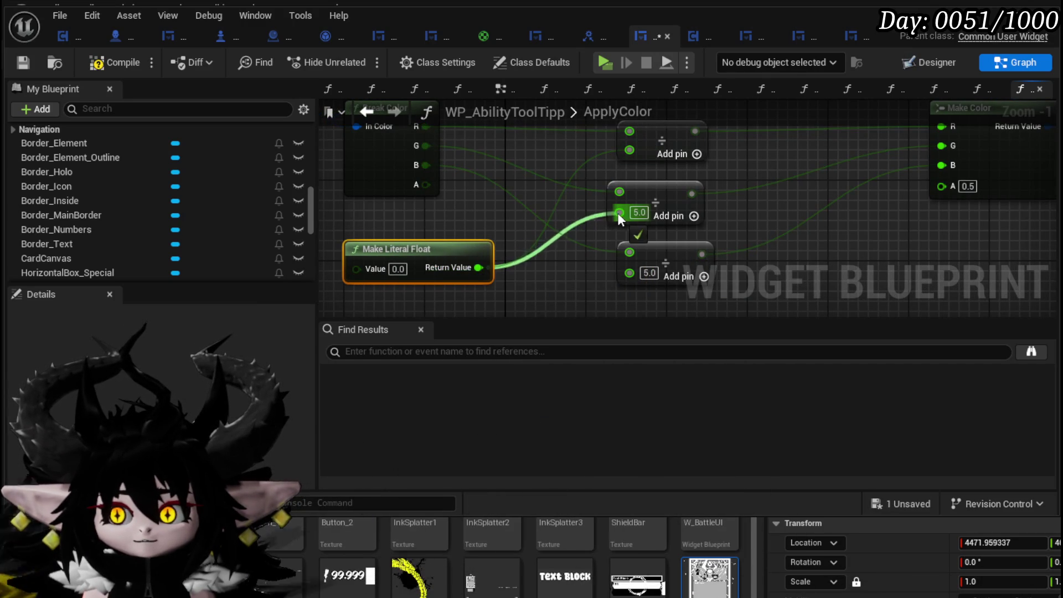
left_click_drag(618, 214, 619, 213)
mouse_move(479, 267)
left_mouse_down()
mouse_move(522, 277)
mouse_move(630, 272)
left_mouse_up()
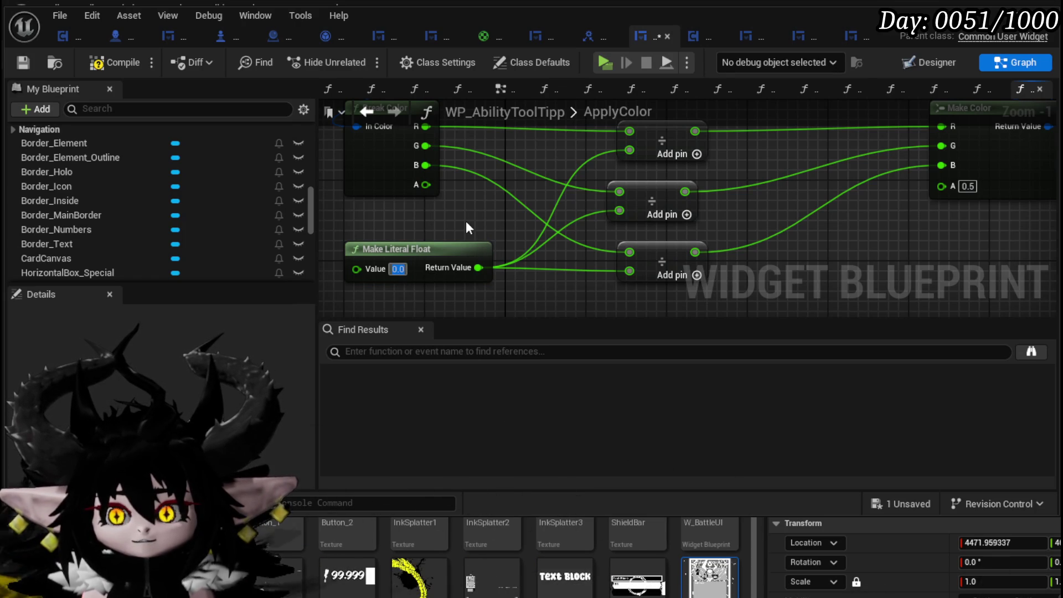
type("3")
key("Return")
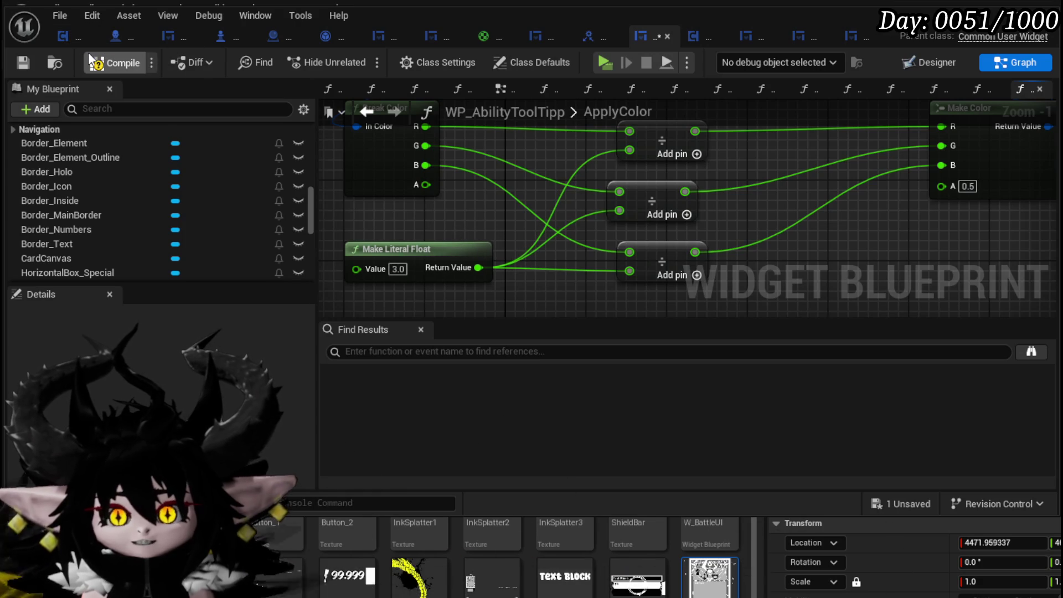
left_click(19, 62)
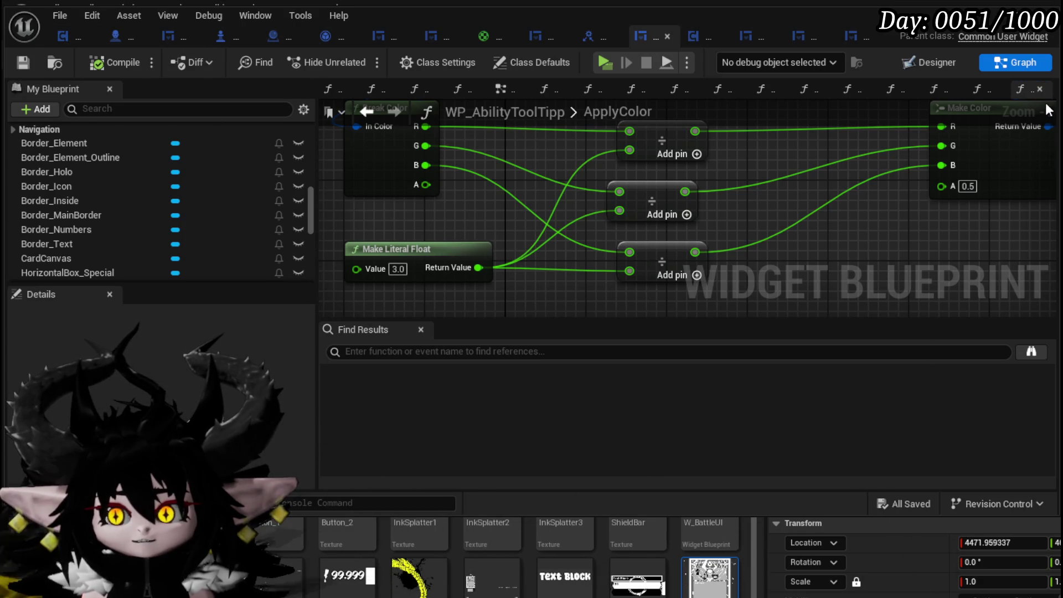
In Designer, set Border_Numbers' brush colour to R 0.3, G 0, B 0 and compile.
key("shift+F12")
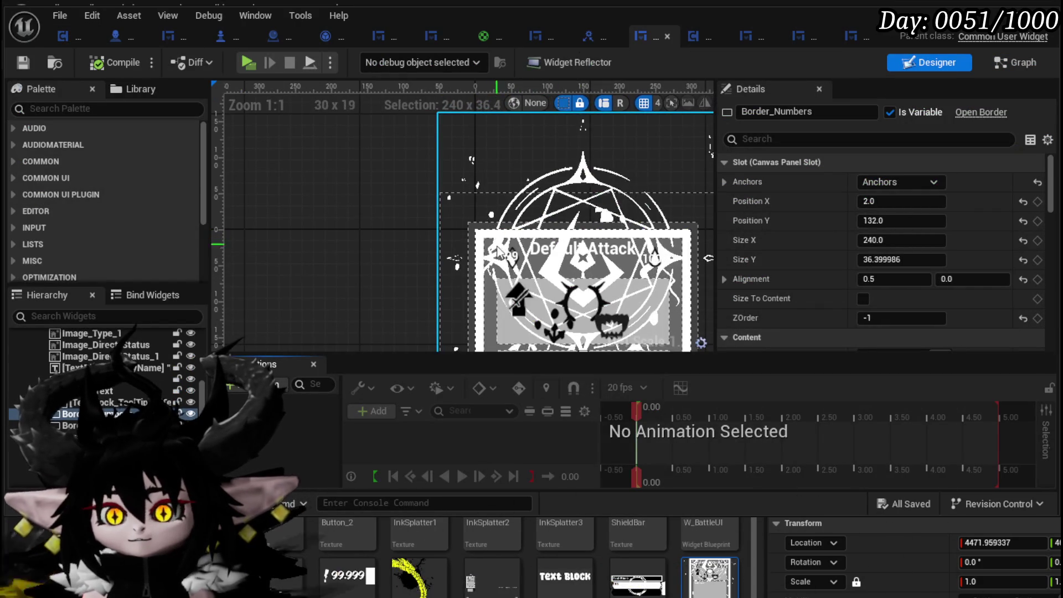
scroll(557, 252, "up", 4)
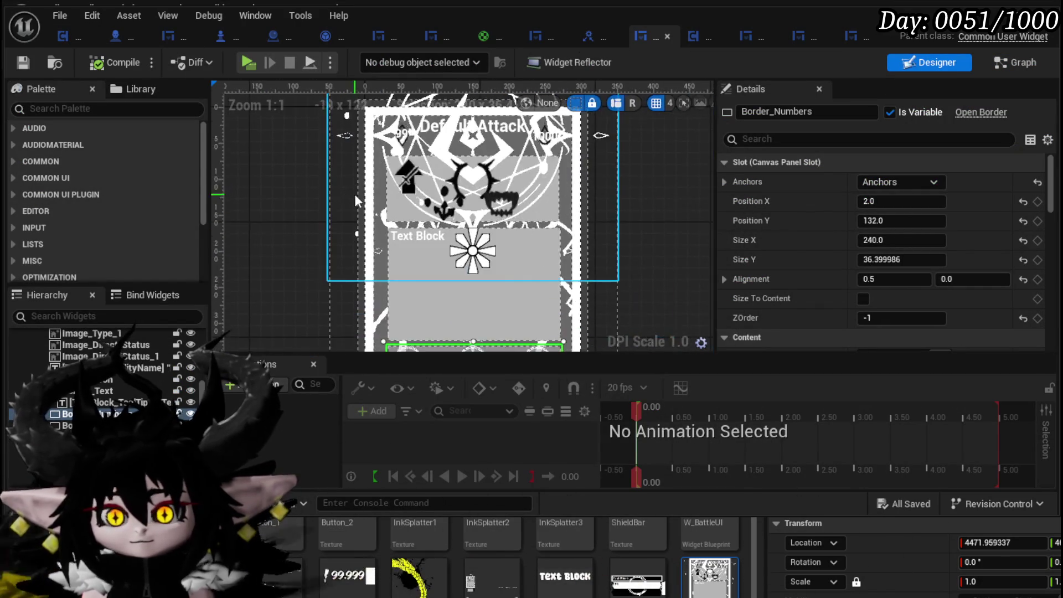
scroll(855, 228, "down", 10)
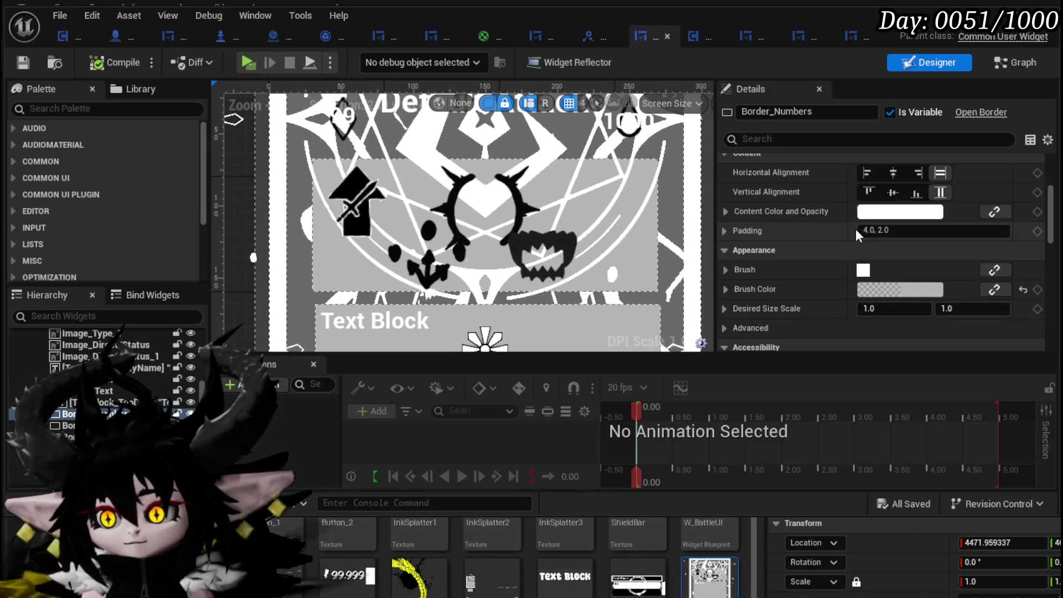
left_click(726, 175)
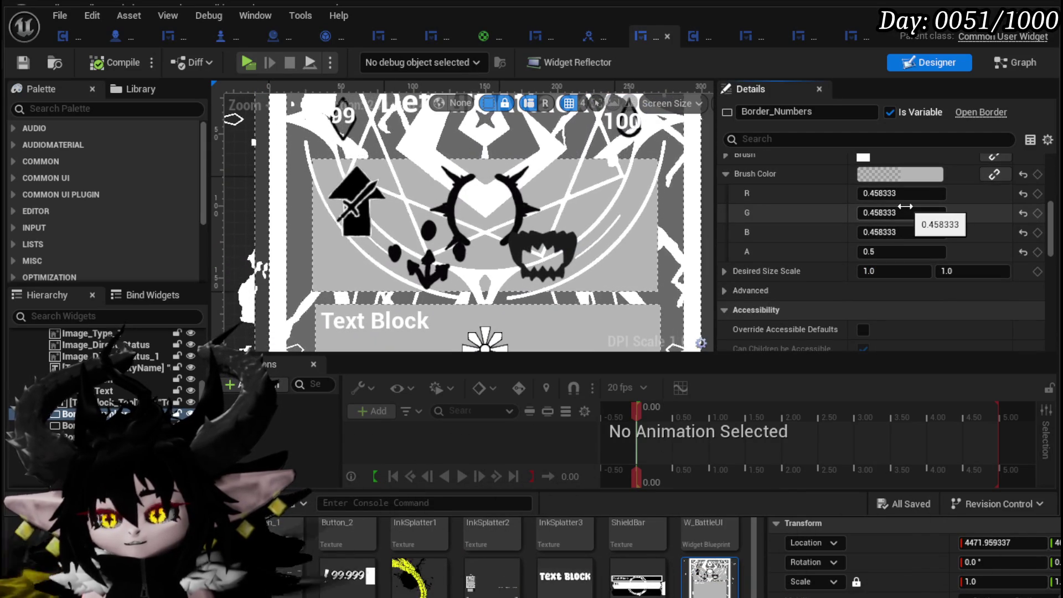
left_click_drag(870, 194, 956, 199)
type("3")
key("Return")
key("Tab")
type("0")
key("Return")
key("Tab")
type("0")
key("Return")
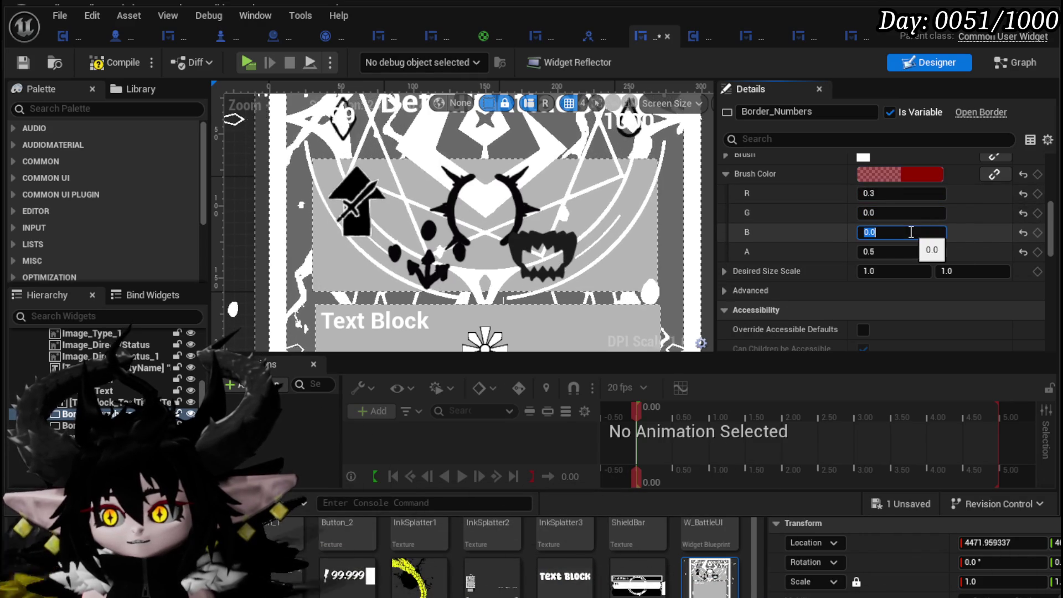
scroll(391, 184, "down", 4)
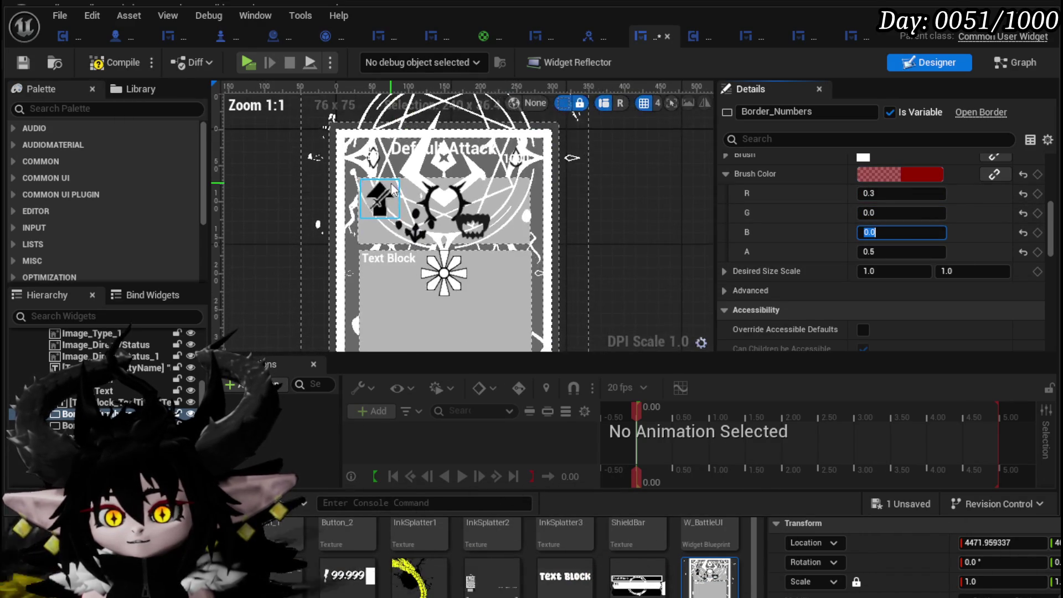
left_click(121, 62)
Undo the colour edits to restore the grey brush colour and recompile.
left_click_drag(343, 250, 337, 84)
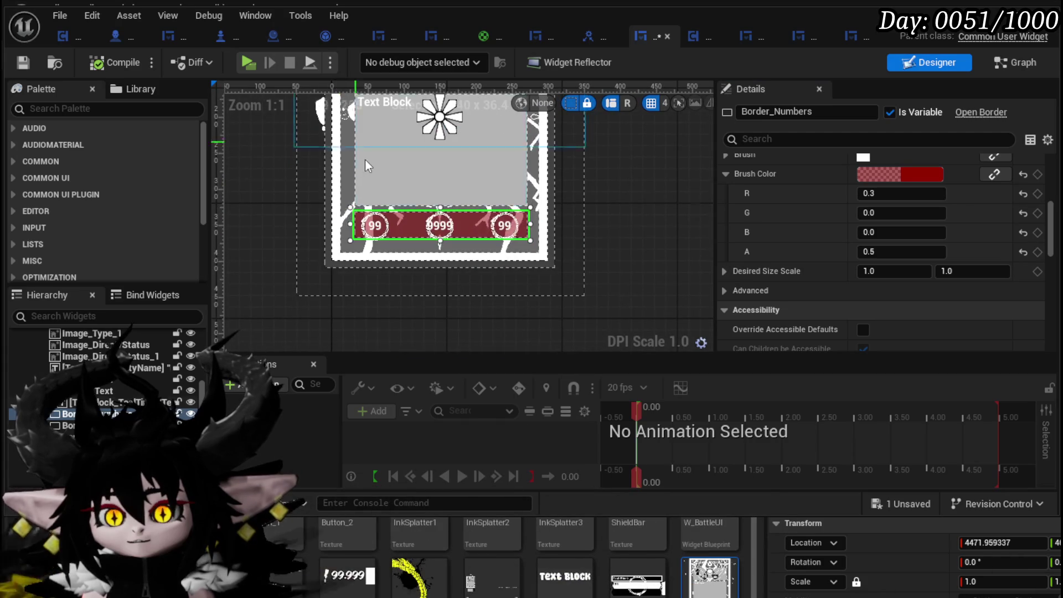
scroll(381, 188, "up", 4)
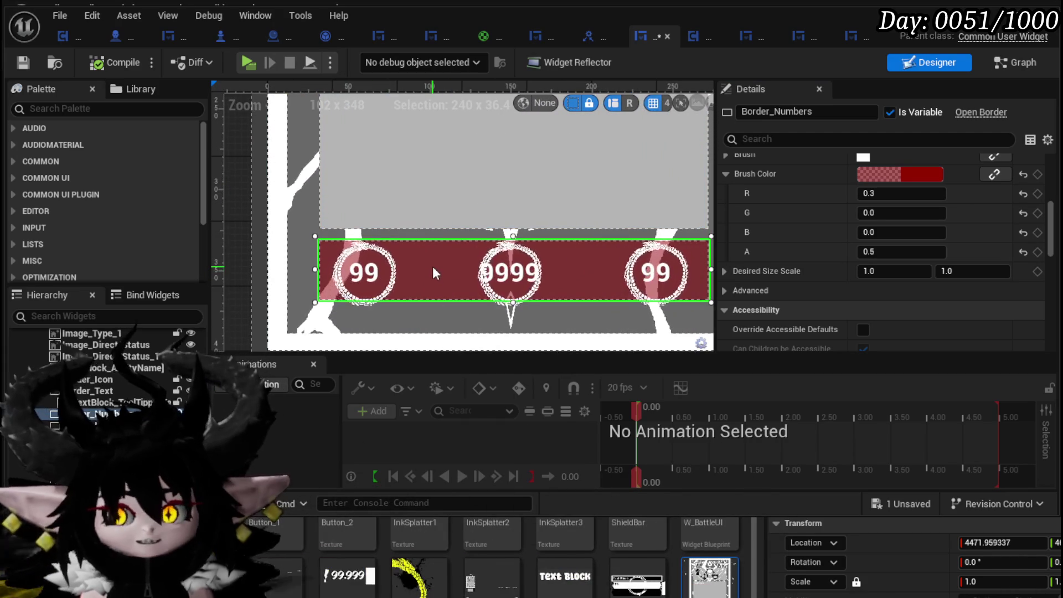
scroll(227, 224, "down", 2)
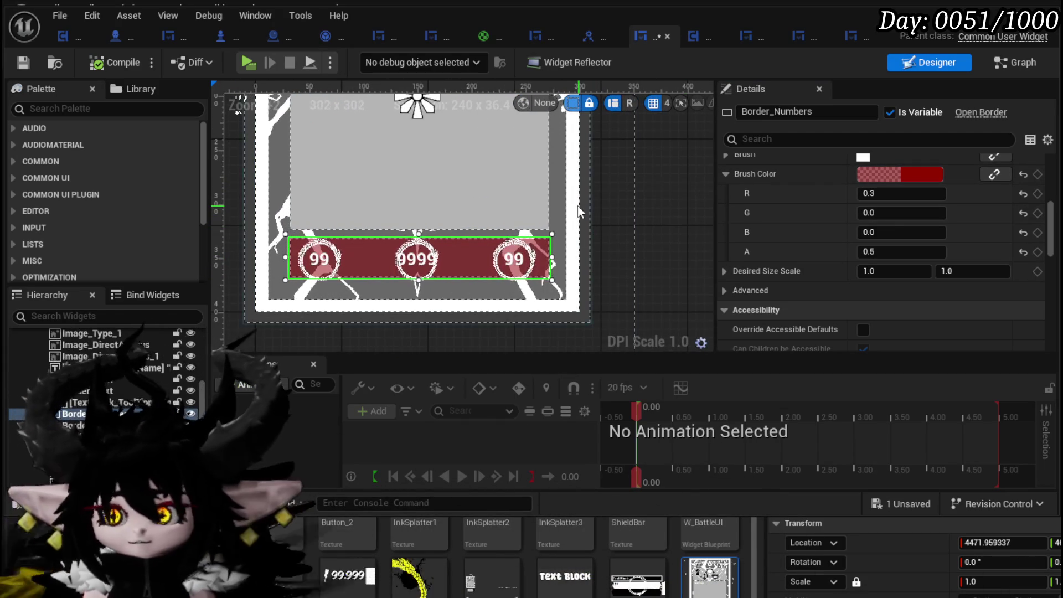
key("ctrl+z")
key("ctrl+z")
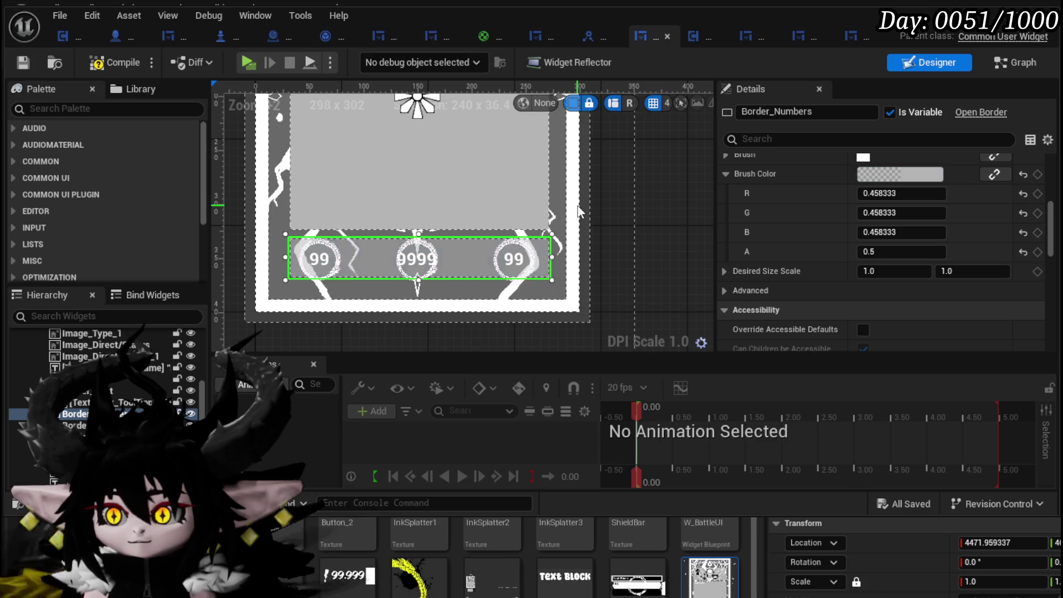
left_click(22, 64)
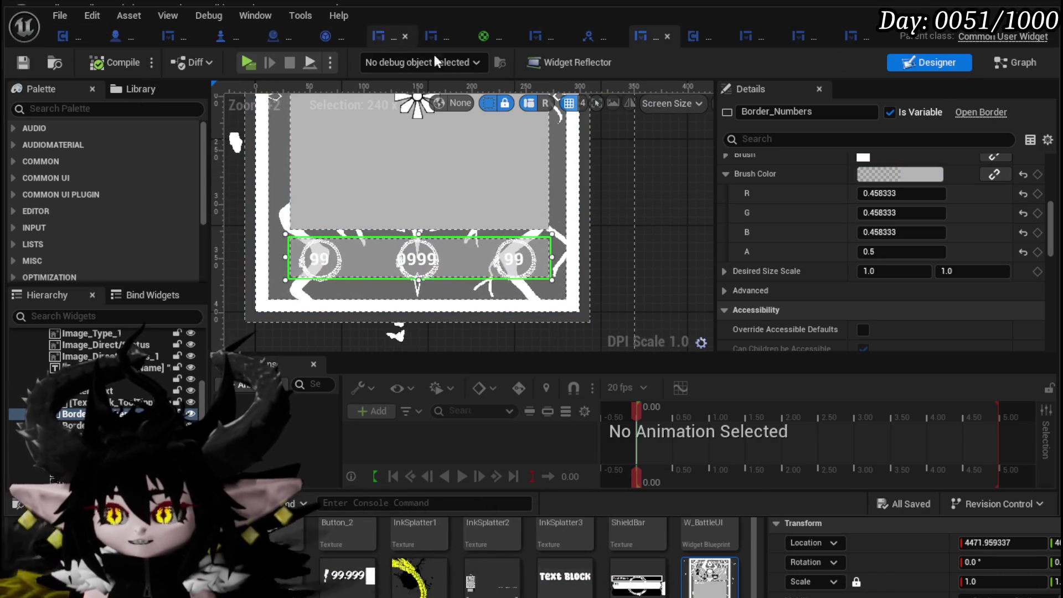
left_click(1004, 60)
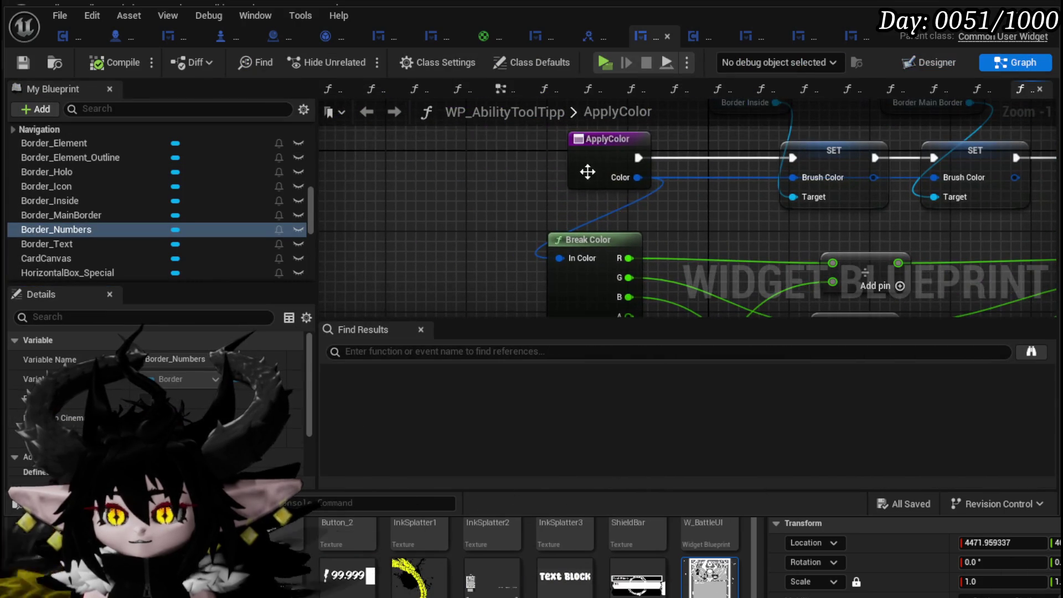
Duplicate Break Color on the incoming Color and add a Divide on its red channel.
left_click_drag(594, 173, 363, 168)
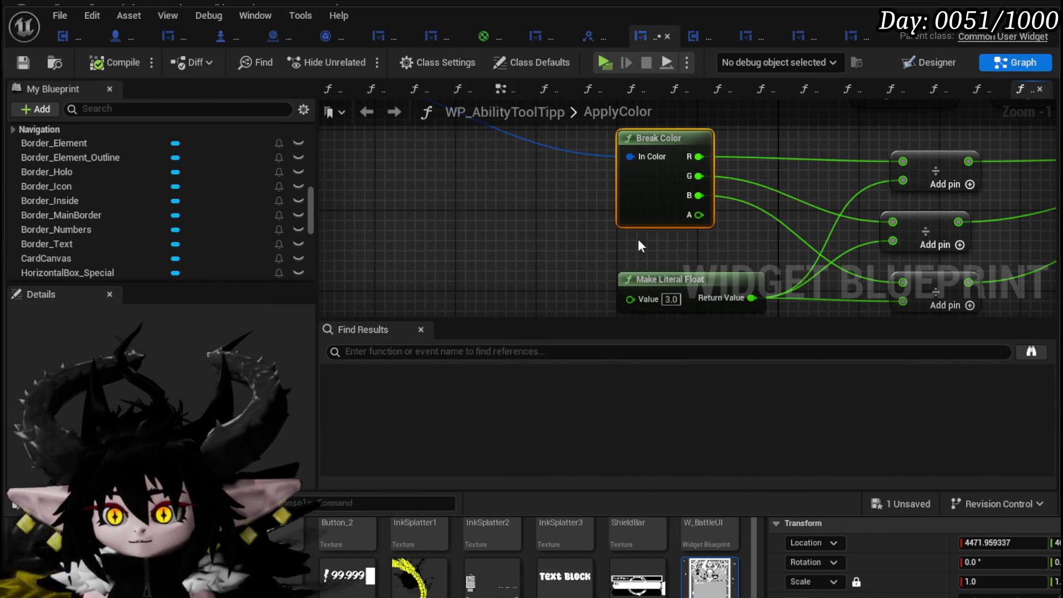
key("ctrl+d")
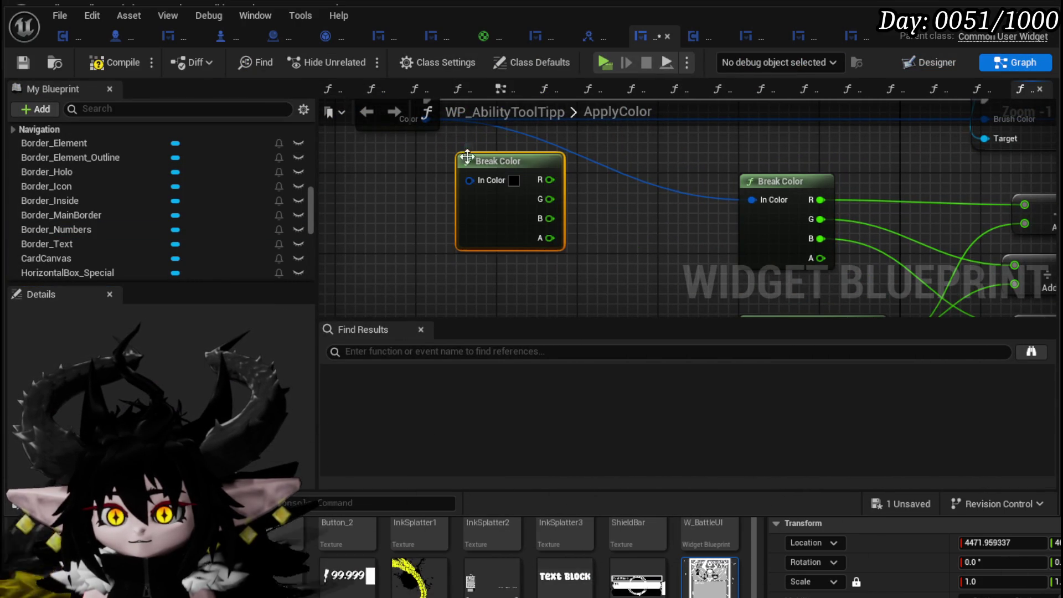
left_click_drag(395, 154, 438, 214)
left_click_drag(515, 216, 566, 215)
type("/")
left_click(609, 300)
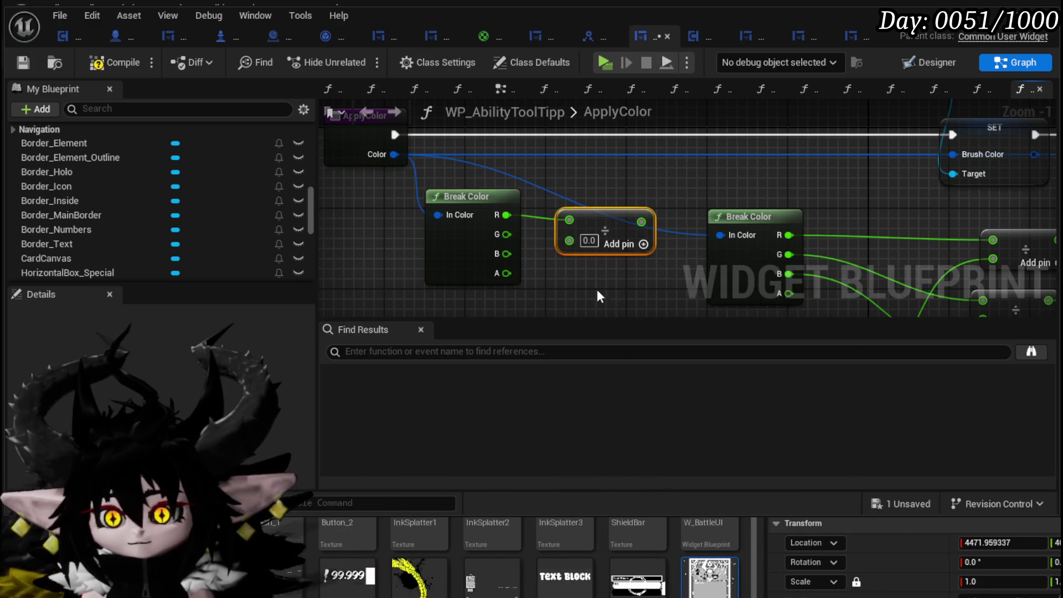
Arrange the Divide nodes and connect the green and blue channels to them.
mouse_move(507, 241)
left_mouse_down()
mouse_move(579, 249)
mouse_move(595, 276)
left_mouse_up()
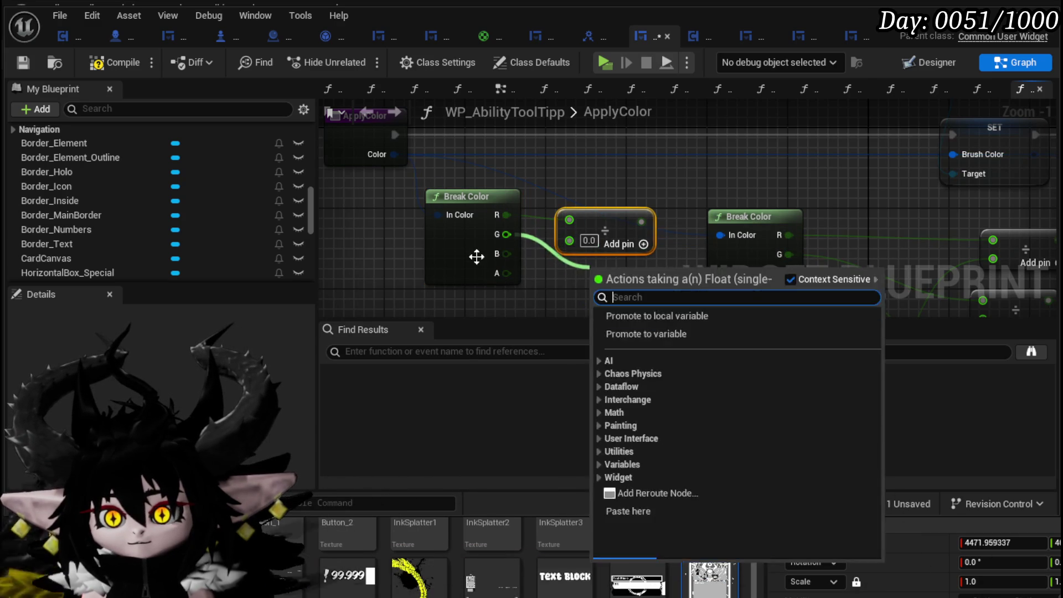
left_click_drag(477, 254, 509, 252)
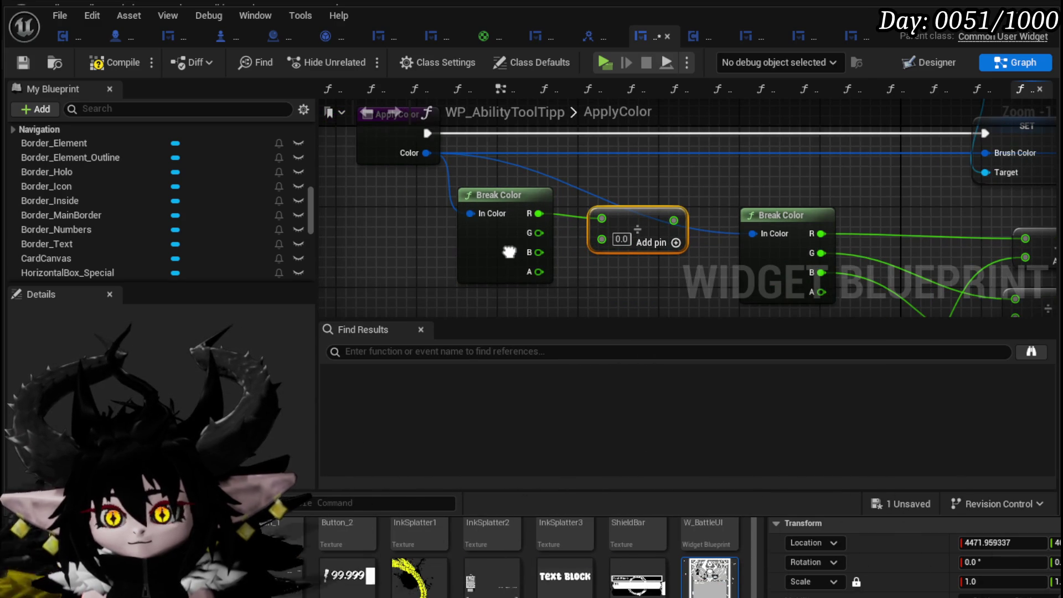
mouse_move(508, 252)
left_mouse_down()
mouse_move(572, 244)
mouse_move(565, 218)
mouse_move(465, 208)
mouse_move(481, 199)
left_mouse_up()
left_click_drag(698, 185, 617, 175)
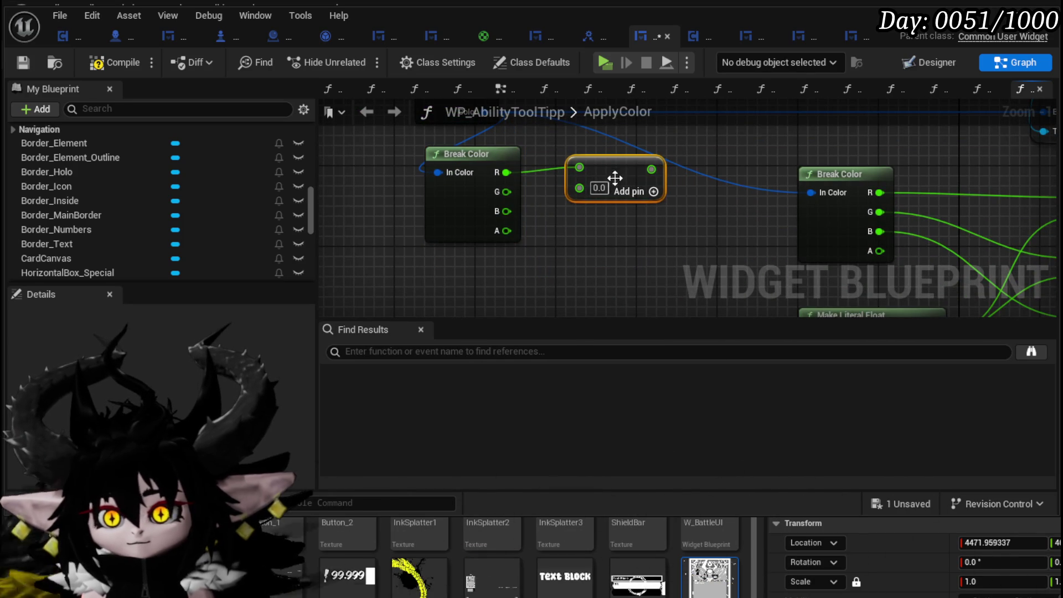
left_click_drag(625, 231, 616, 223)
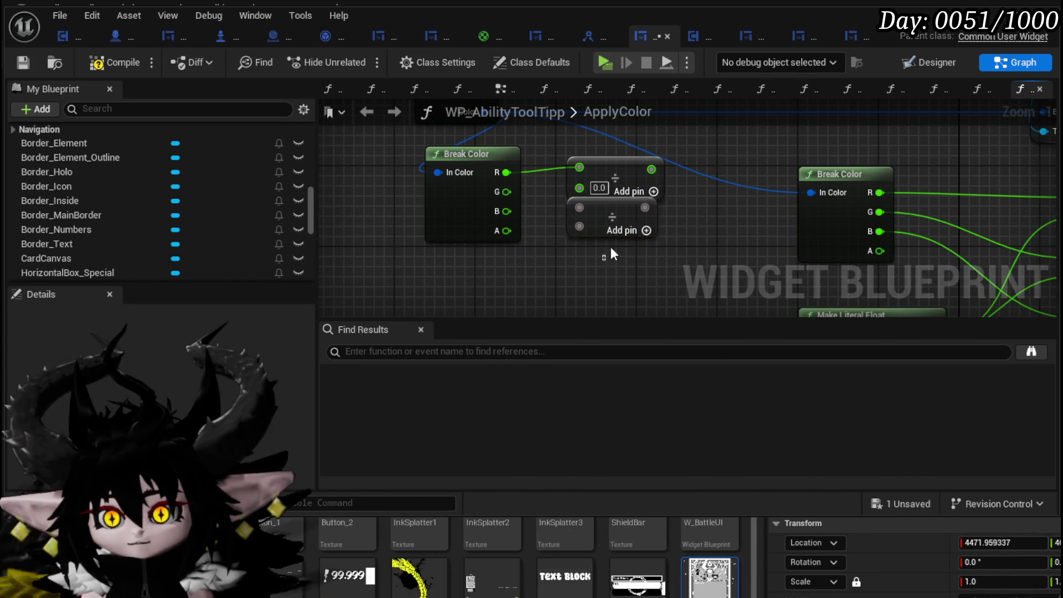
left_click_drag(506, 191, 578, 207)
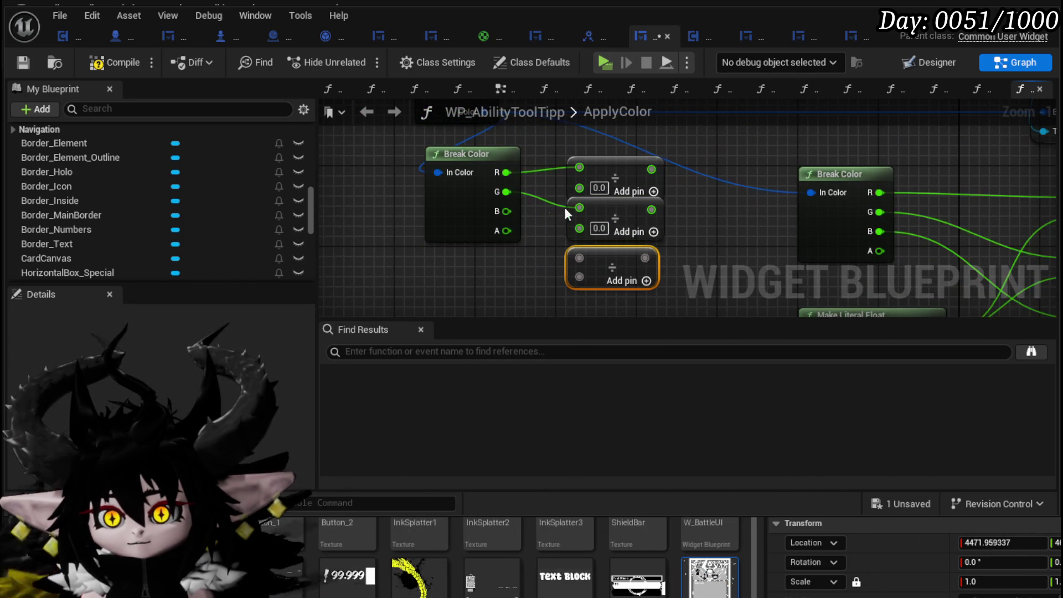
left_click_drag(508, 214, 580, 259)
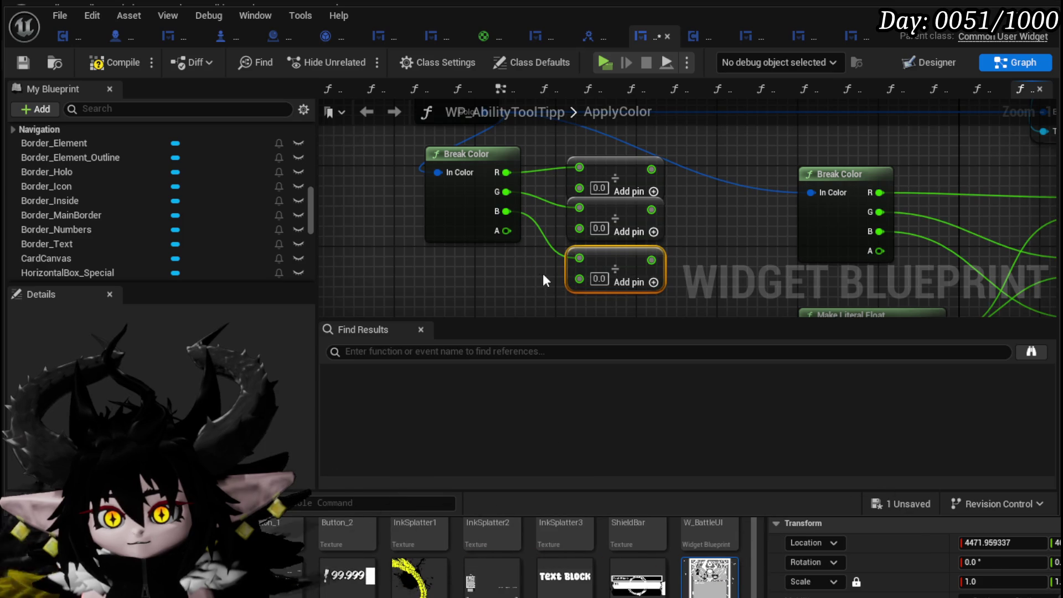
Set the Divide nodes' divisors to 2.0.
left_click(601, 277)
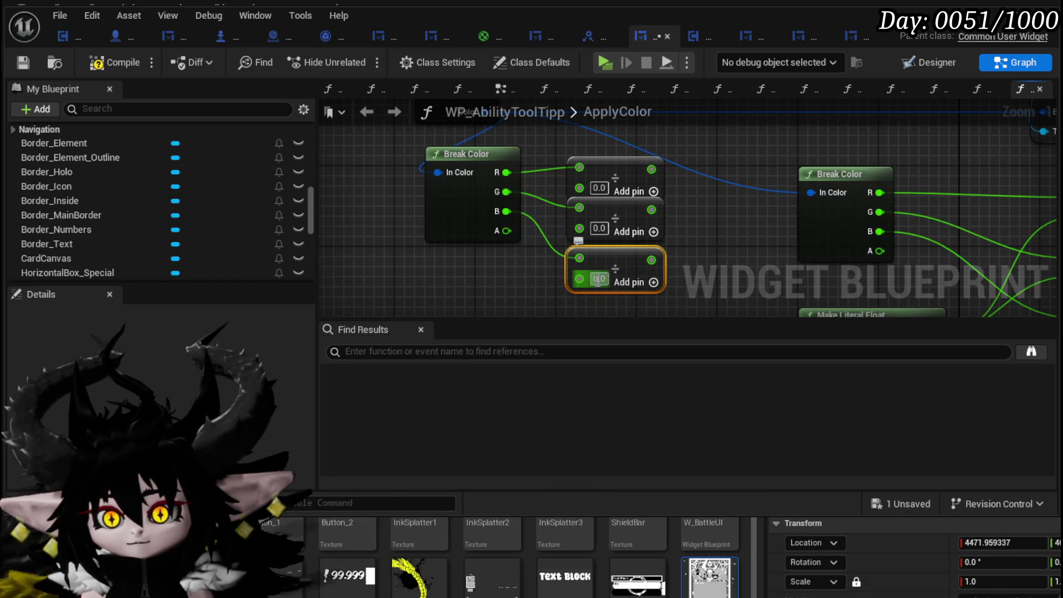
type("2")
left_click(599, 187)
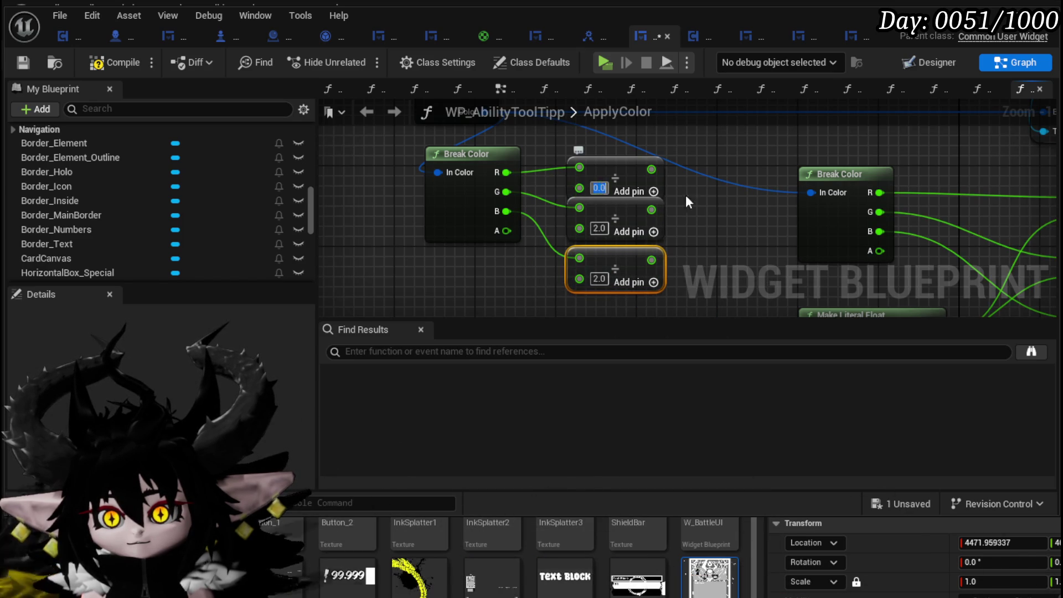
type("2")
scroll(571, 237, "down", 2)
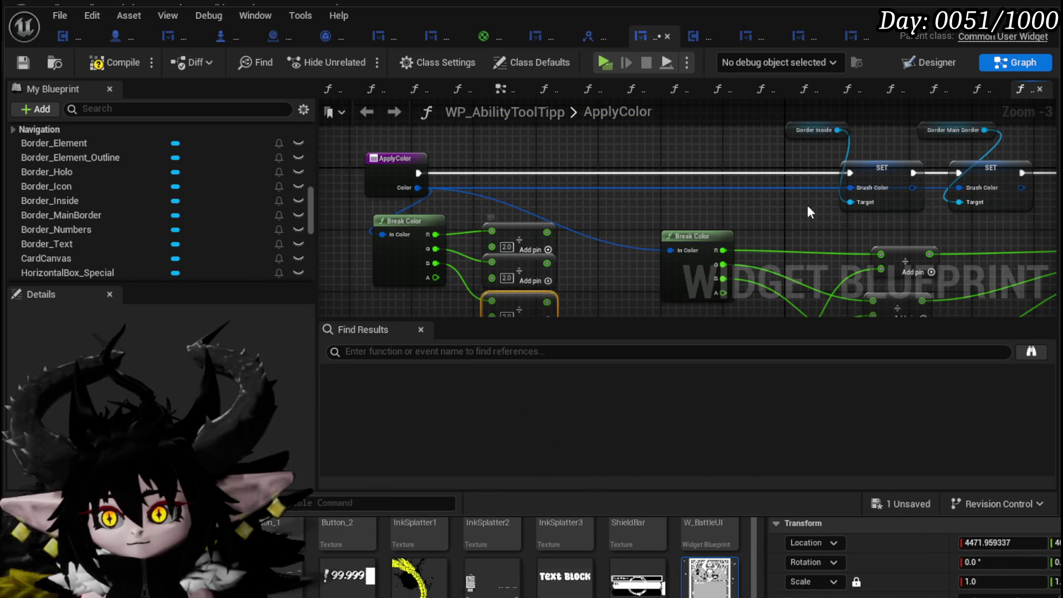
mouse_move(850, 191)
left_mouse_down()
mouse_move(728, 193)
mouse_move(719, 181)
left_mouse_up()
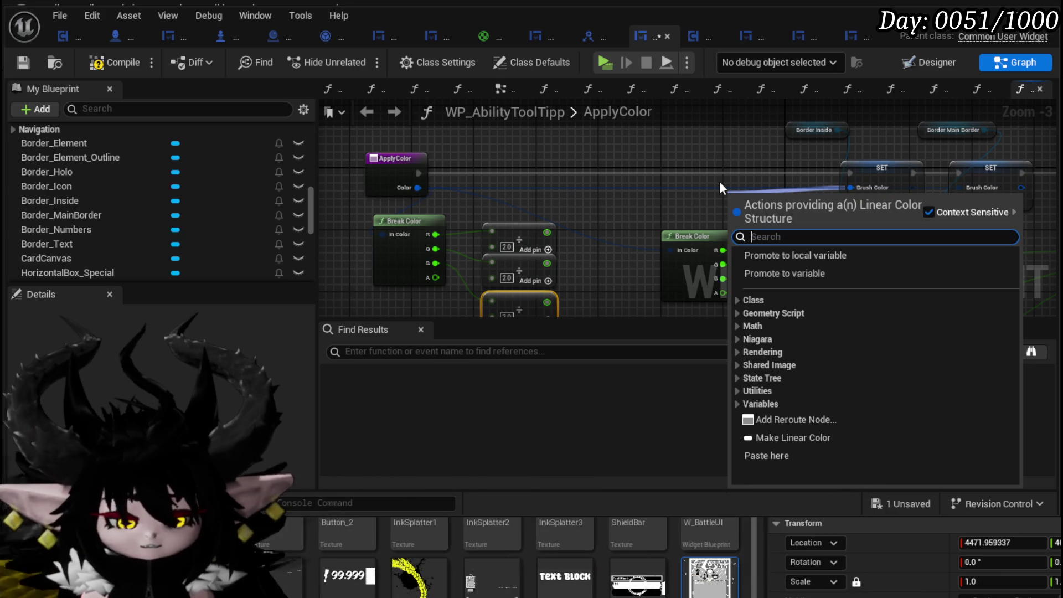
Add a Make Color for the brush colour and wire the halved channels into R, G and B.
type("make")
left_click(793, 281)
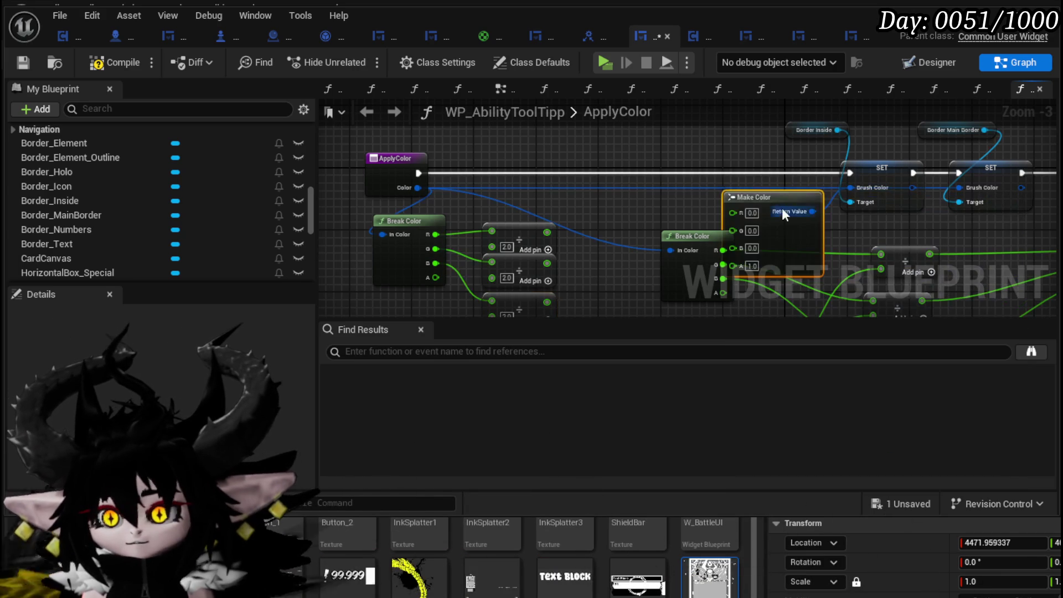
left_click_drag(775, 191, 660, 139)
left_click_drag(547, 231, 617, 148)
left_click_drag(547, 263, 616, 165)
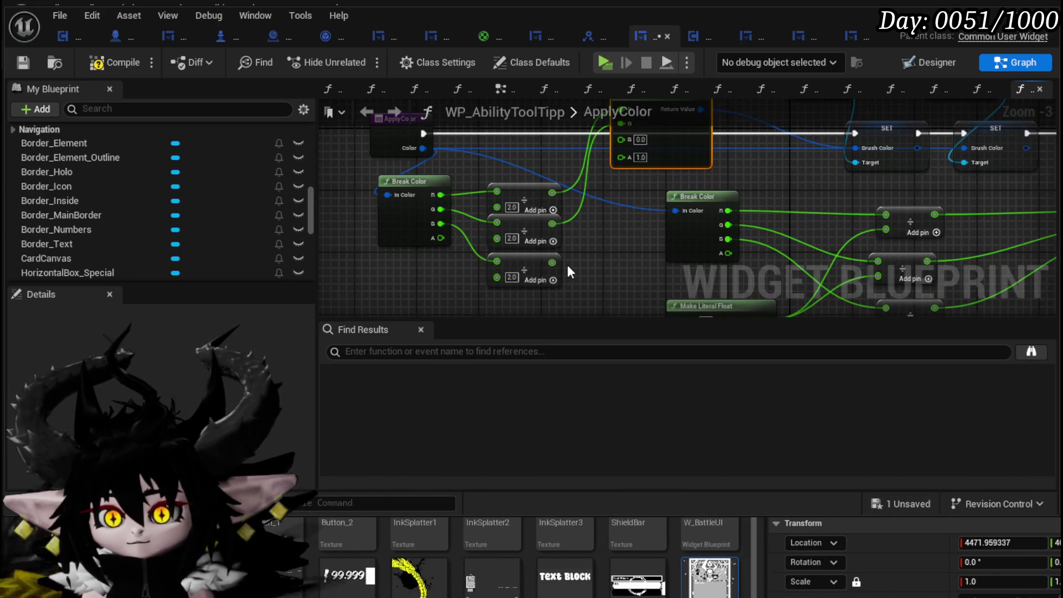
left_click_drag(547, 259, 549, 258)
left_click(592, 230)
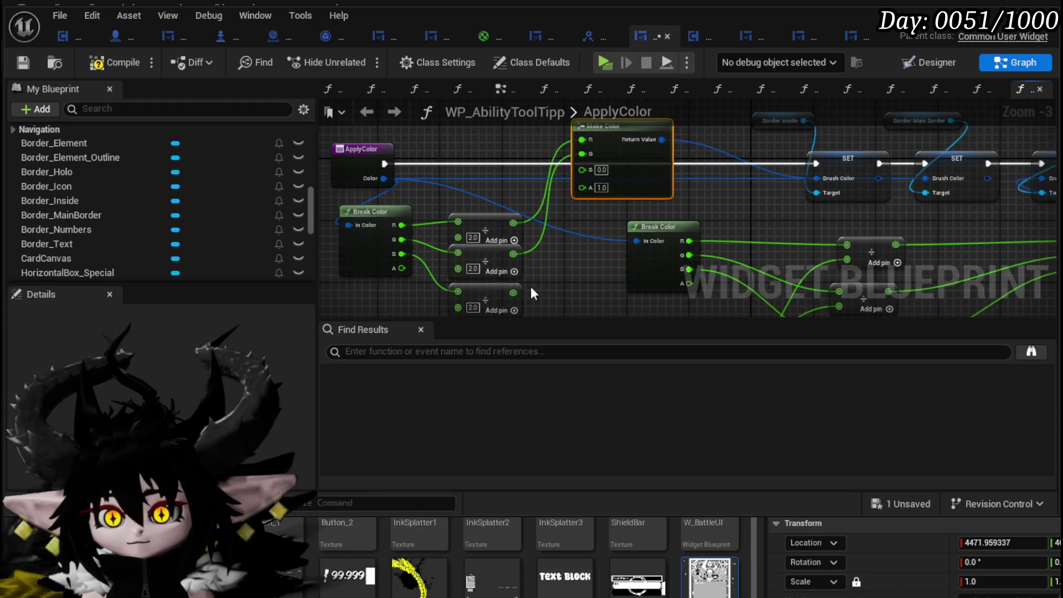
mouse_move(584, 170)
left_mouse_down()
mouse_move(612, 183)
mouse_move(630, 210)
left_mouse_up()
scroll(630, 210, "down", 2)
scroll(482, 204, "up", 2)
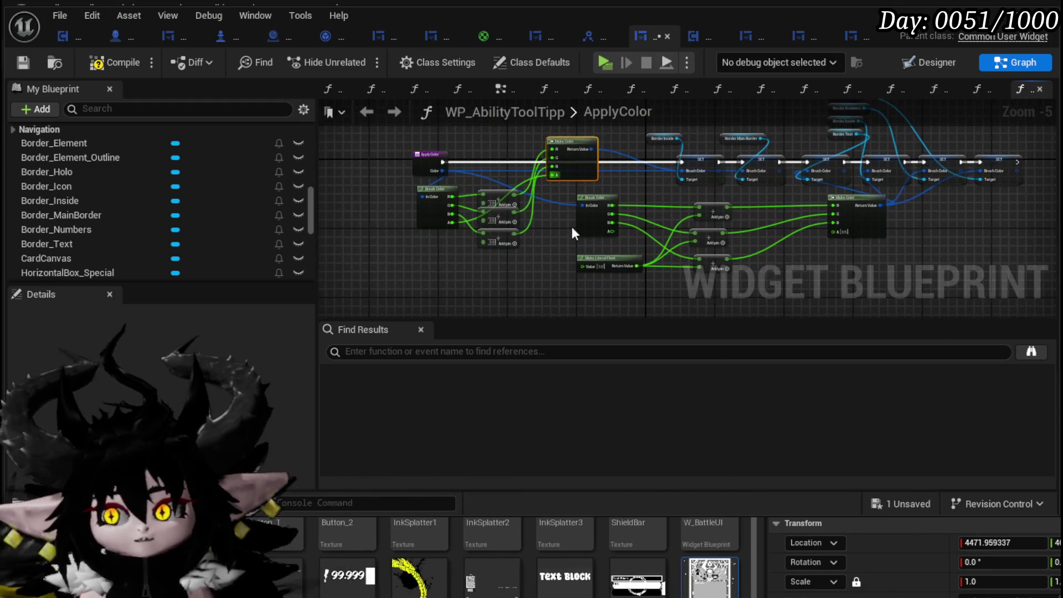
Paste a shared literal float into the divides' divisor pins and save the blueprint.
left_click(593, 256)
left_click_drag(547, 252, 606, 247)
key("ctrl+v")
left_click_drag(509, 168, 508, 158)
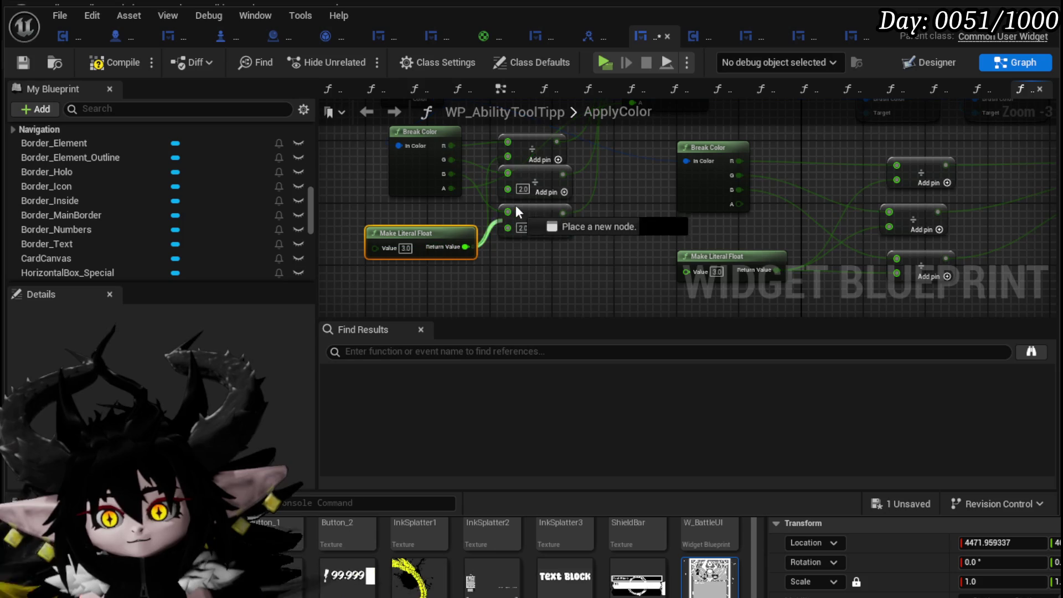
left_click_drag(469, 247, 508, 227)
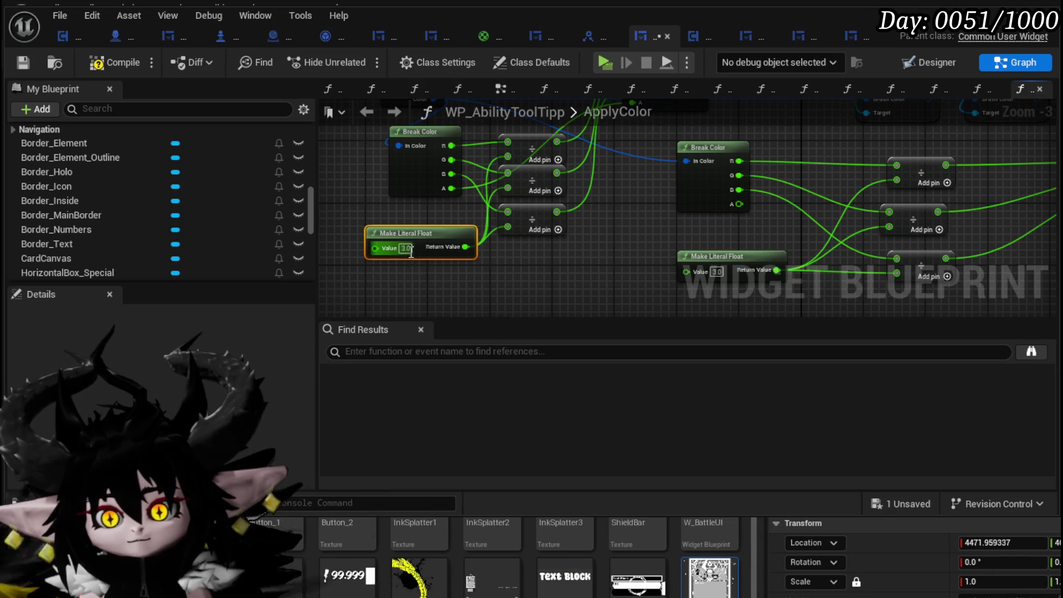
left_click(23, 62)
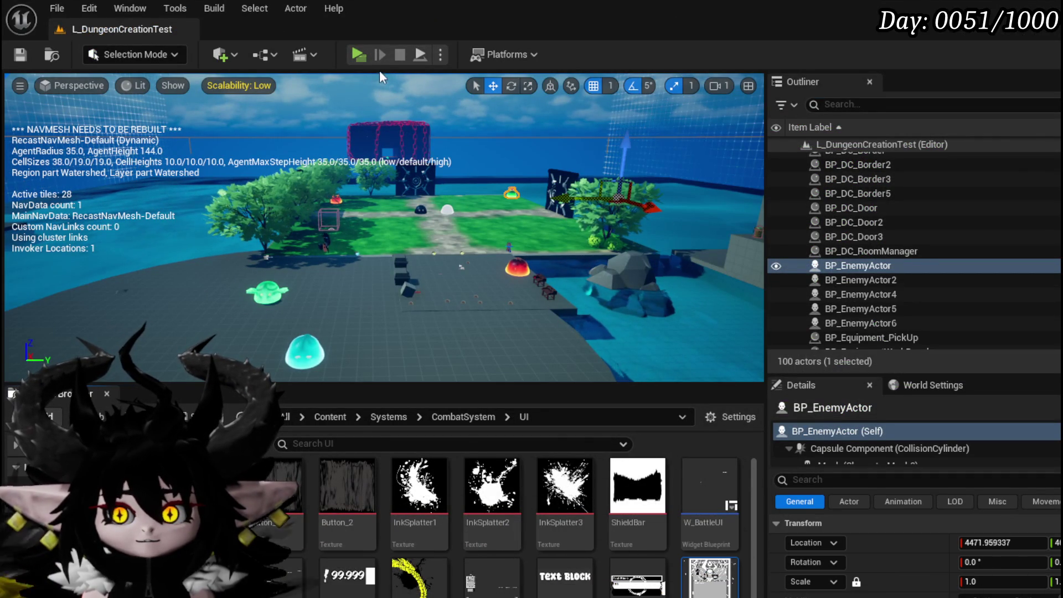
left_click(356, 54)
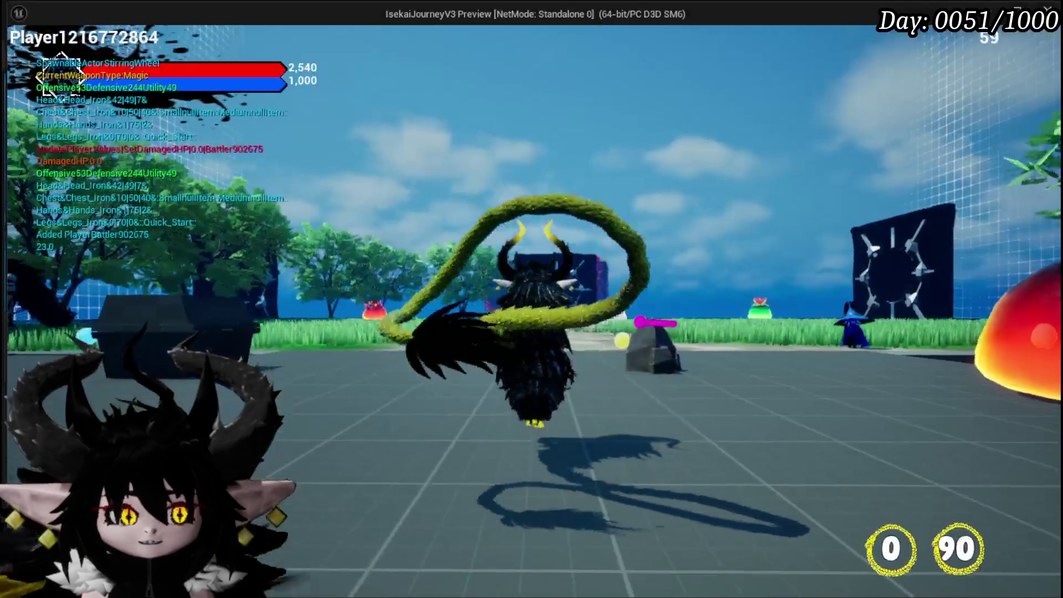
key("w")
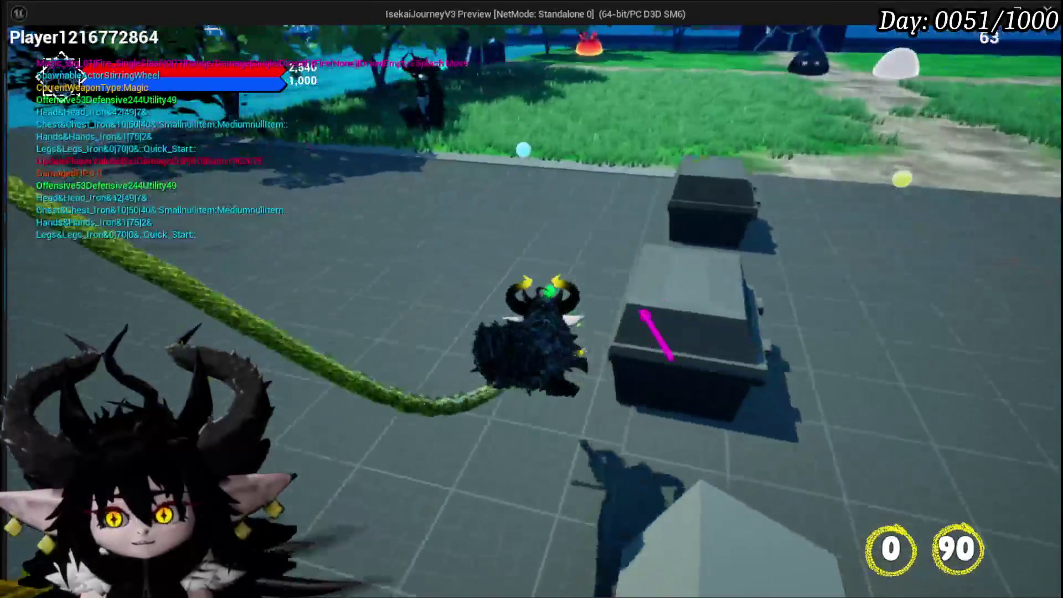
key("Escape")
left_click(805, 364)
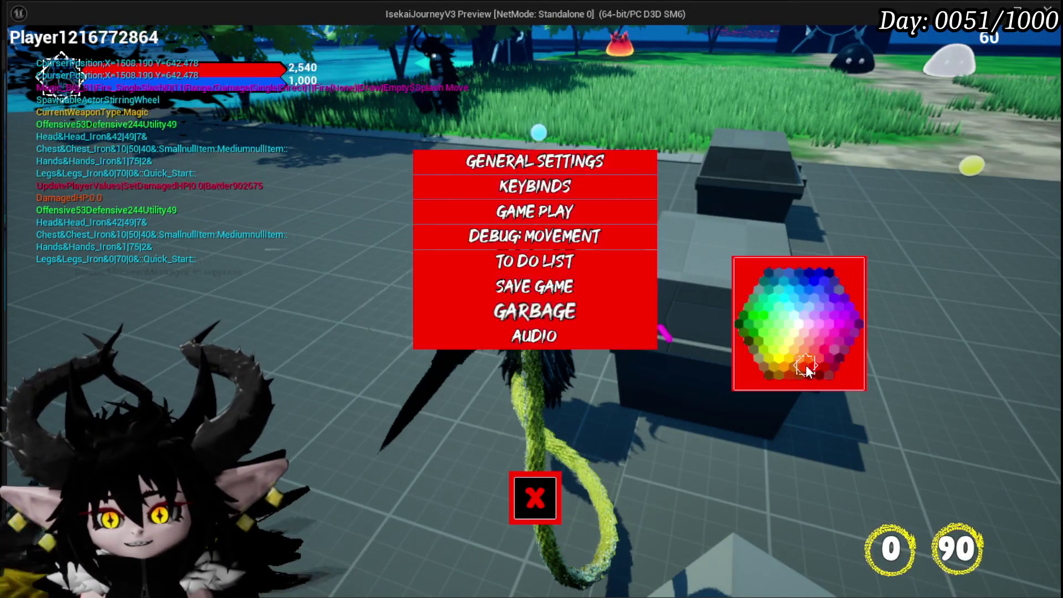
left_click(557, 489)
key("w")
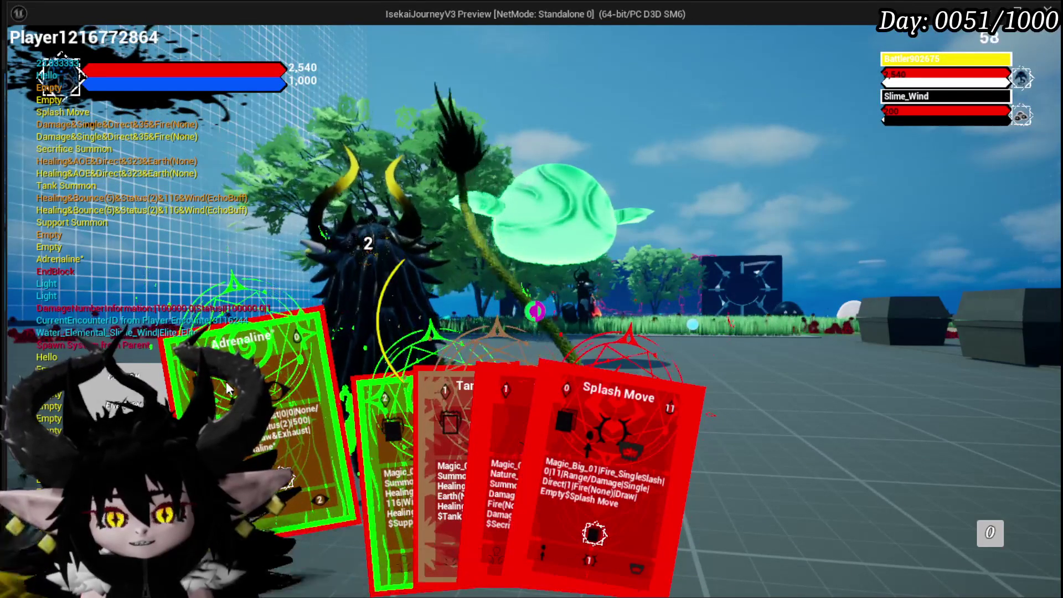
mouse_move(443, 473)
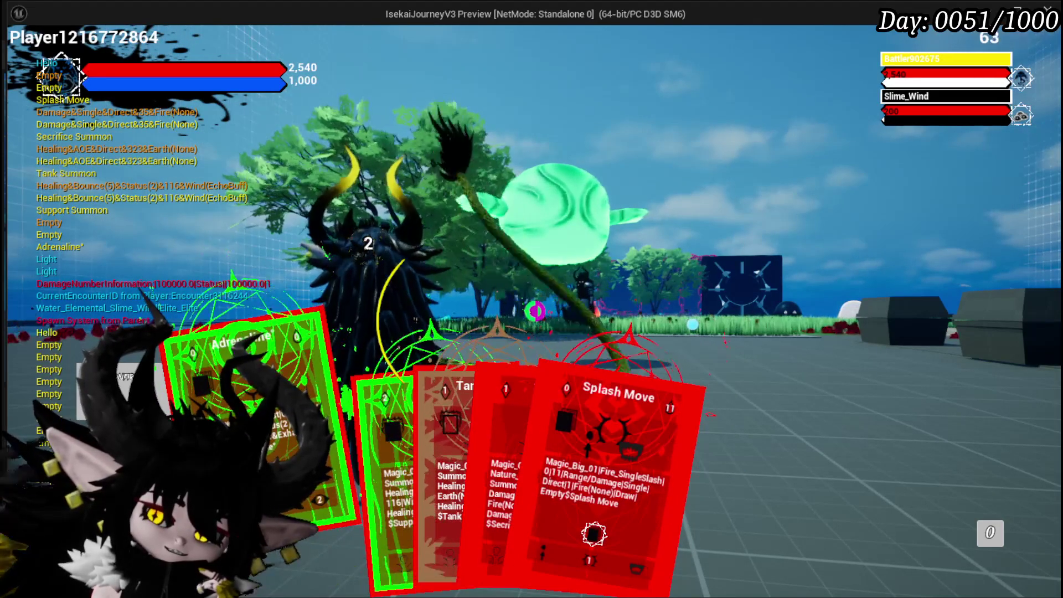
mouse_move(371, 447)
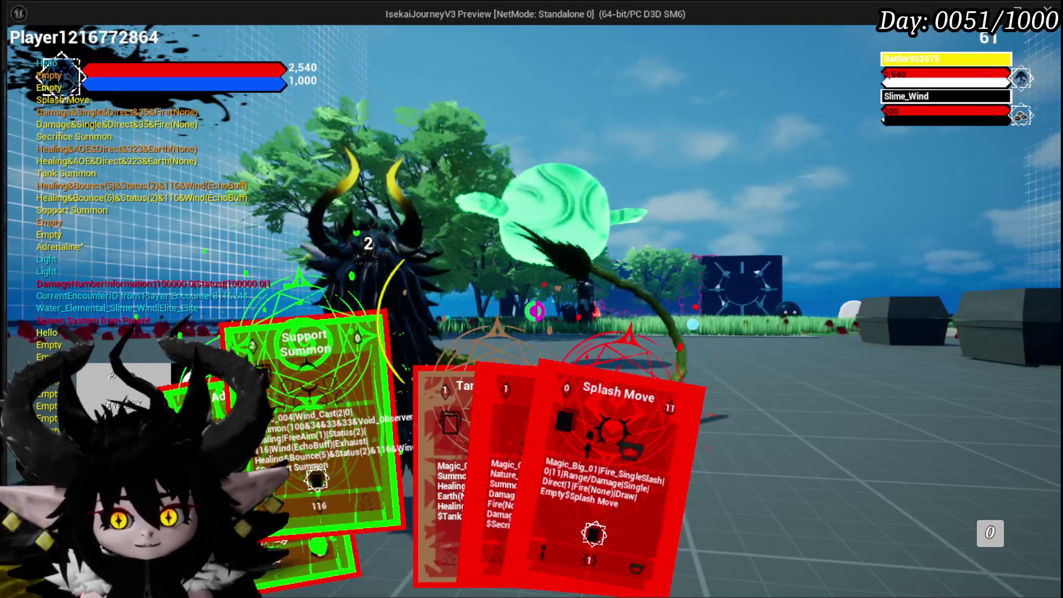
key("Escape")
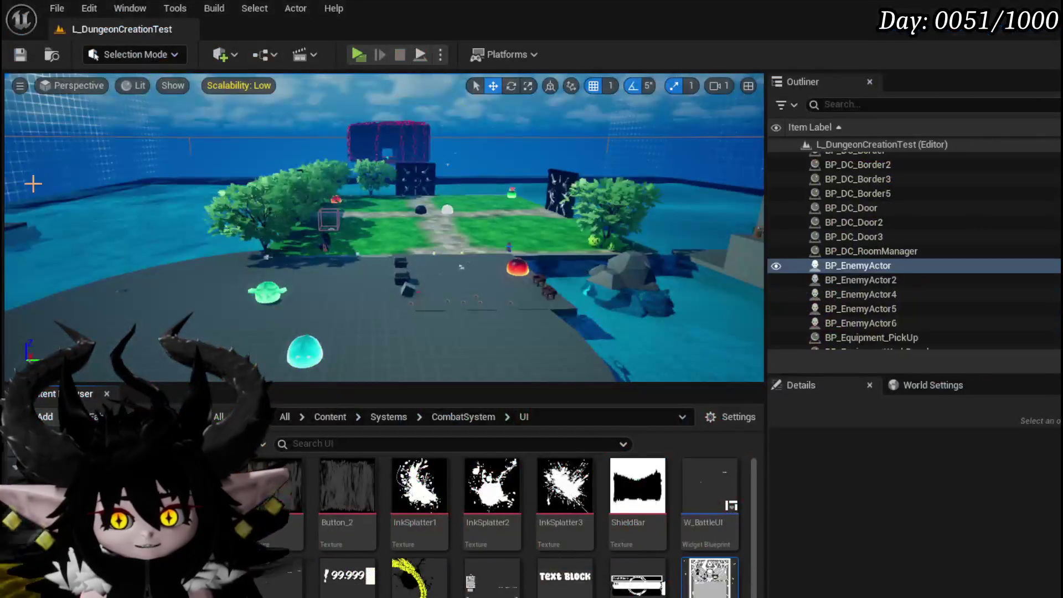
Save all, then set the two Make Literal Float divisors to 3.0 and 10.0.
key("ctrl+s")
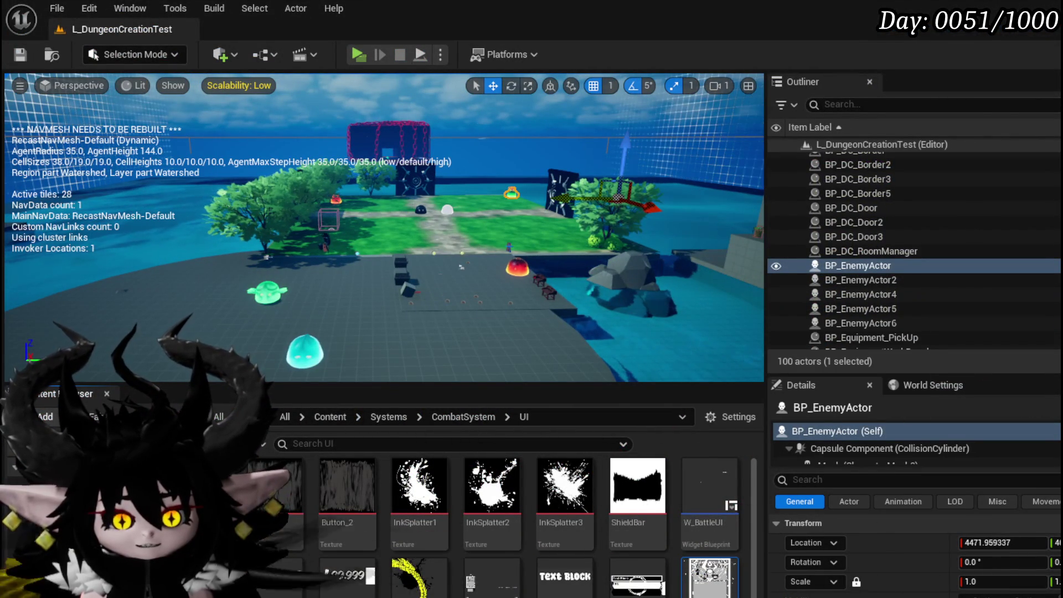
key("alt+Tab")
left_click_drag(541, 235, 602, 230)
scroll(465, 269, "up", 3)
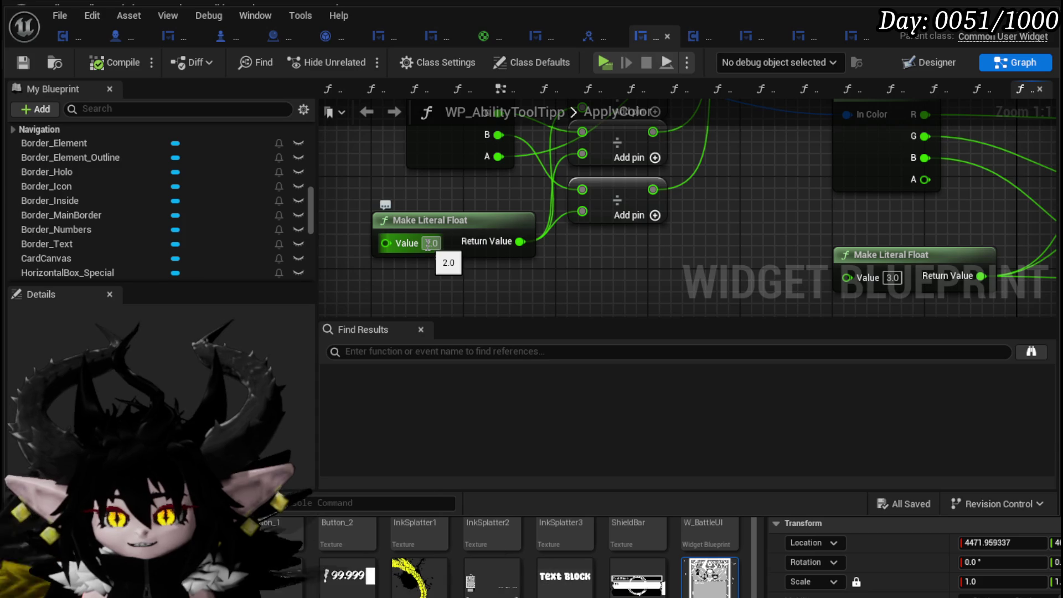
type("3")
key("Return")
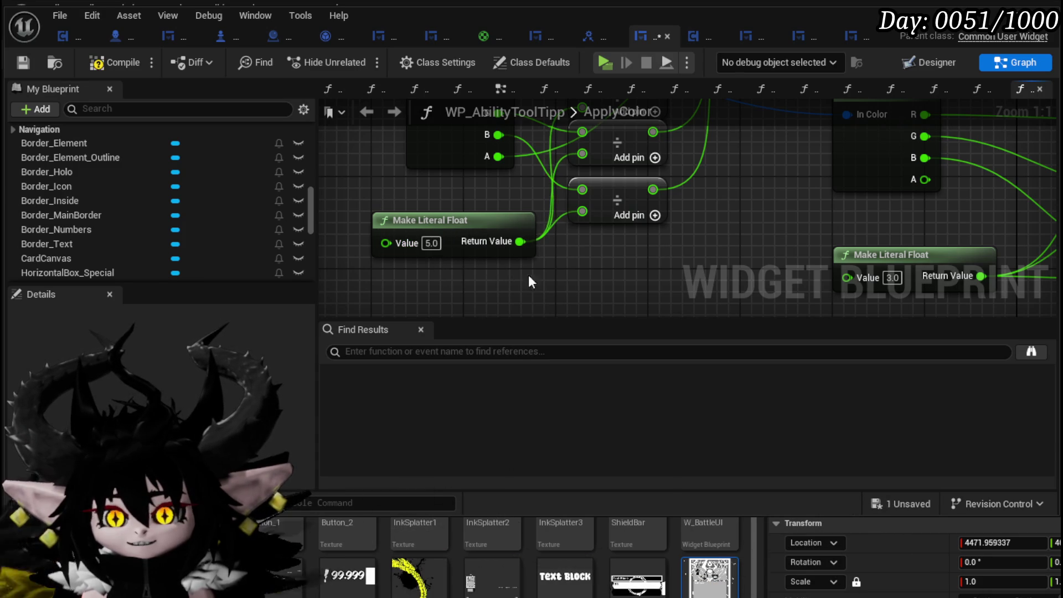
scroll(511, 273, "down", 1)
scroll(457, 212, "up", 1)
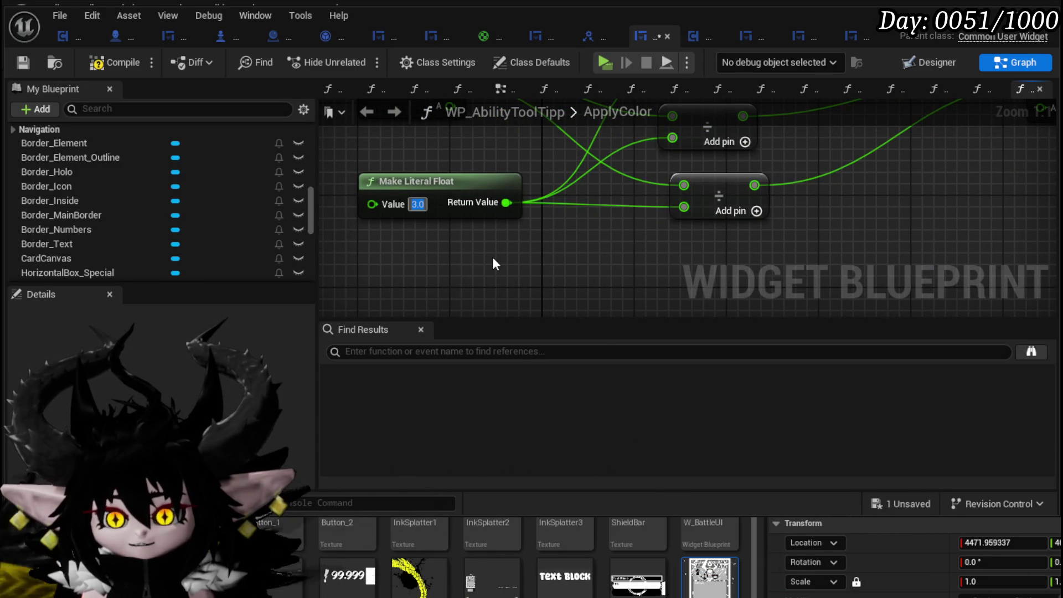
type("10")
key("Return")
scroll(493, 263, "down", 3)
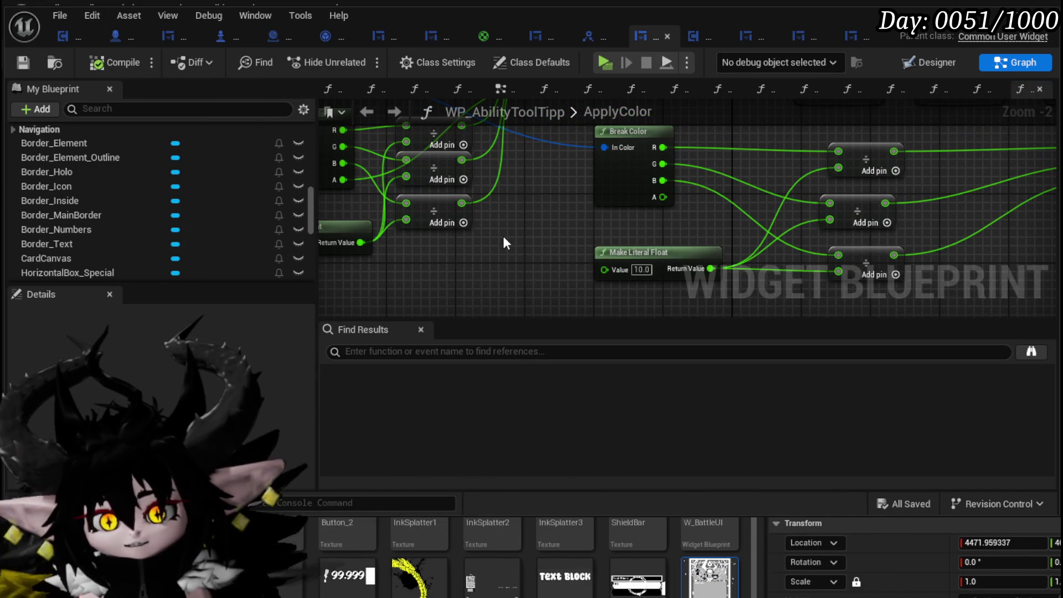
left_click_drag(504, 238, 582, 237)
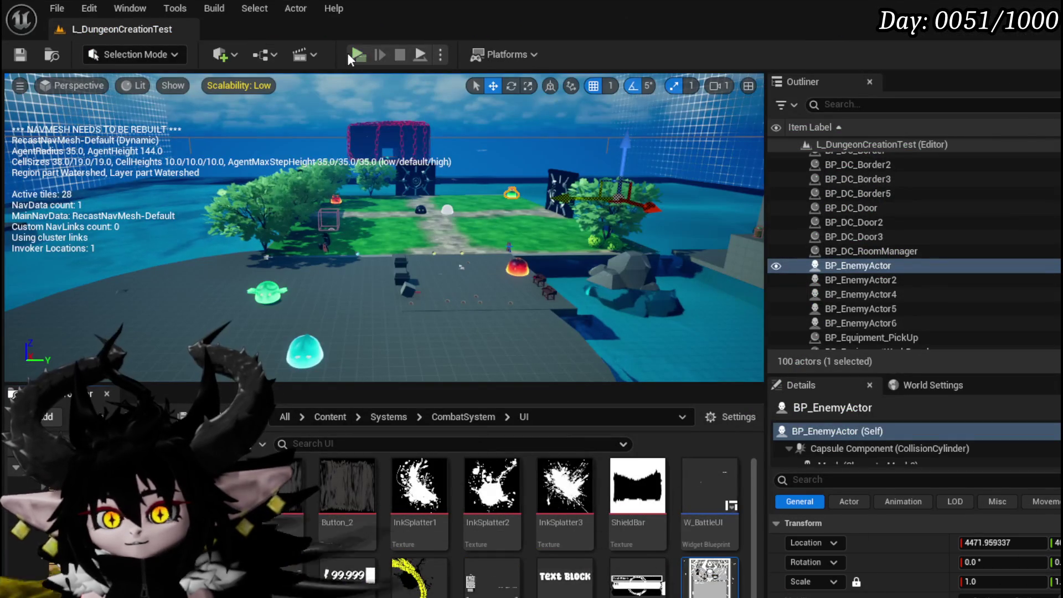
Launch Play In Editor and set the in-game interface colour to green.
left_click(350, 53)
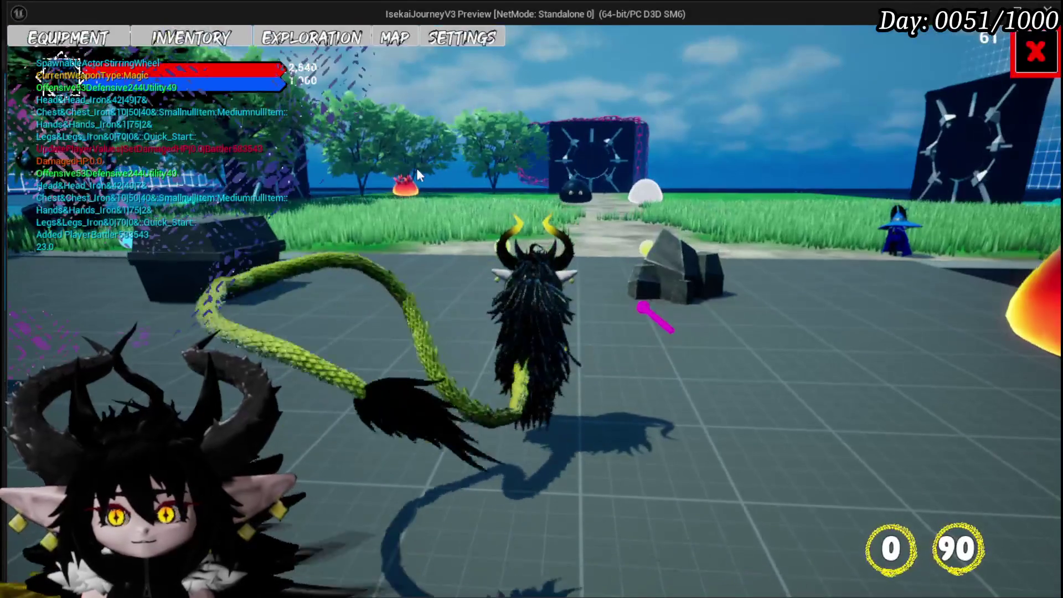
left_click(1028, 49)
key("Escape")
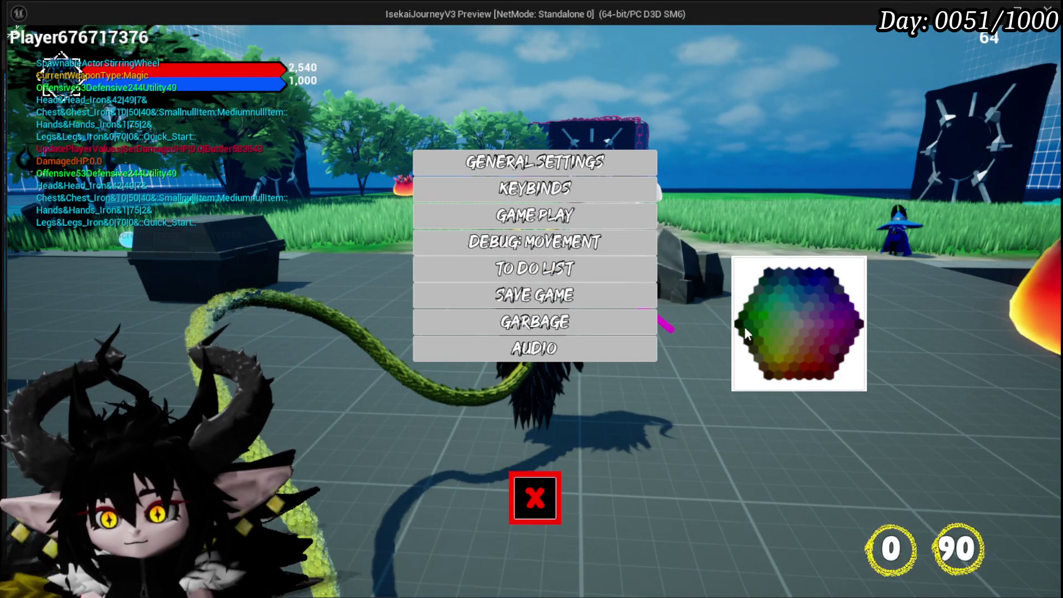
left_click(747, 326)
key("Escape")
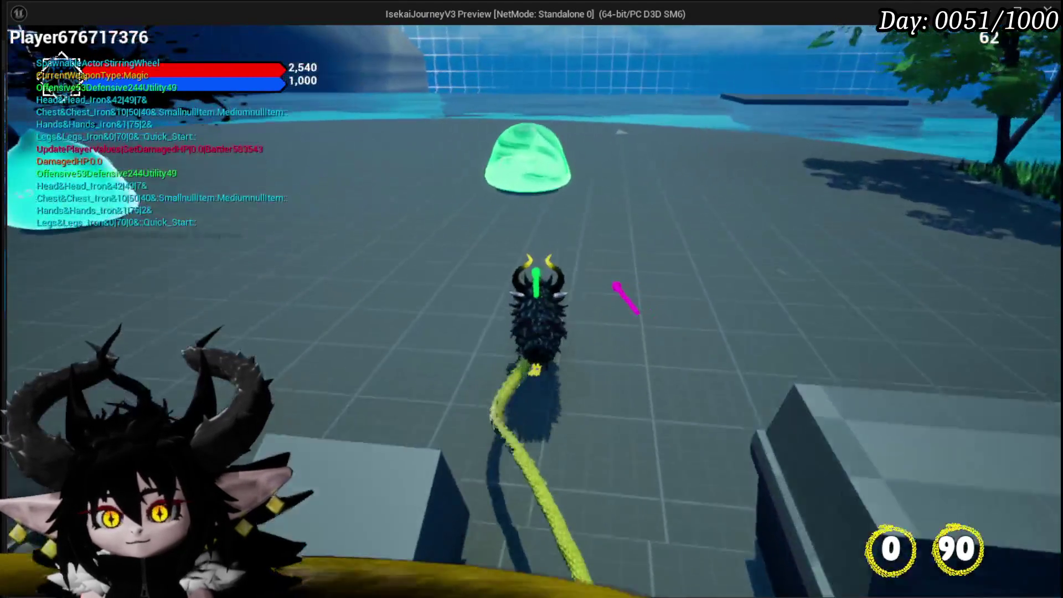
Approach the slime, cast a fire slash, then end the play test and save.
key("w")
left_click(629, 304)
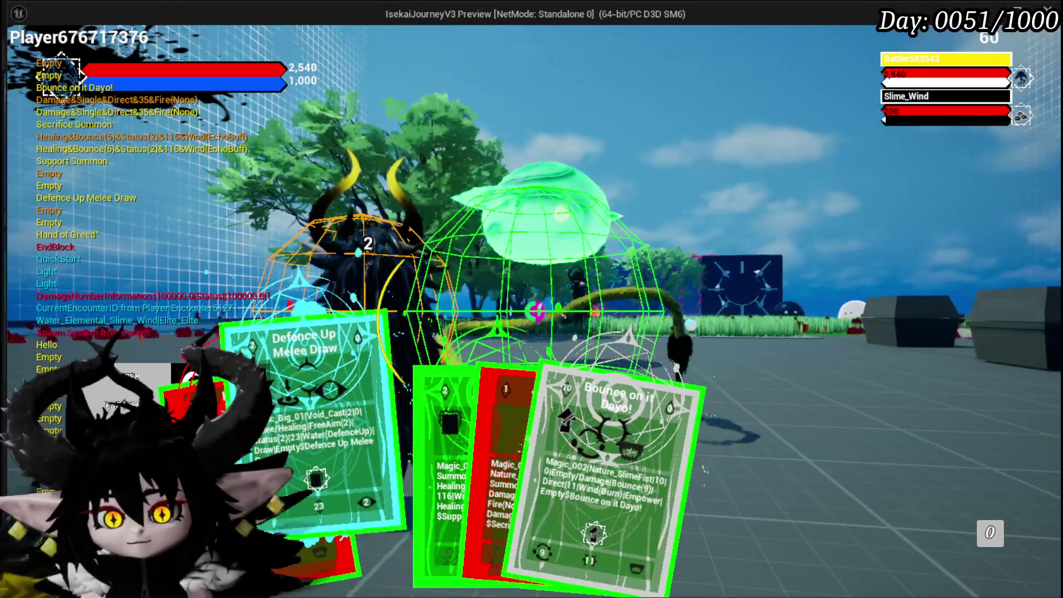
mouse_move(430, 492)
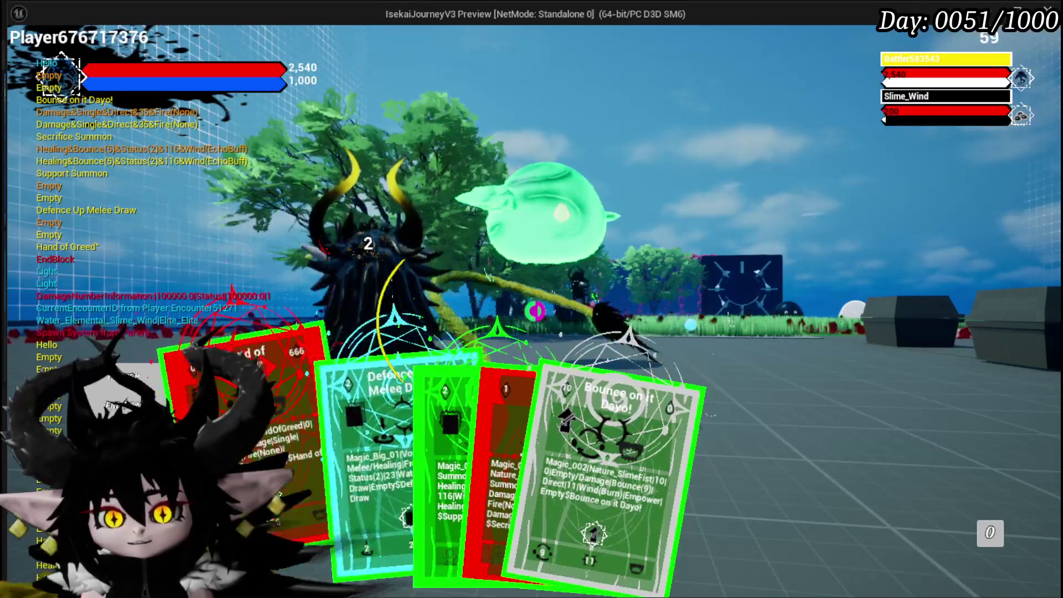
key("Escape")
key("ctrl+s")
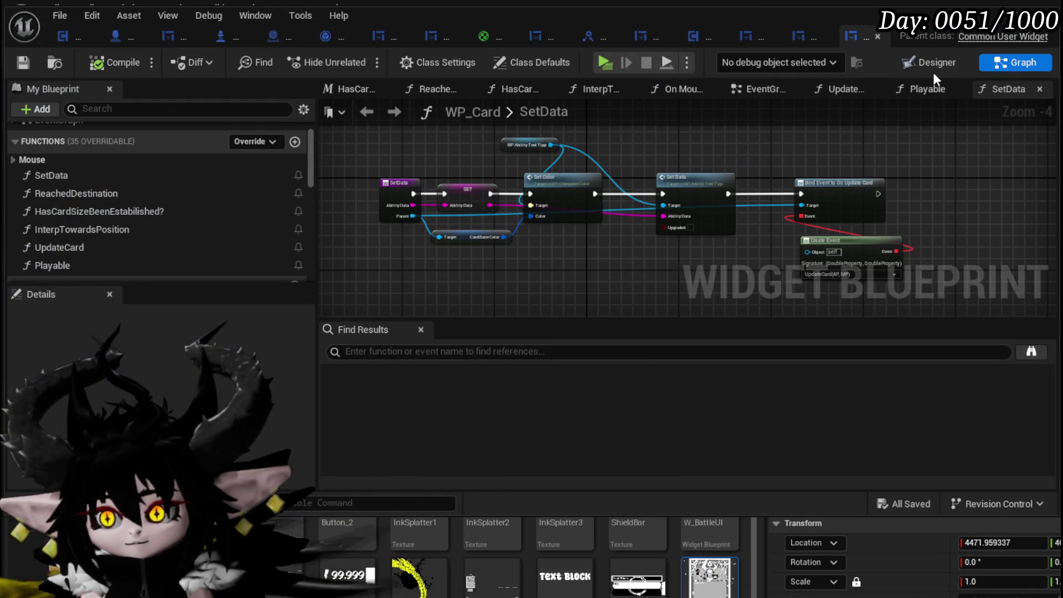
Switch to the card widget's Designer, then reorder the WP_AbilityToolTipp editor.
left_click(931, 65)
left_click_drag(297, 276, 297, 191)
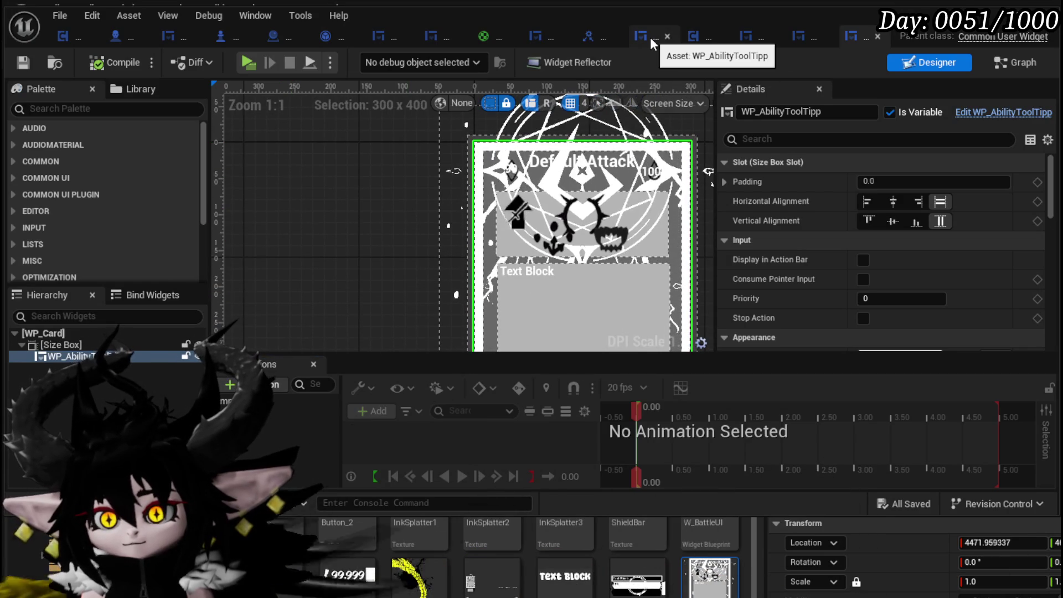
left_click(650, 37)
mouse_move(650, 38)
left_mouse_down()
mouse_move(884, 40)
mouse_move(791, 38)
left_mouse_up()
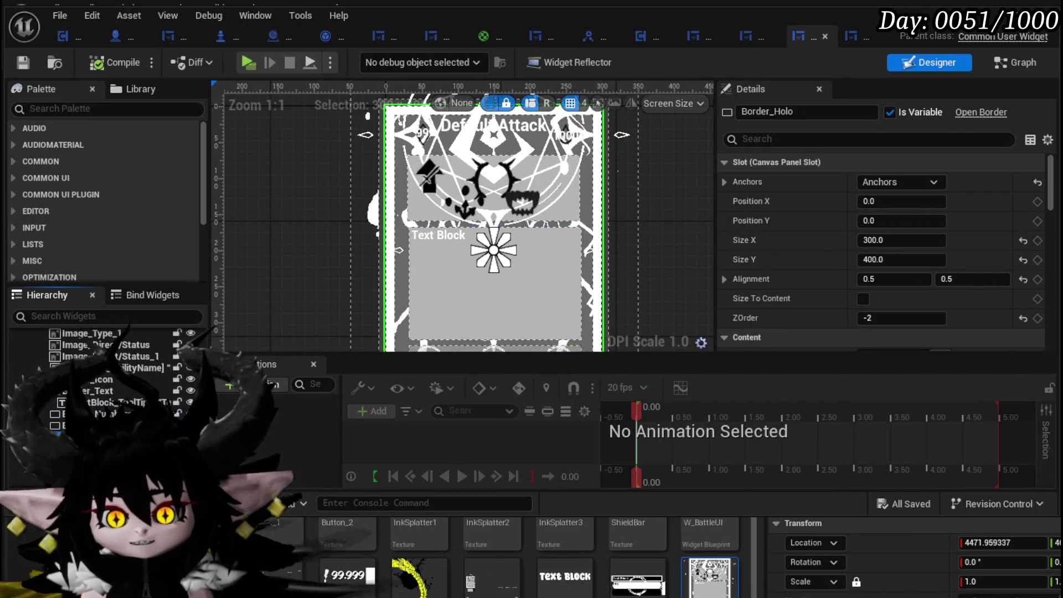
Set Border_Holo's brush colour alpha to 0.7.
scroll(415, 277, "down", 3)
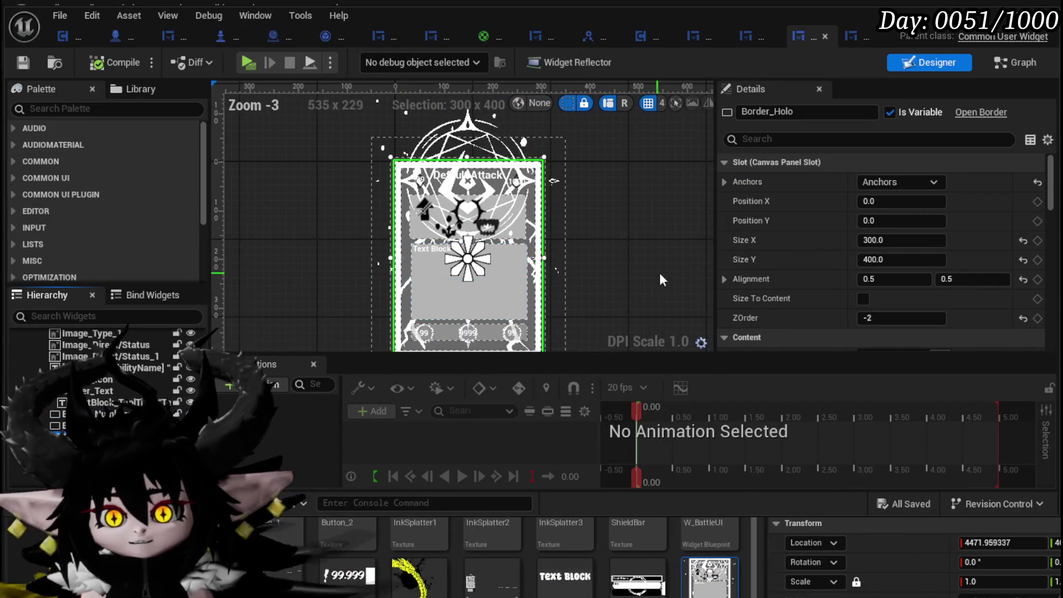
scroll(368, 272, "up", 2)
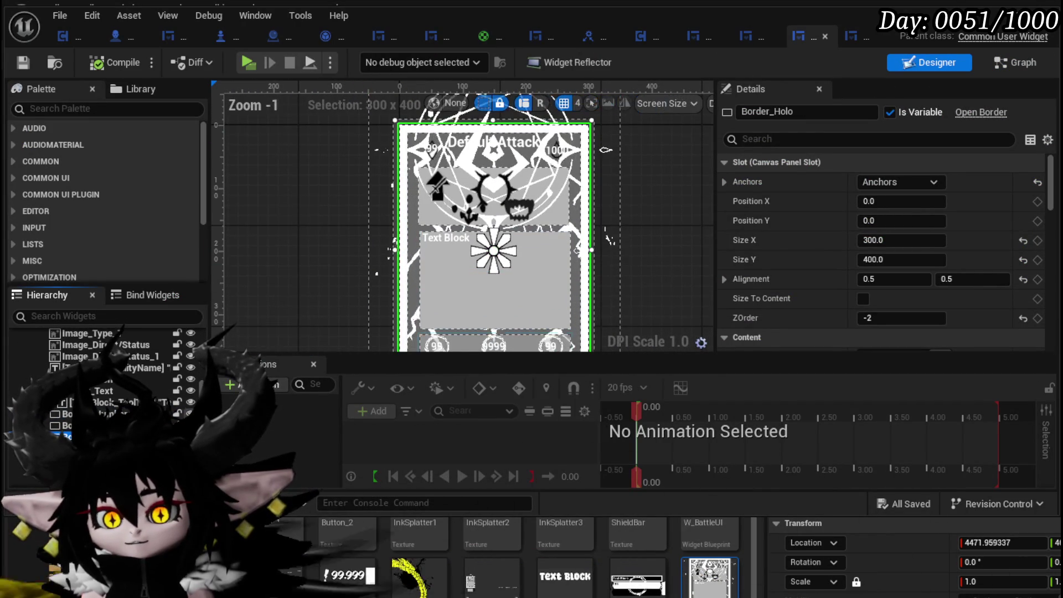
scroll(973, 198, "down", 6)
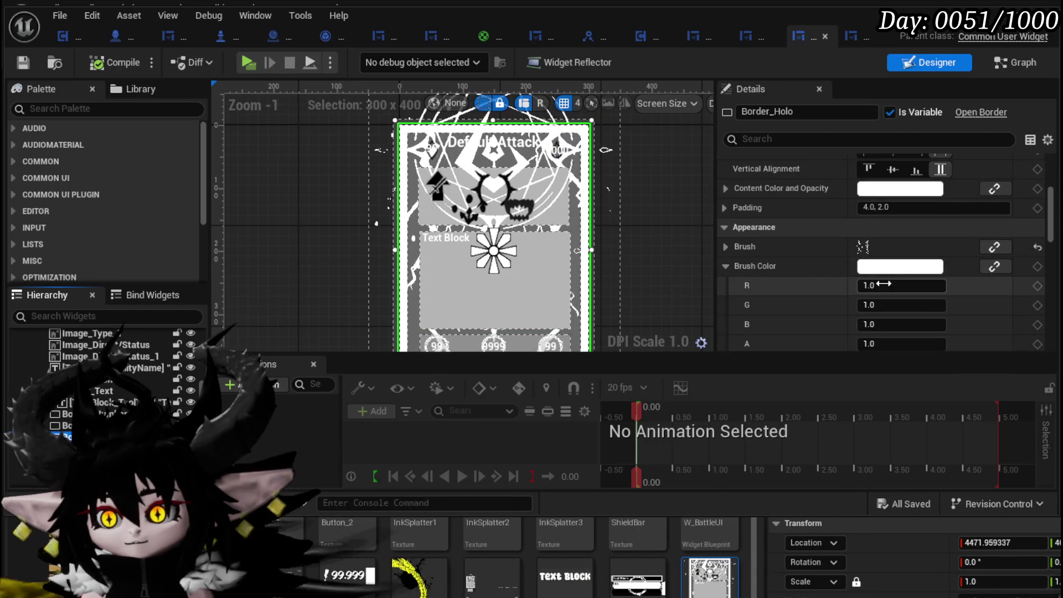
scroll(842, 267, "down", 3)
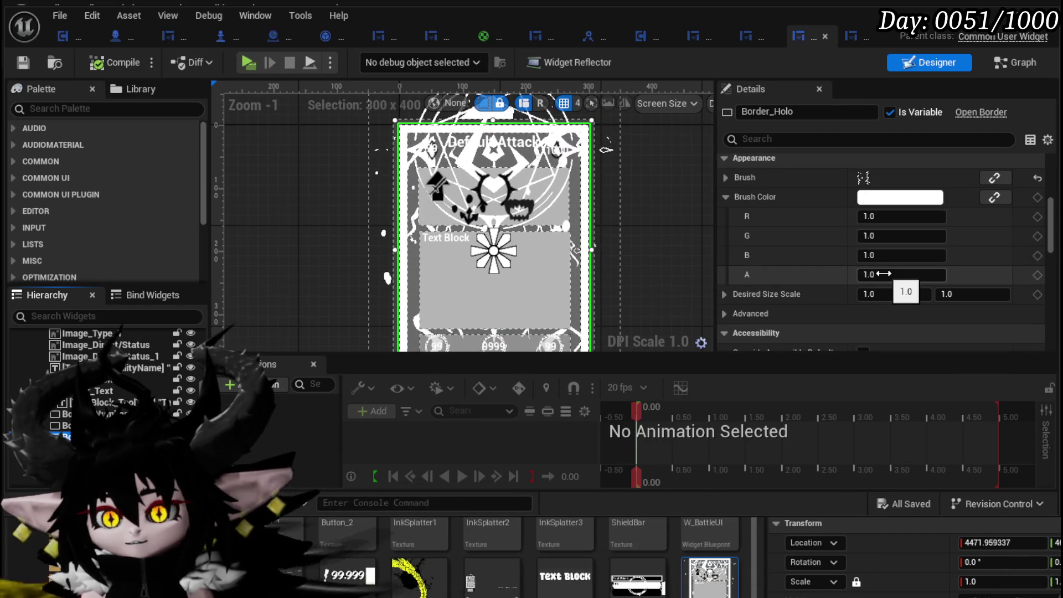
type("0.")
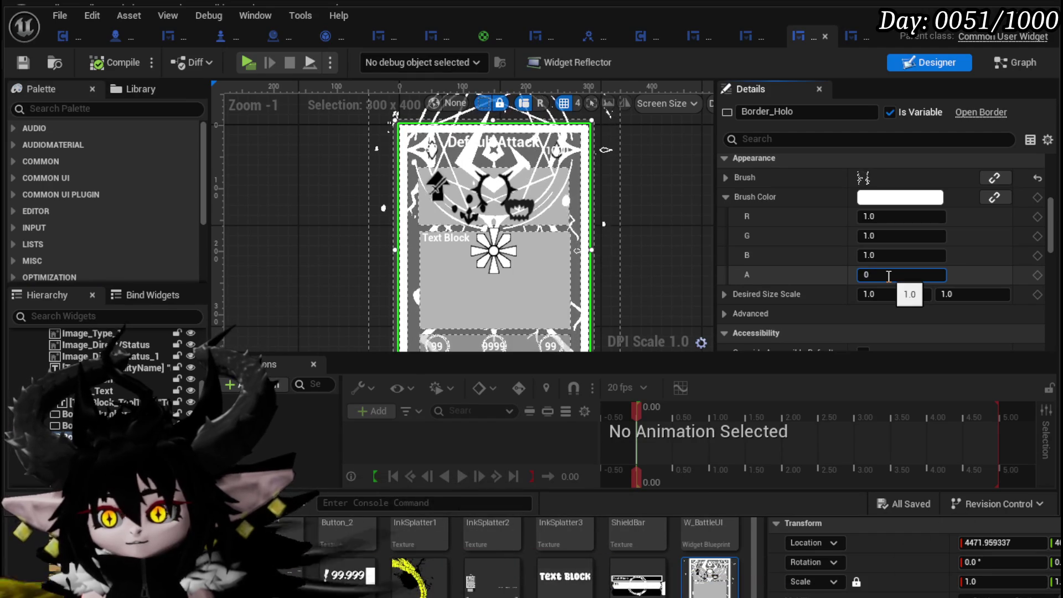
type("7")
key("Return")
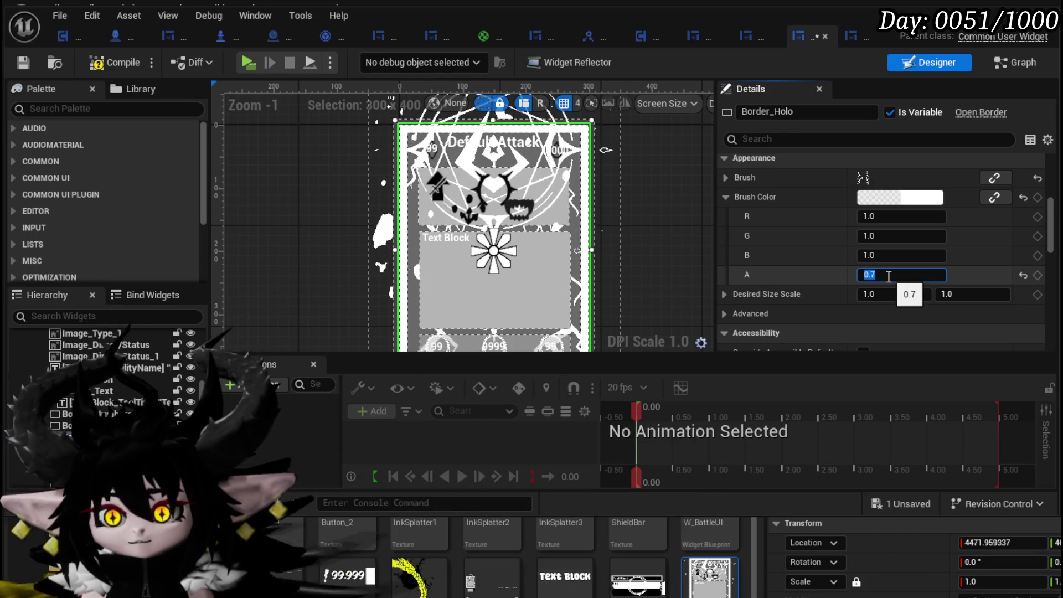
scroll(629, 269, "up", 2)
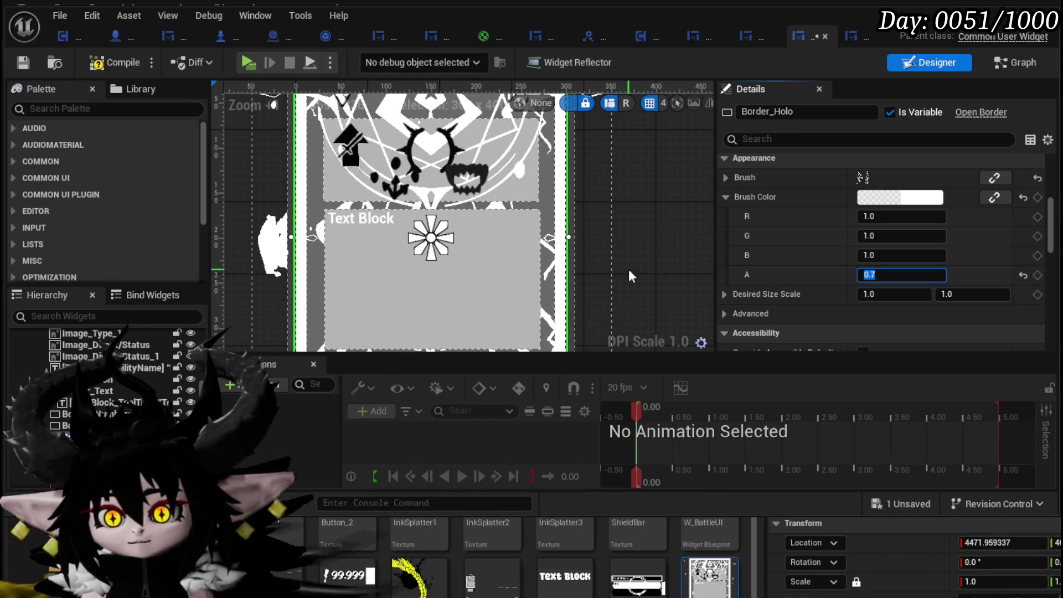
type("0")
key("Return")
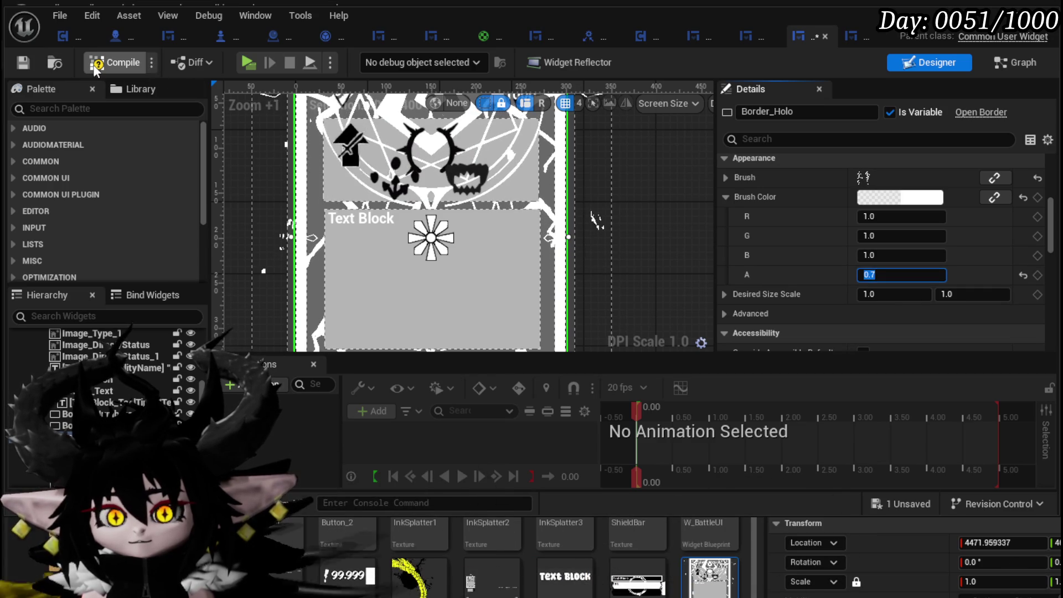
Save the card widget and expand Border_Holo's Content Color and Opacity channels.
left_click(23, 65)
scroll(693, 176, "up", 1)
scroll(822, 207, "up", 2)
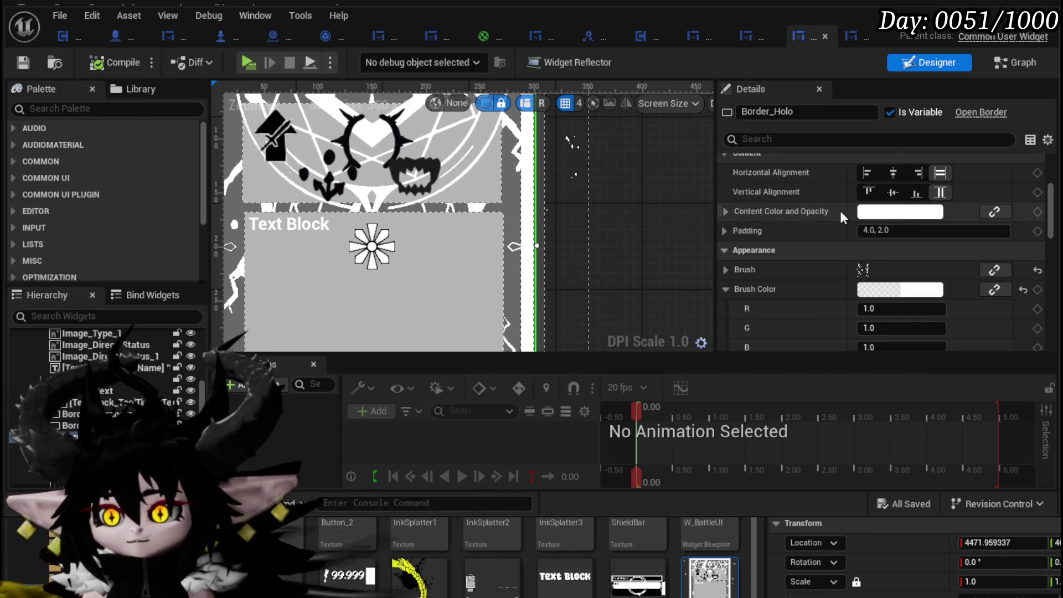
left_click(724, 212)
Set Border_Holo's content alpha to 0.0, keeping the brush at 0.7, and save WP_Card.
scroll(584, 226, "down", 2)
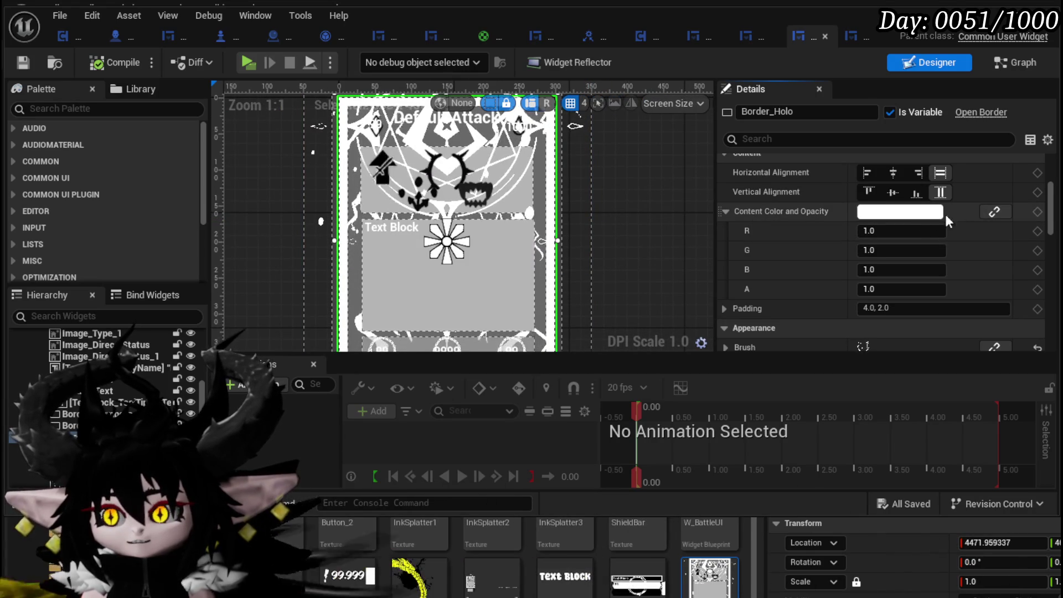
scroll(941, 218, "down", 2)
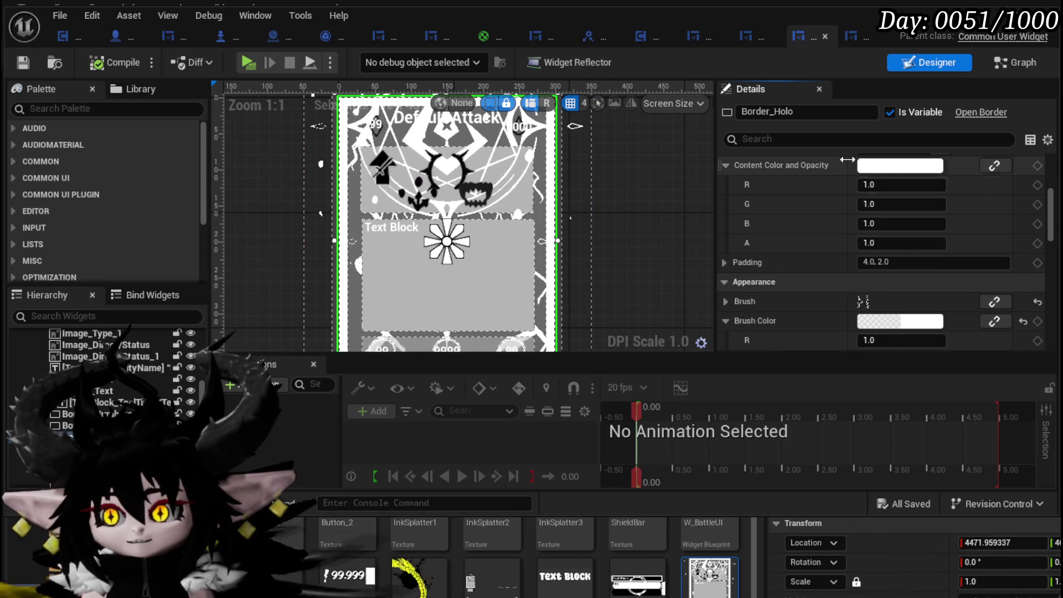
scroll(816, 188, "up", 2)
scroll(814, 209, "down", 10)
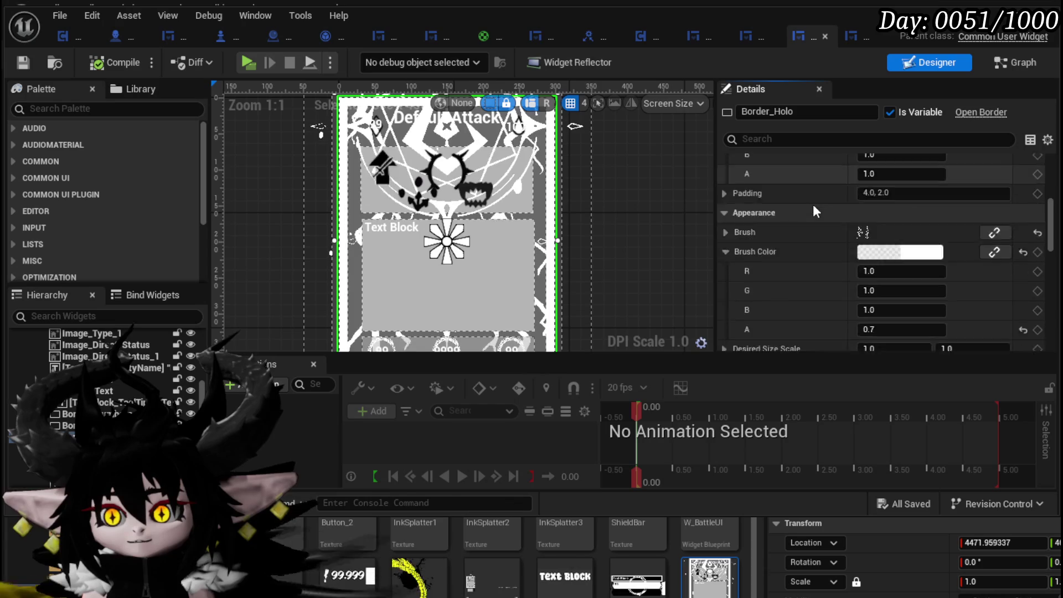
scroll(814, 210, "up", 8)
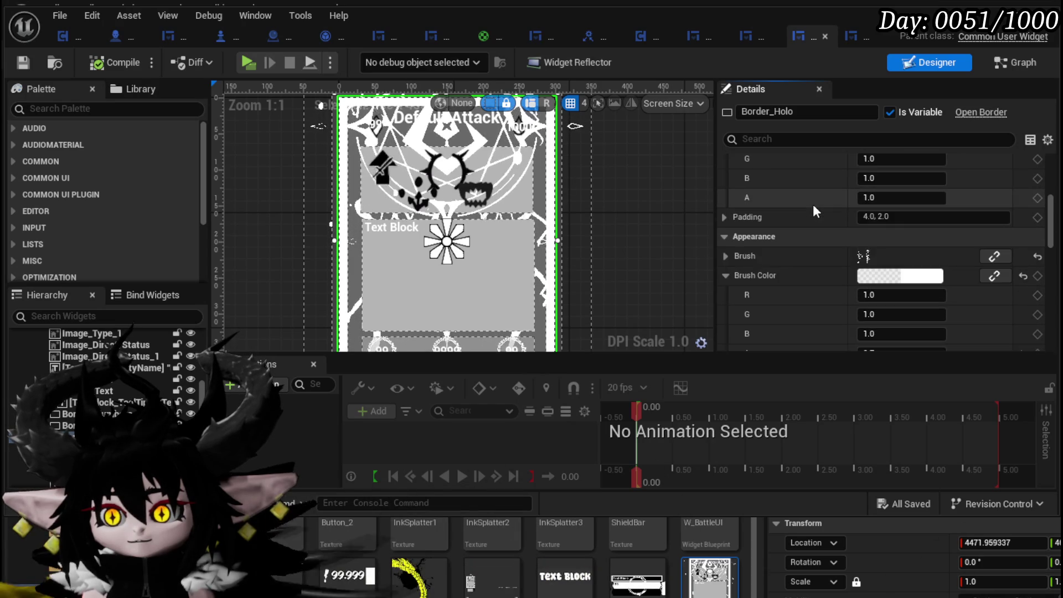
scroll(814, 210, "up", 5)
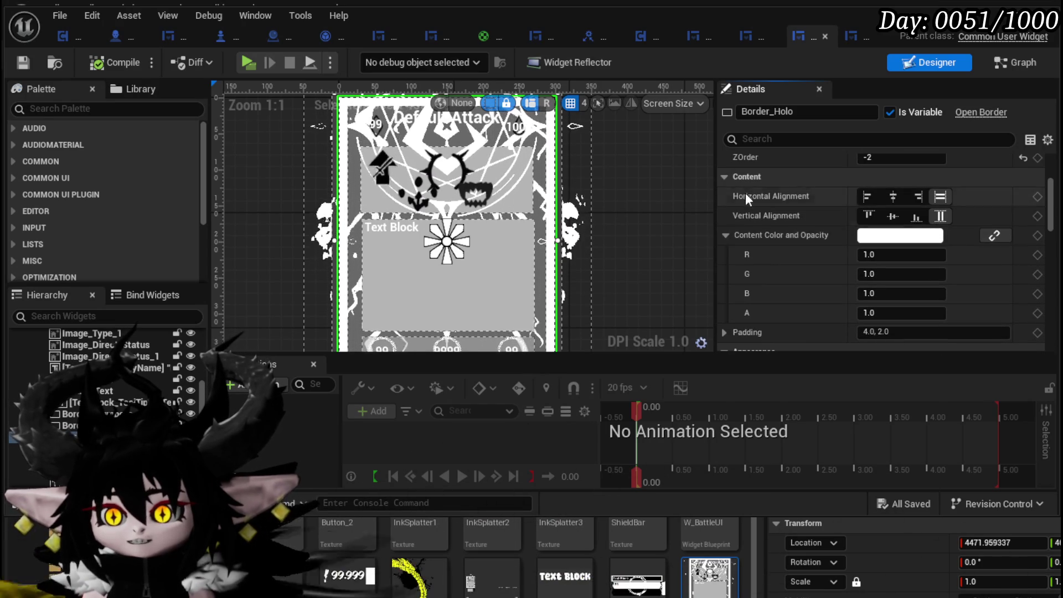
scroll(769, 195, "down", 1)
type("0")
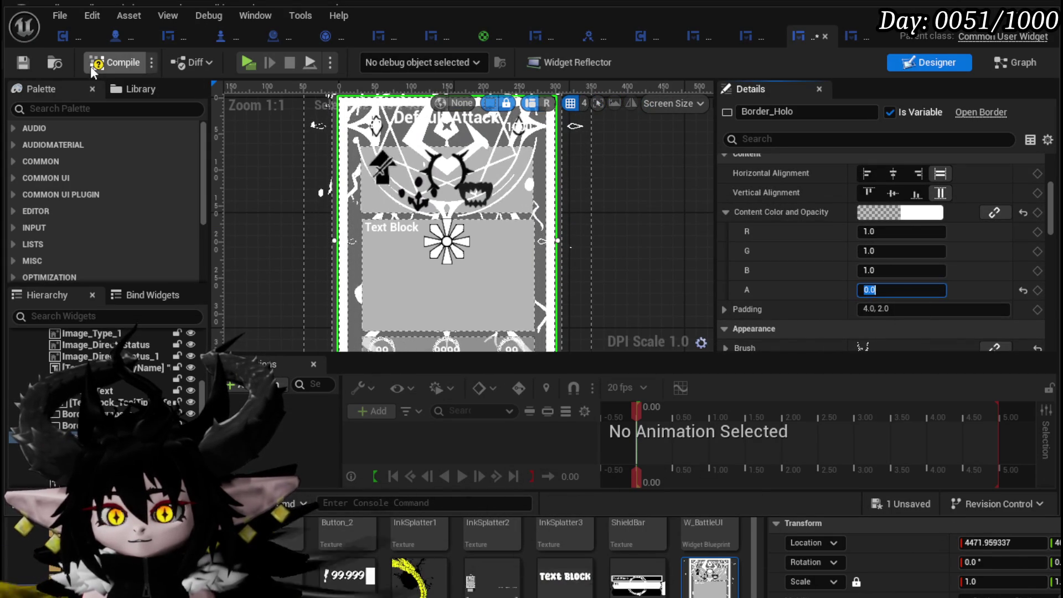
left_click(21, 64)
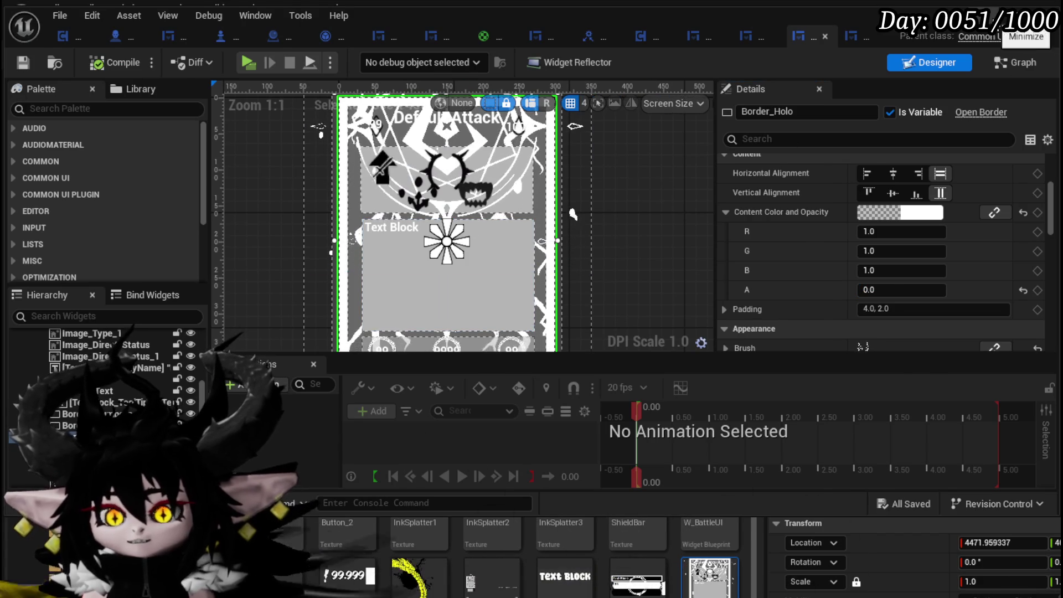
left_click(1018, 10)
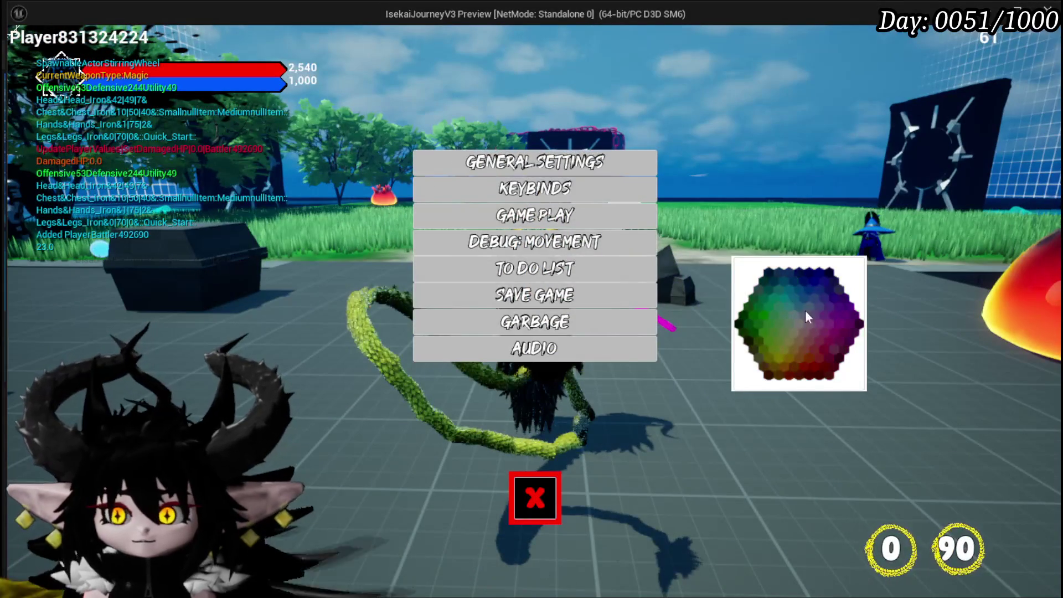
Close the settings menu, reach the wind slime, start a card battle, inspect the hand, then stop.
left_click(791, 287)
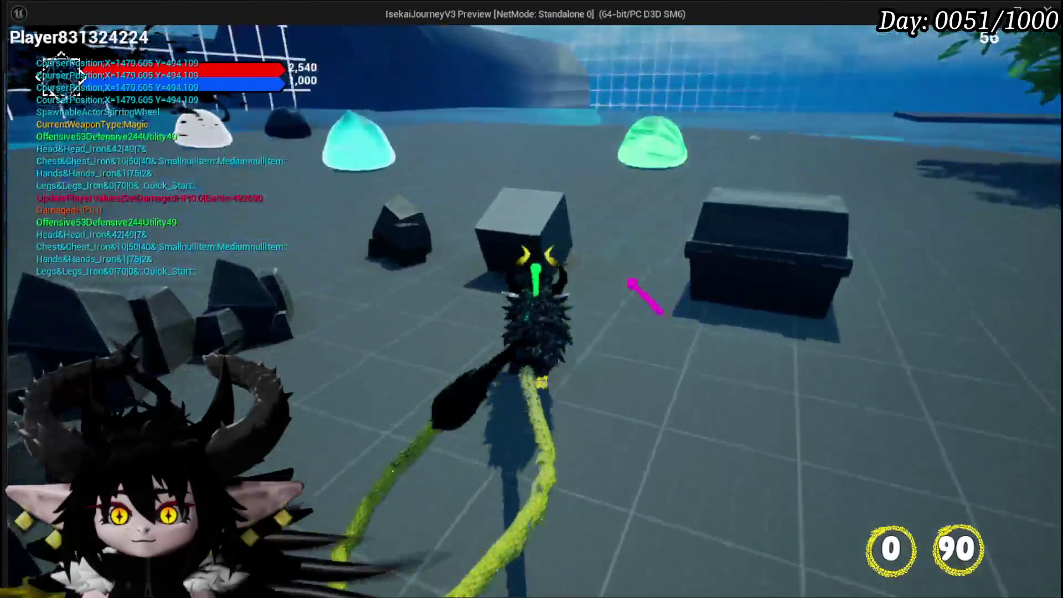
key("w")
left_click(636, 294)
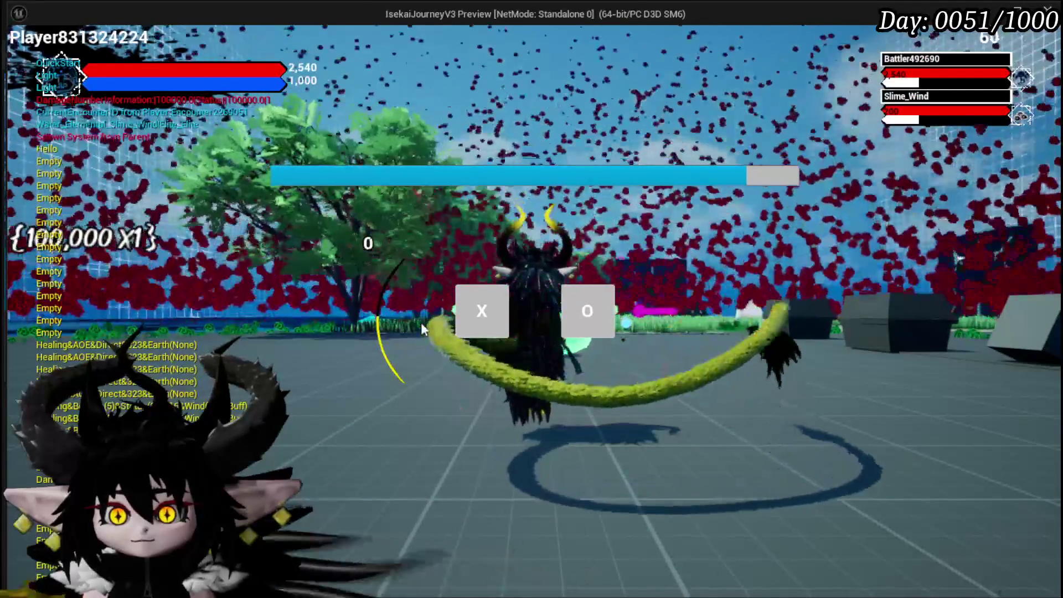
left_click(458, 311)
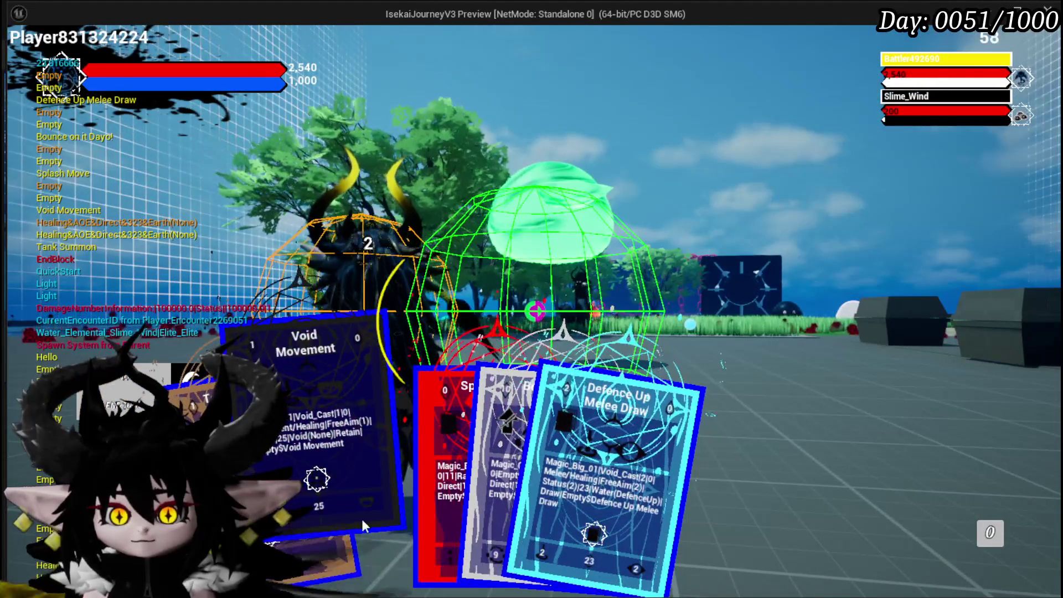
mouse_move(427, 503)
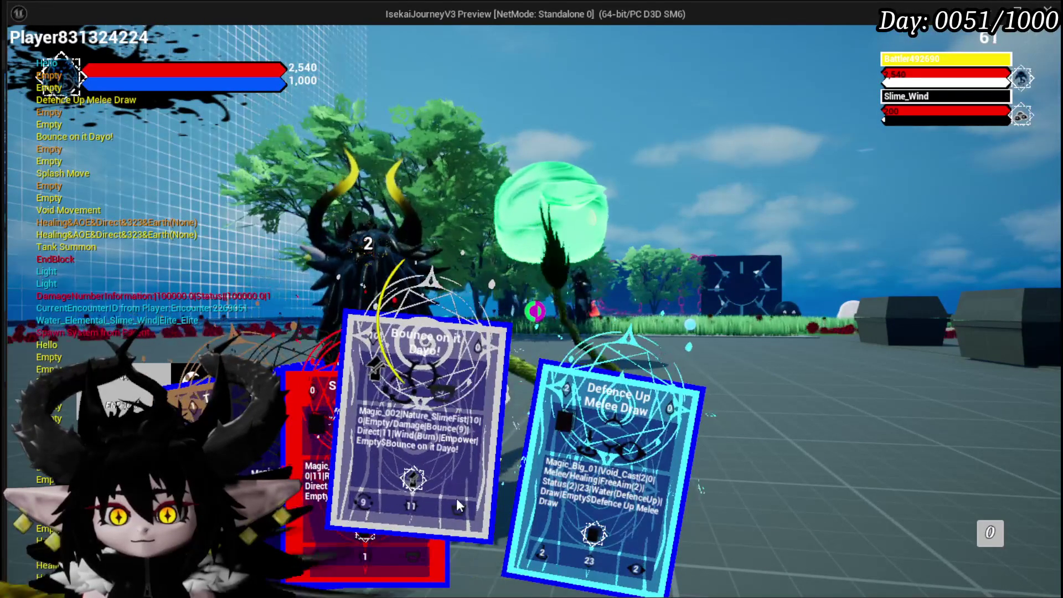
mouse_move(519, 511)
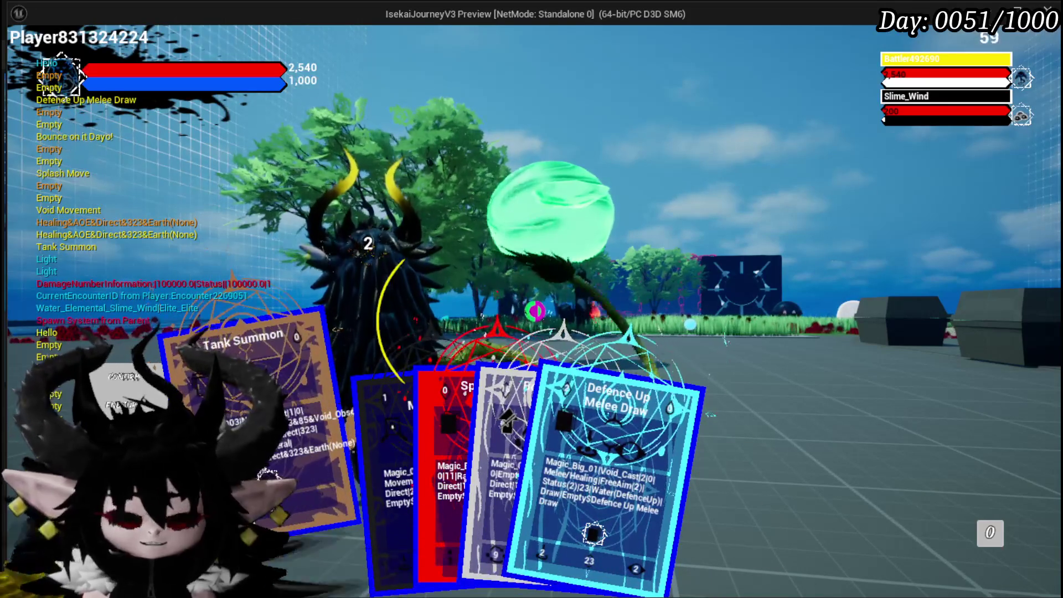
key("Escape")
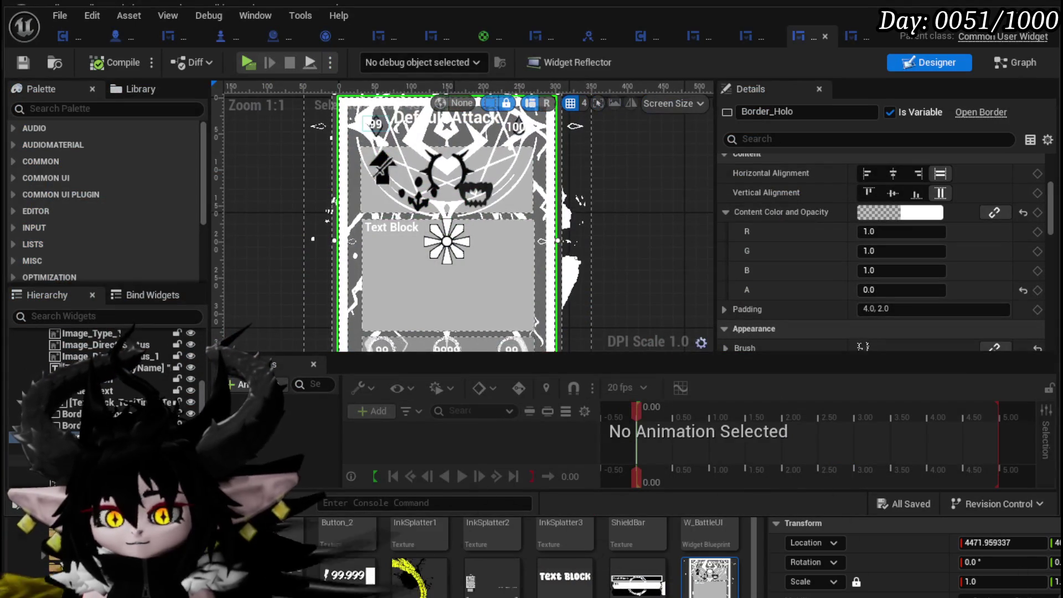
Enter 1 as the selected layer's alpha value.
scroll(880, 279, "down", 5)
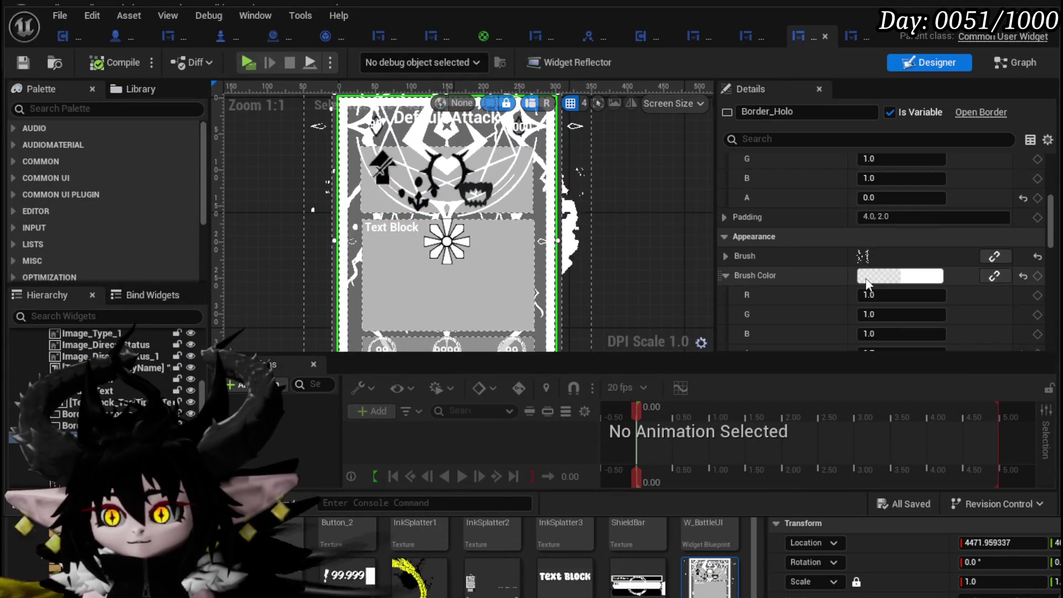
type("1")
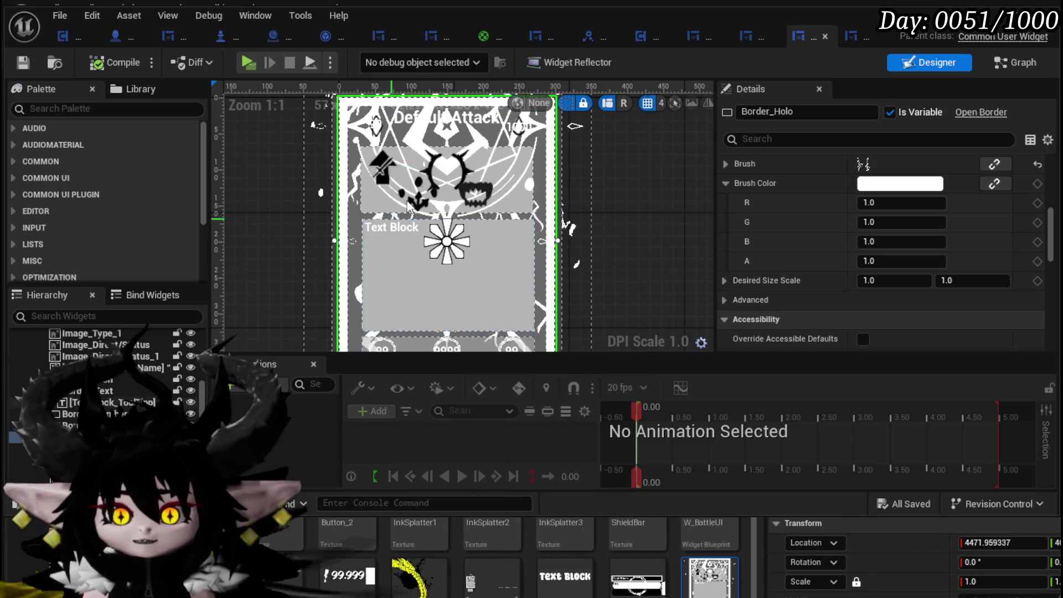
scroll(891, 199, "up", 6)
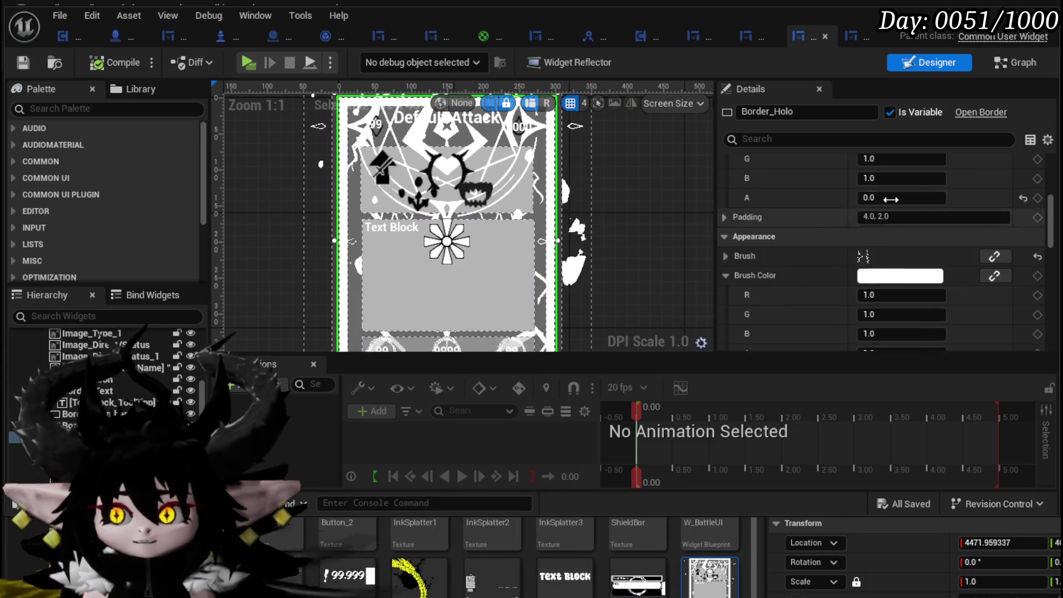
scroll(797, 260, "down", 2)
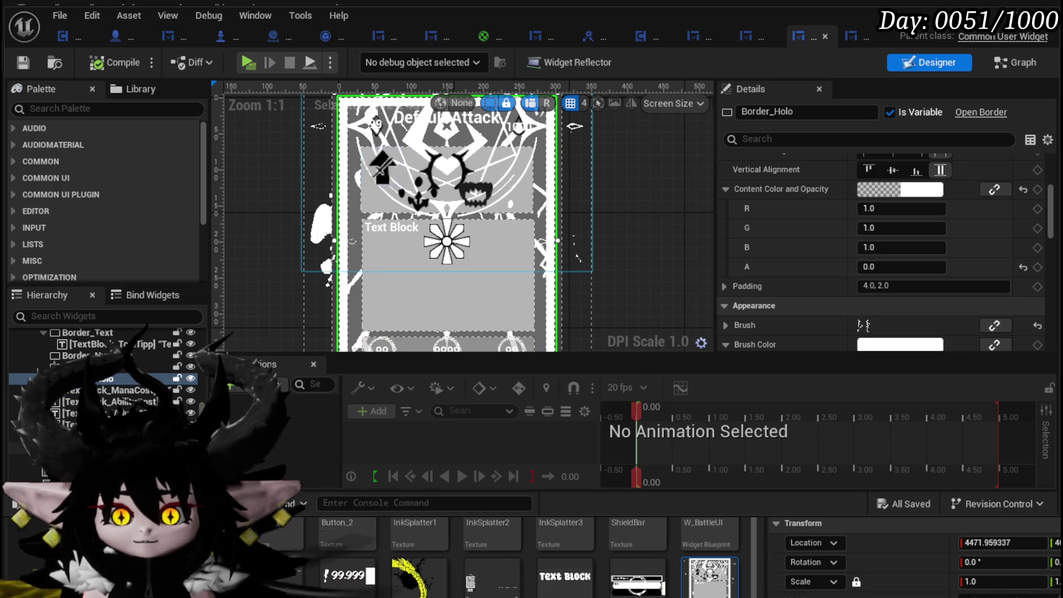
Set Image_PowerUp's Tint alpha to 0, then select the inner border layer.
left_click(579, 239)
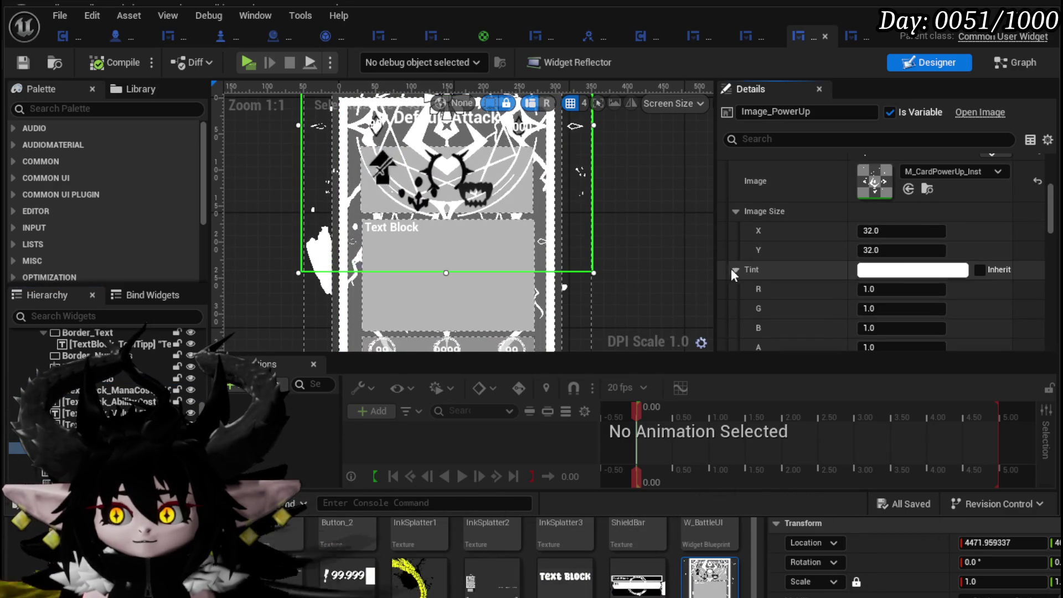
scroll(838, 297, "down", 1)
left_click(895, 301)
type("0")
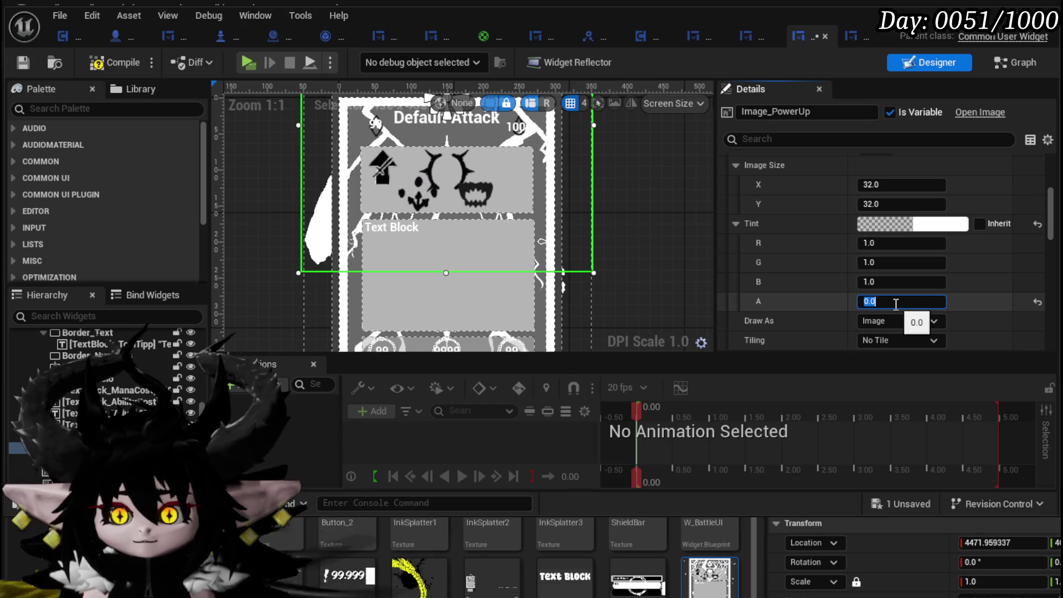
key("Return")
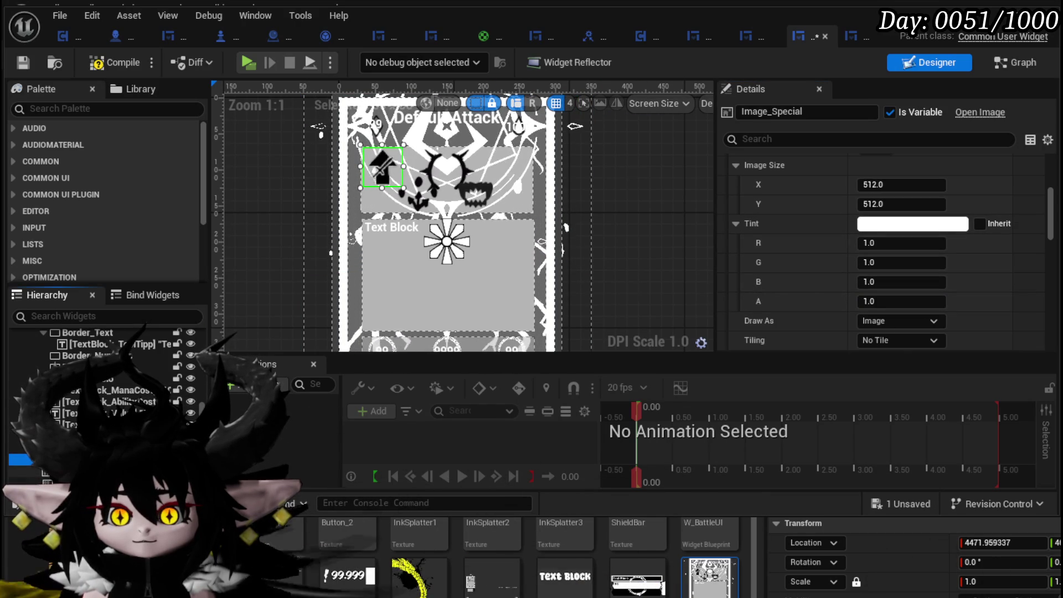
left_click(321, 107)
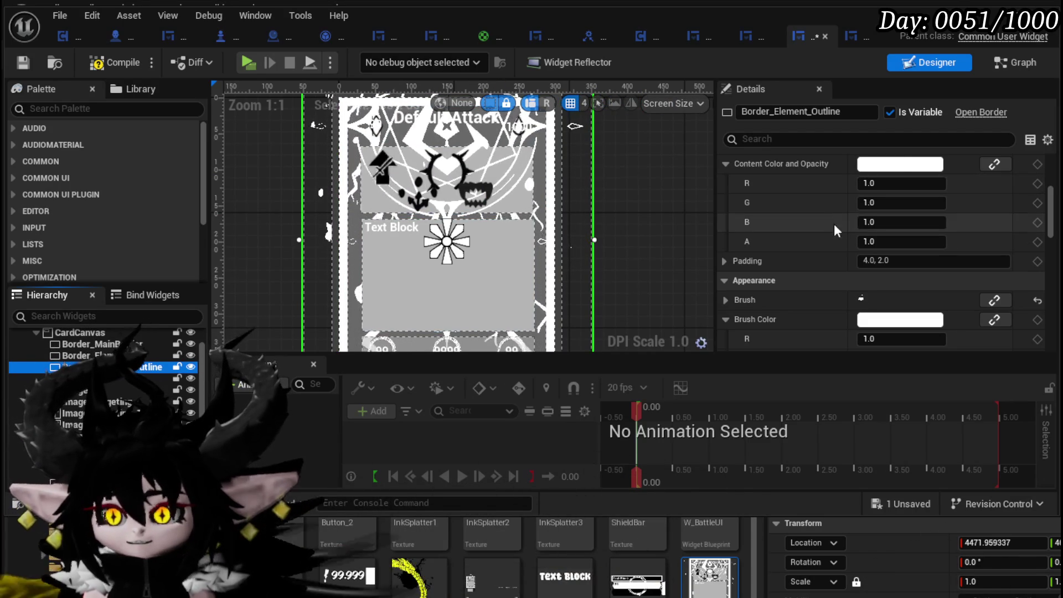
type("0")
Confirm Border_Element_Outline's Content Color alpha, then compile and save the widget.
key("Return")
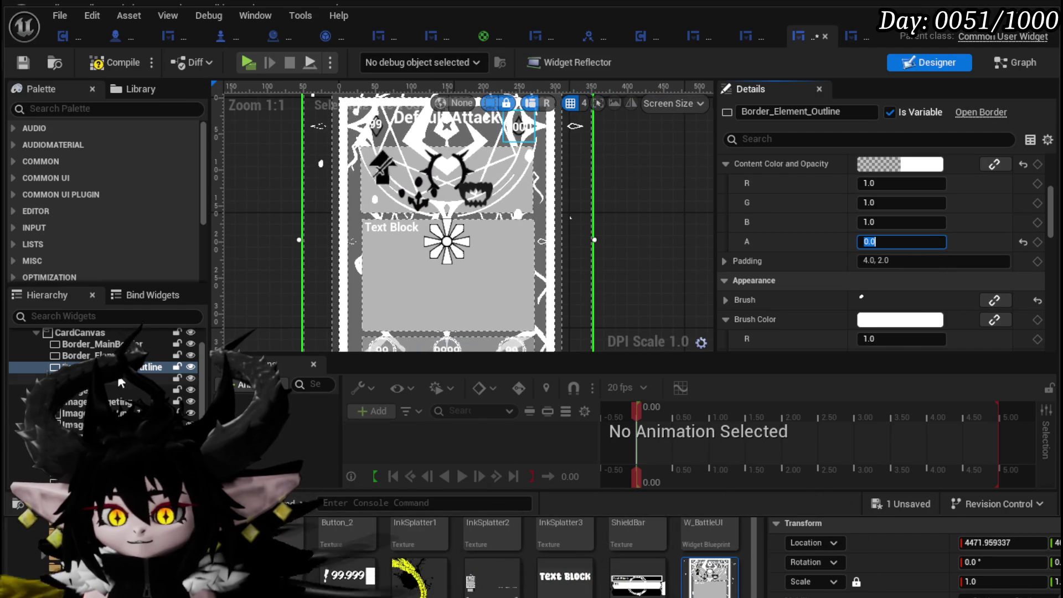
left_click(894, 241)
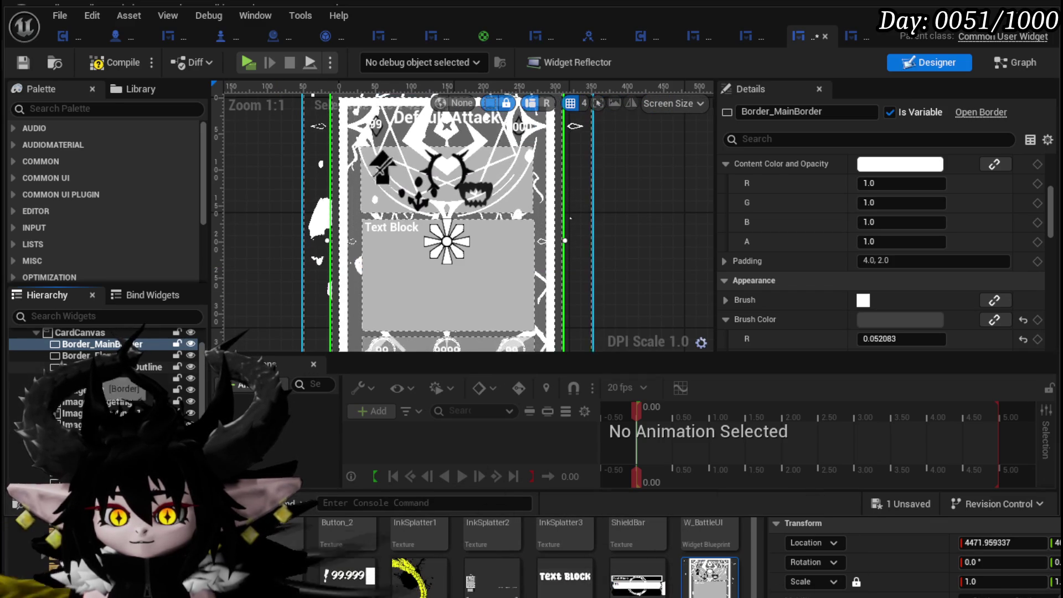
scroll(167, 378, "down", 3)
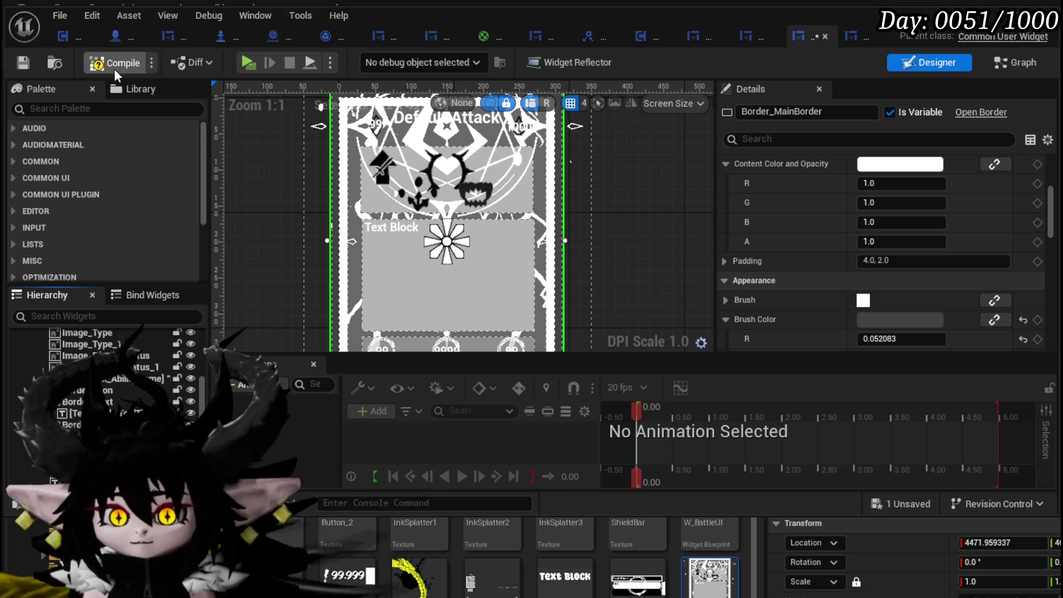
left_click(28, 64)
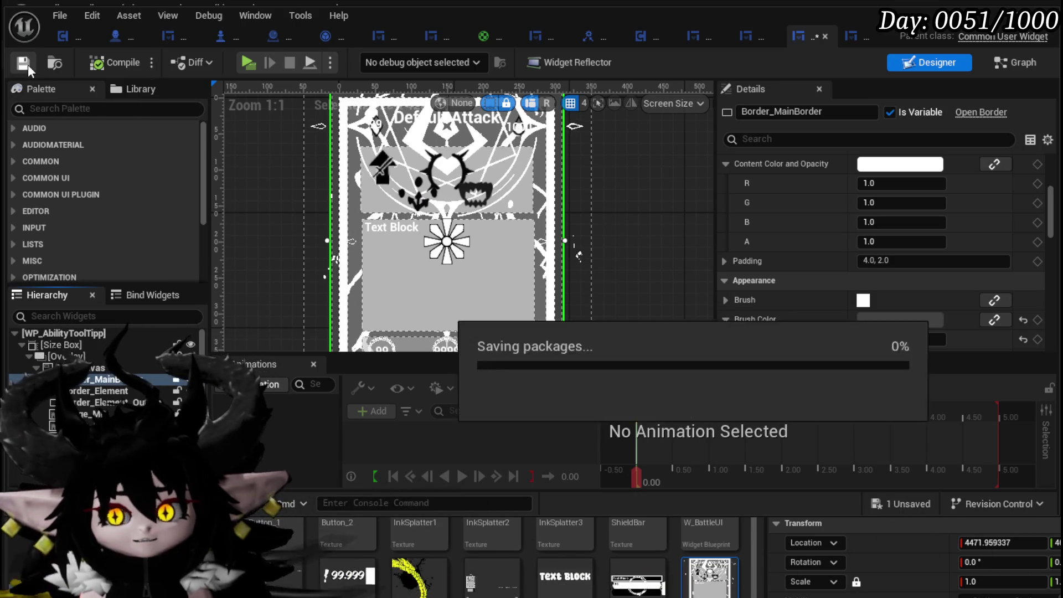
left_click(248, 62)
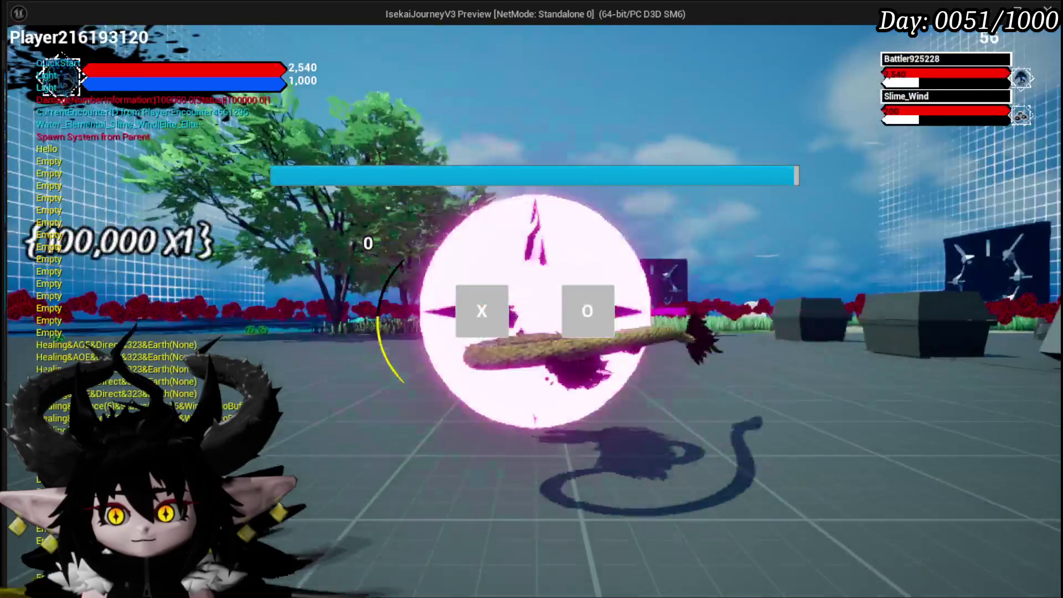
Stop the preview, save, then replay and attack the green slime to begin a card battle.
key("Escape")
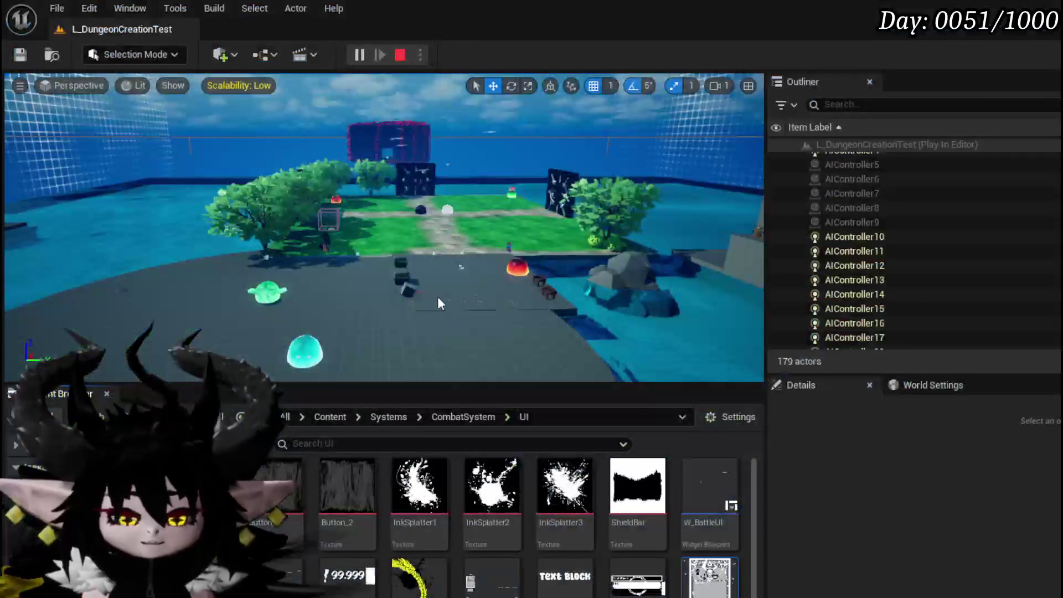
left_click(22, 58)
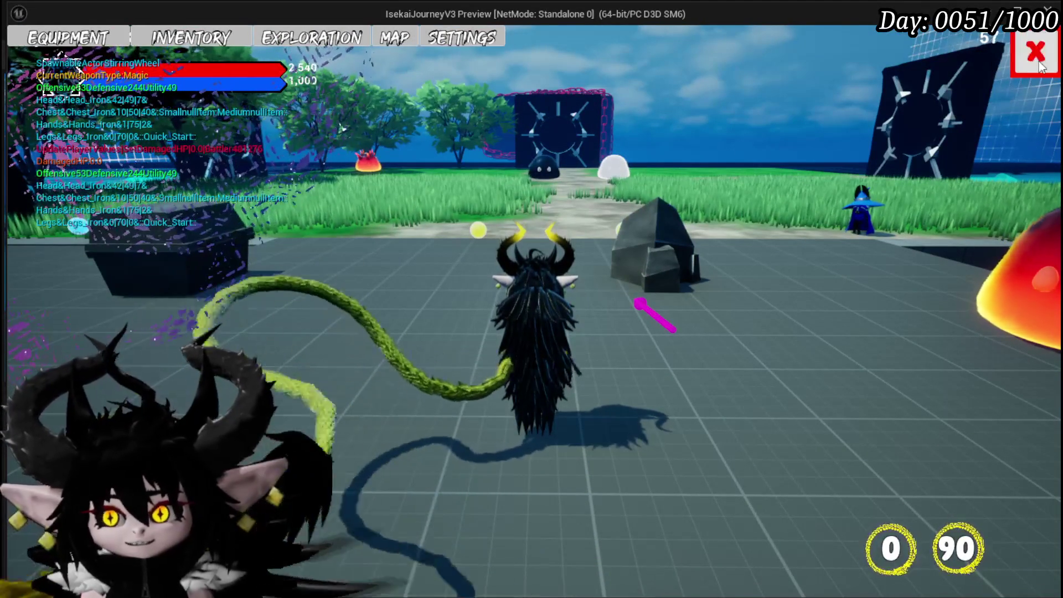
left_click(1038, 60)
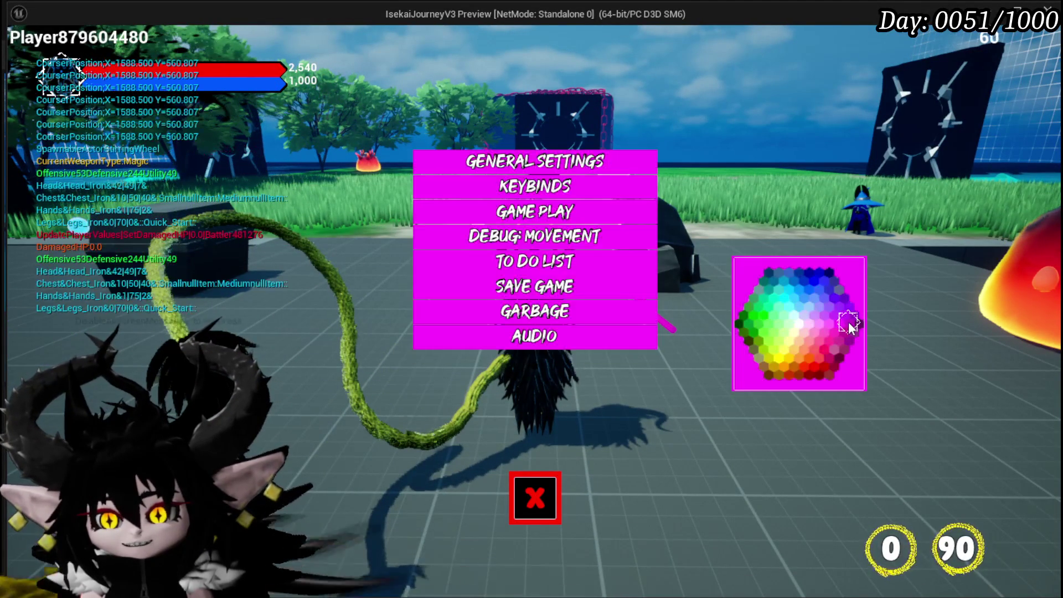
left_click(530, 521)
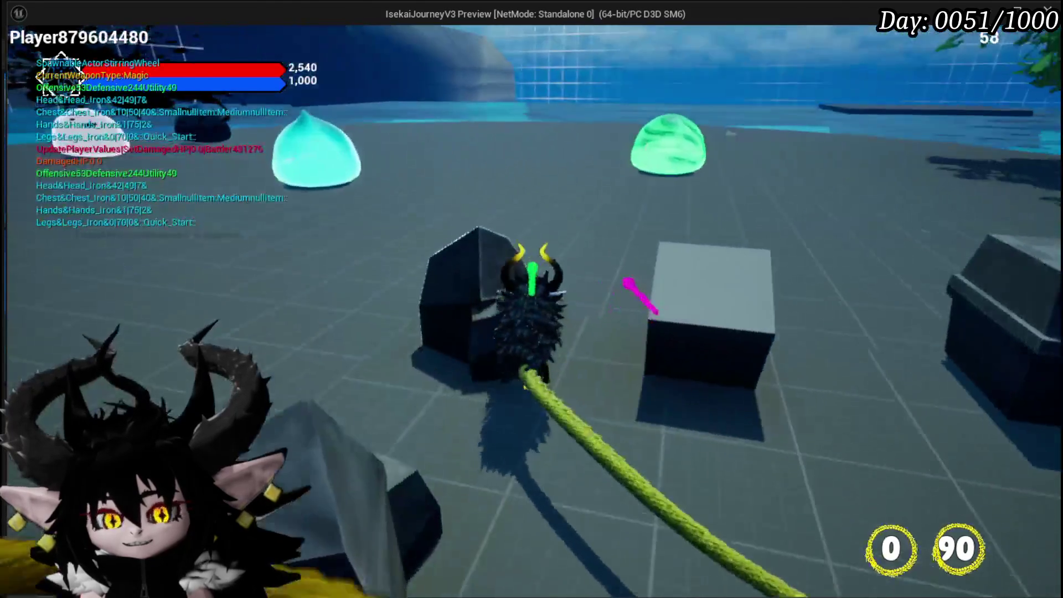
key("w")
left_click(531, 299)
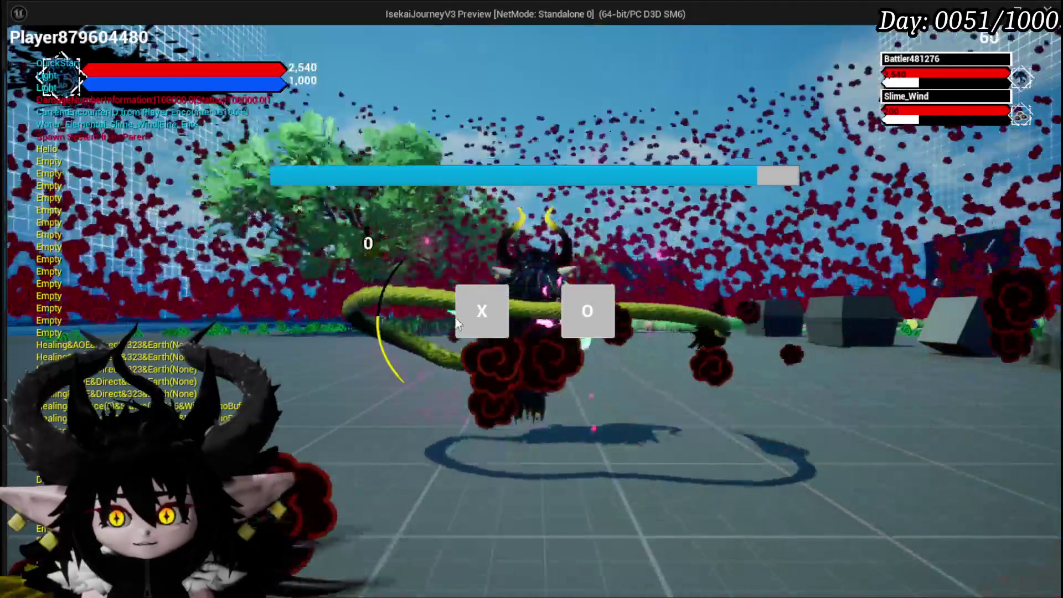
left_click(461, 313)
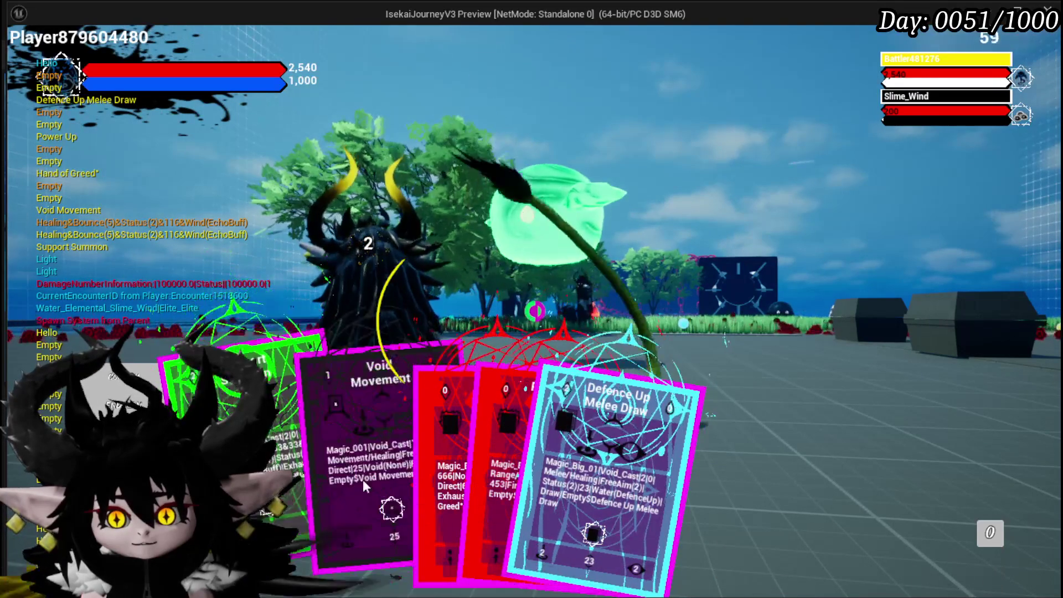
Play Hand of Greed, Defence Up and Power Up against Slime_Wind, then stop the preview.
left_click(406, 488)
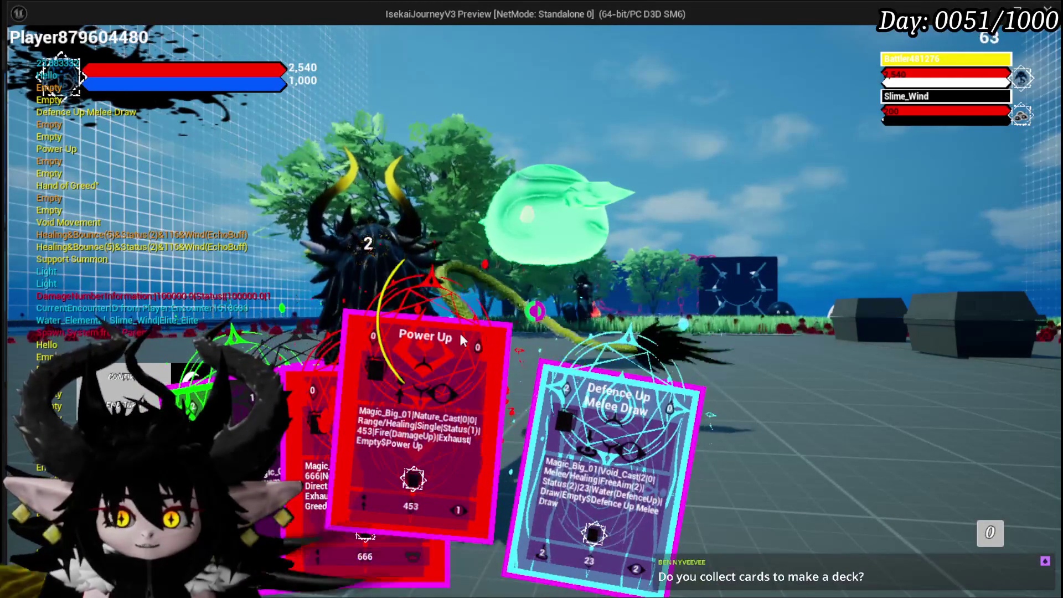
mouse_move(307, 337)
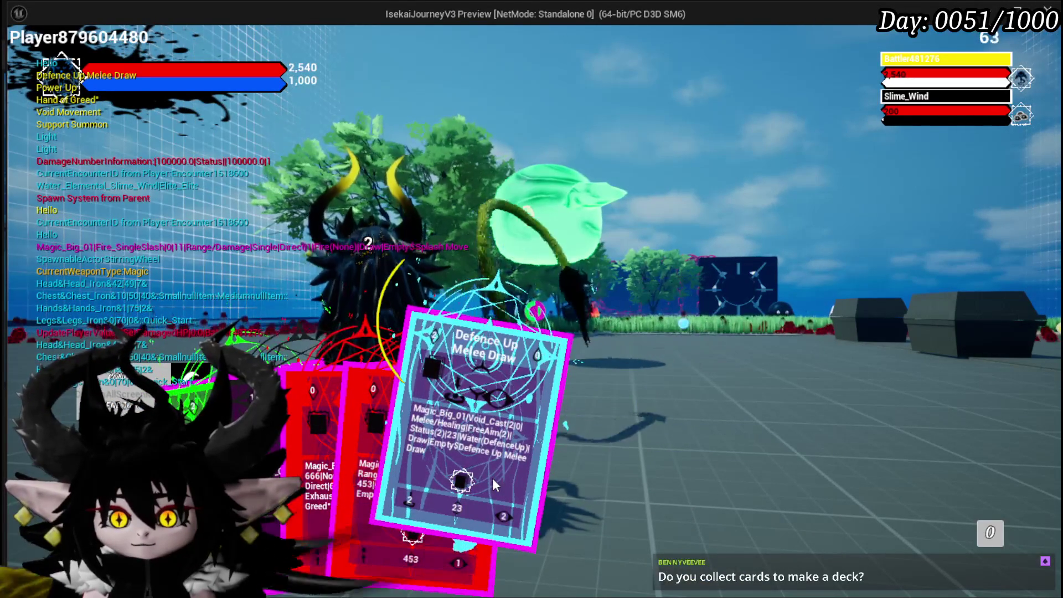
left_click(493, 477)
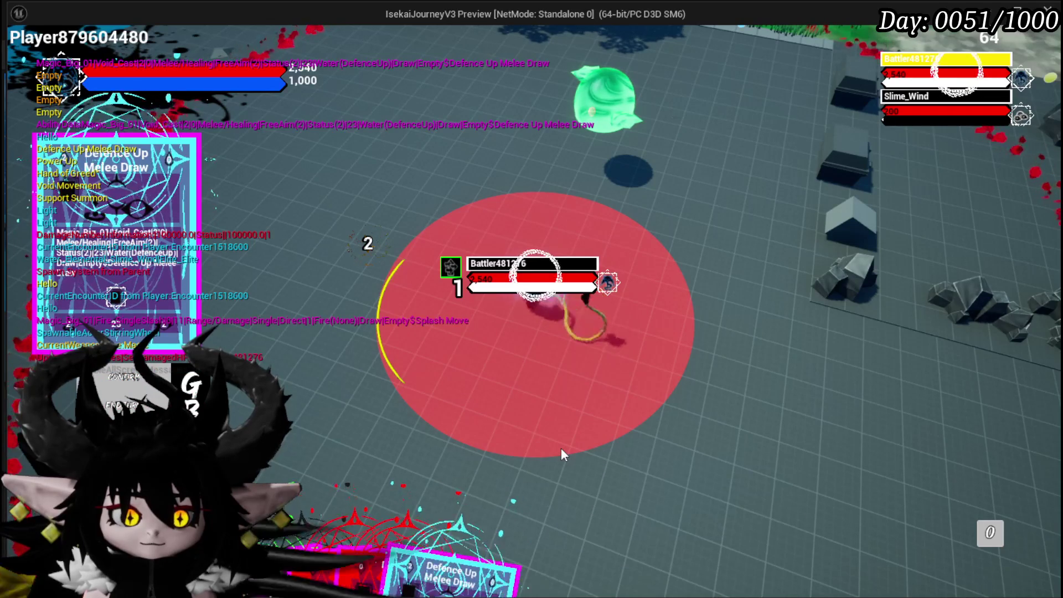
mouse_move(358, 468)
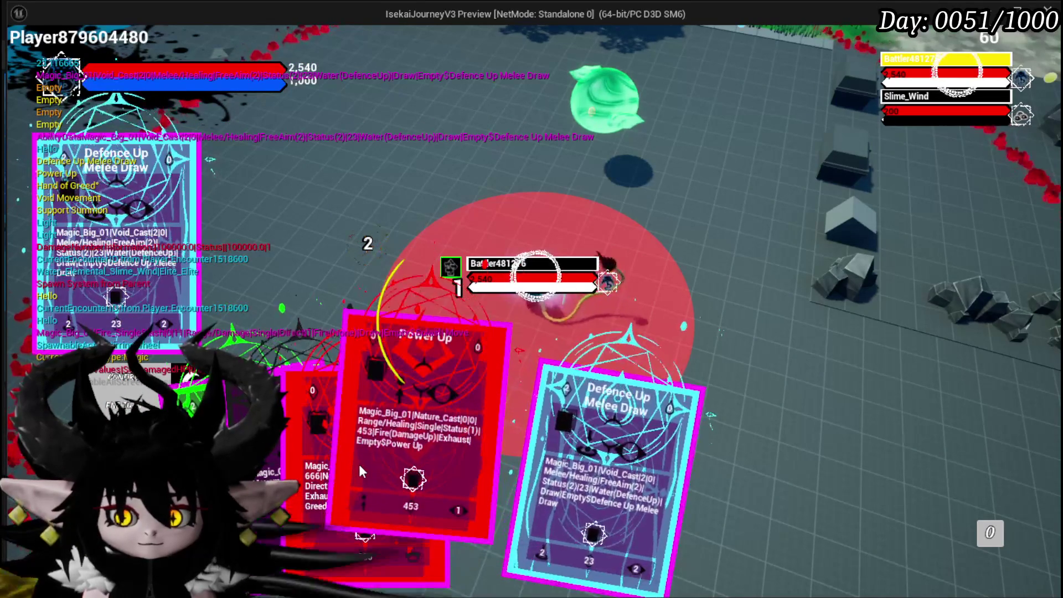
left_click(368, 465)
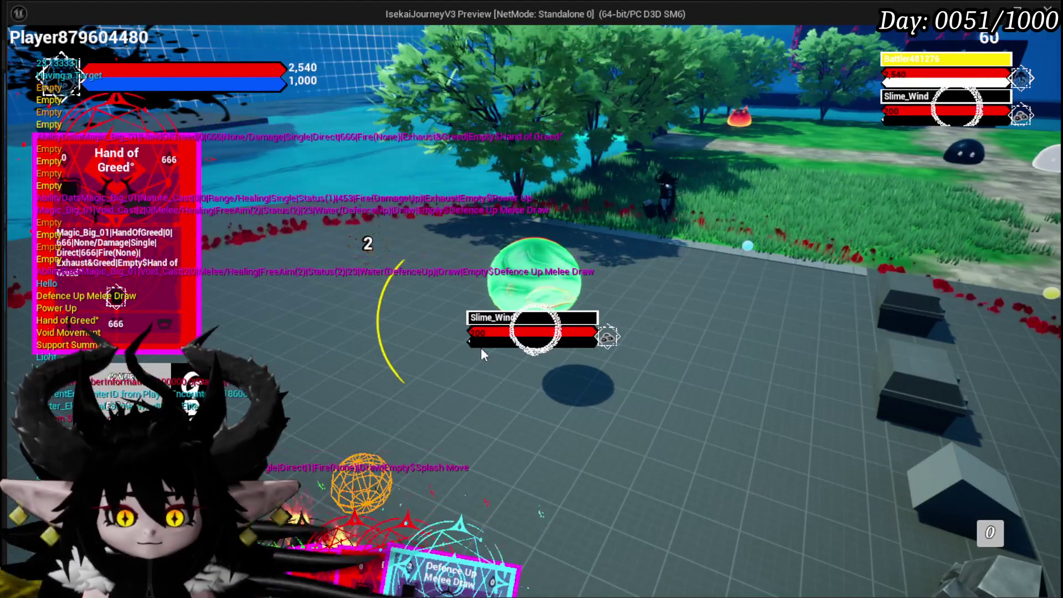
key("Escape")
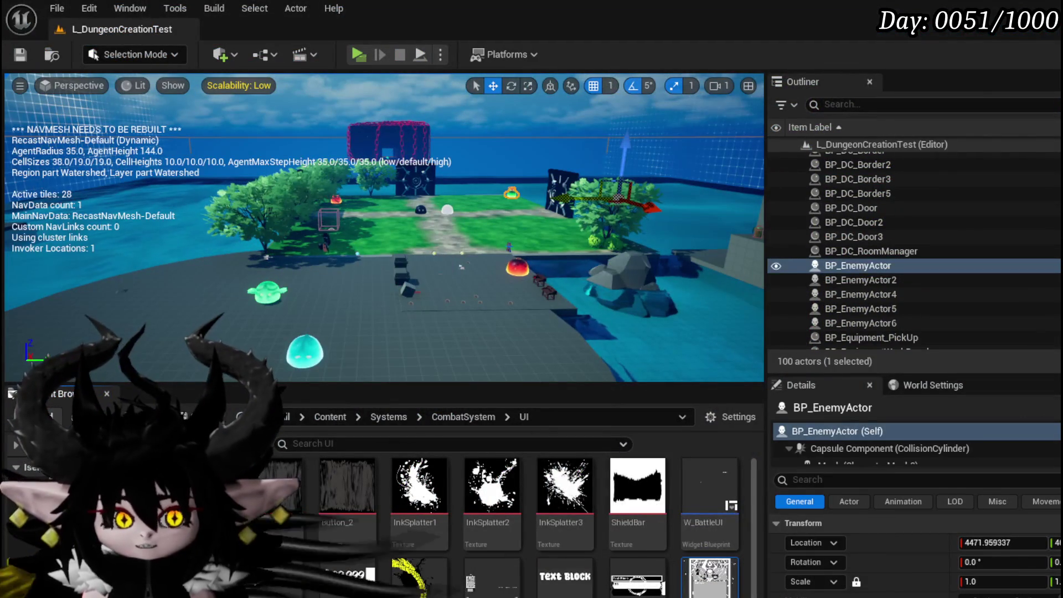
Save the level and assets, relaunch the game preview and walk forward.
left_click(22, 55)
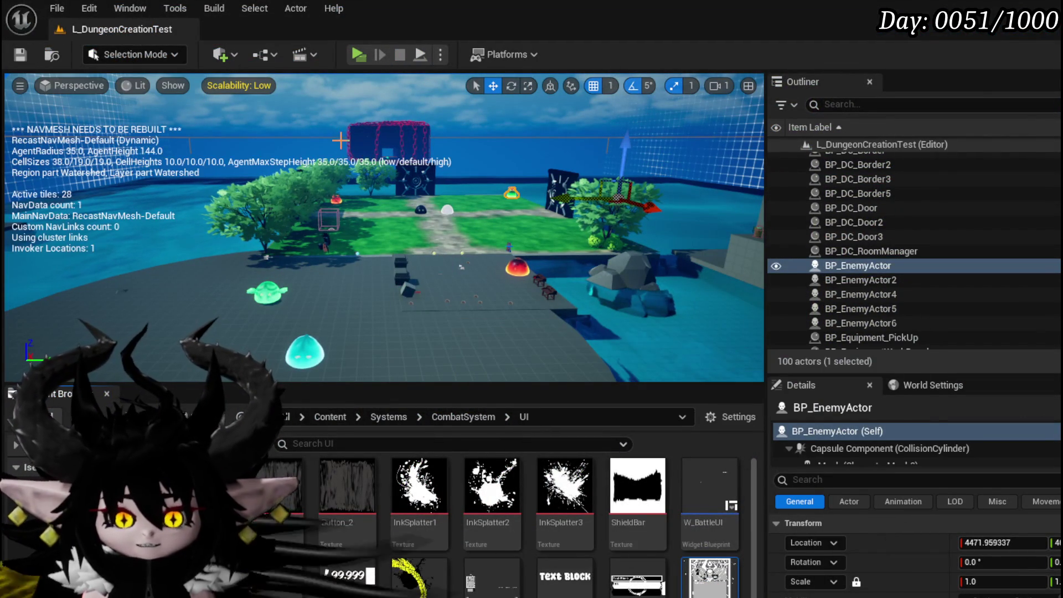
left_click(361, 52)
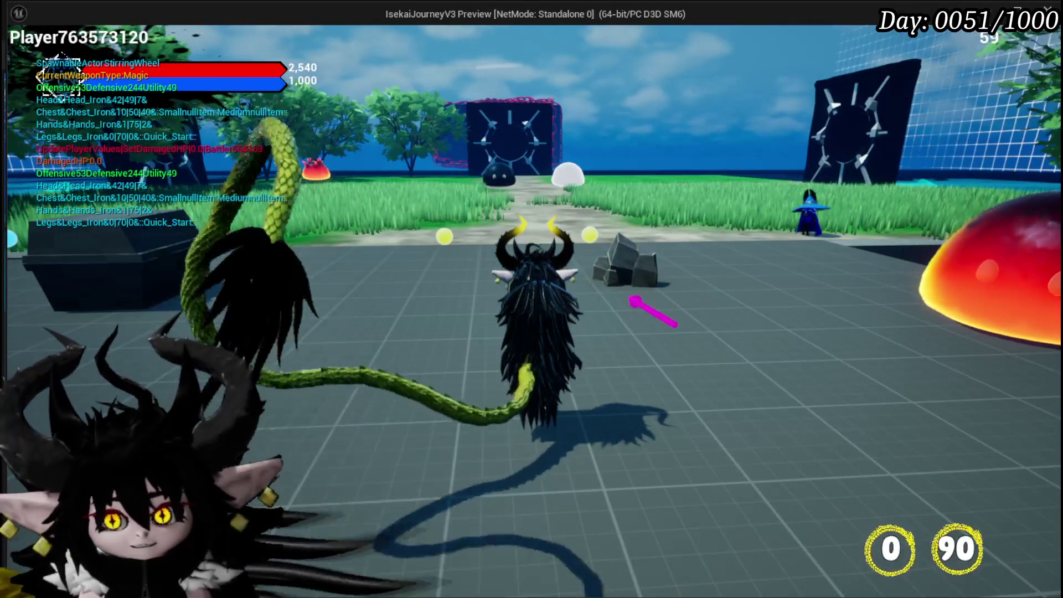
key("w")
Browse the collectable abilities in the inventory, then close it and return to gameplay.
key("Tab")
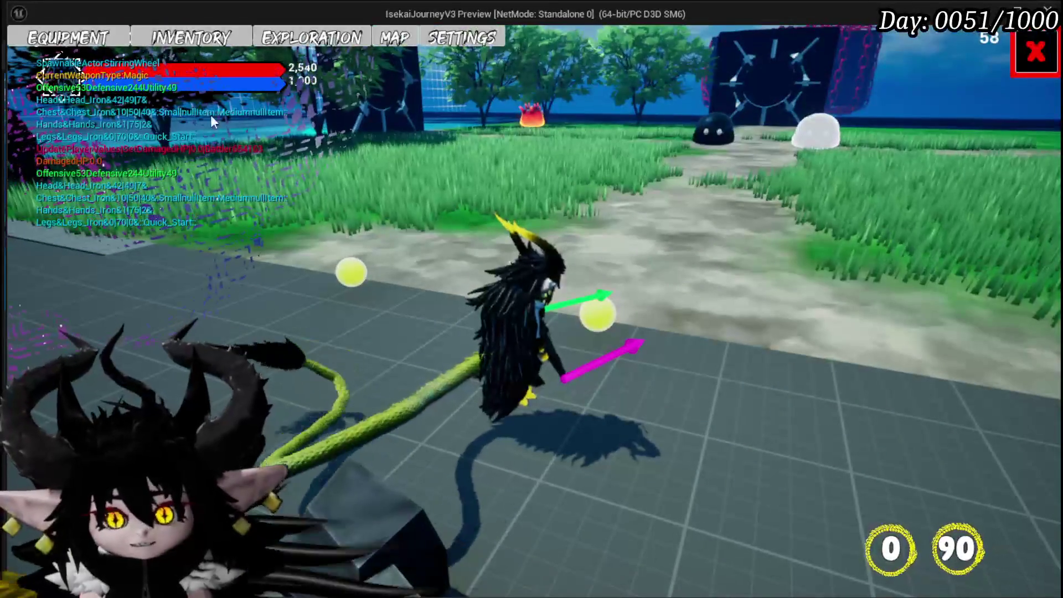
left_click(247, 43)
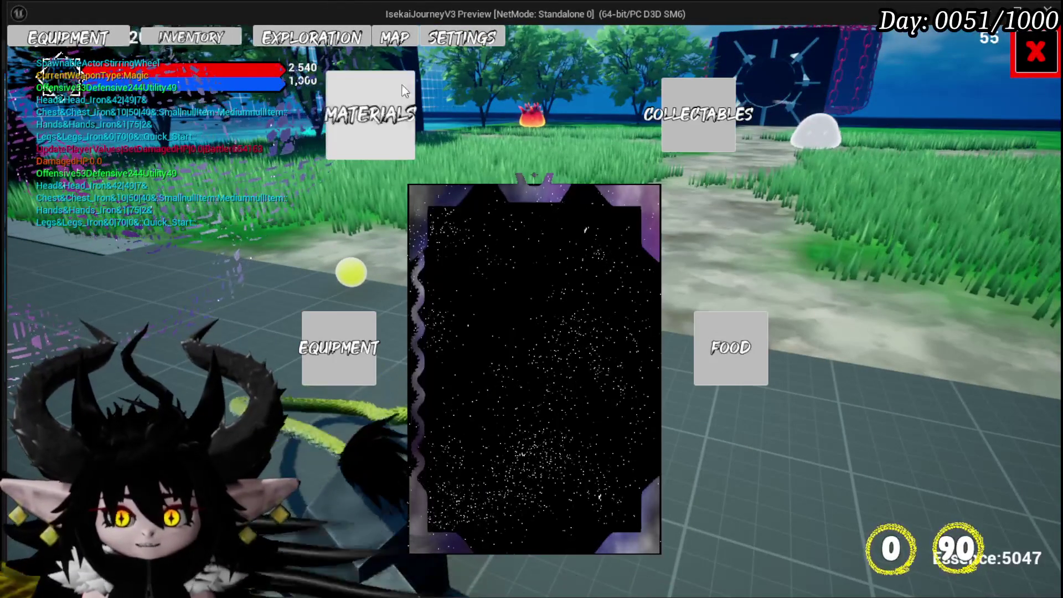
left_click(719, 114)
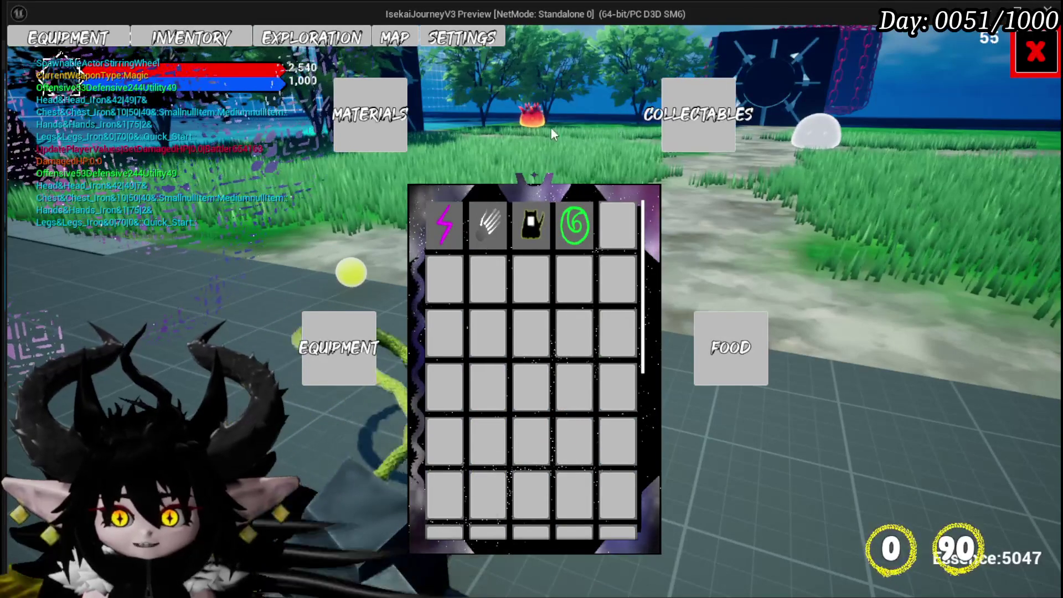
mouse_move(439, 222)
mouse_move(521, 222)
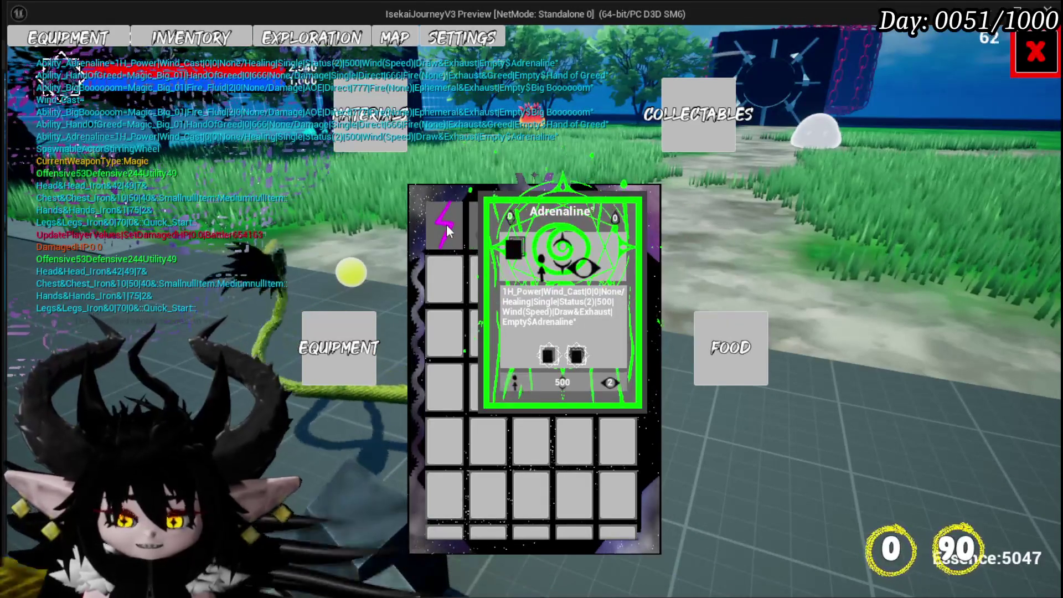
mouse_move(487, 221)
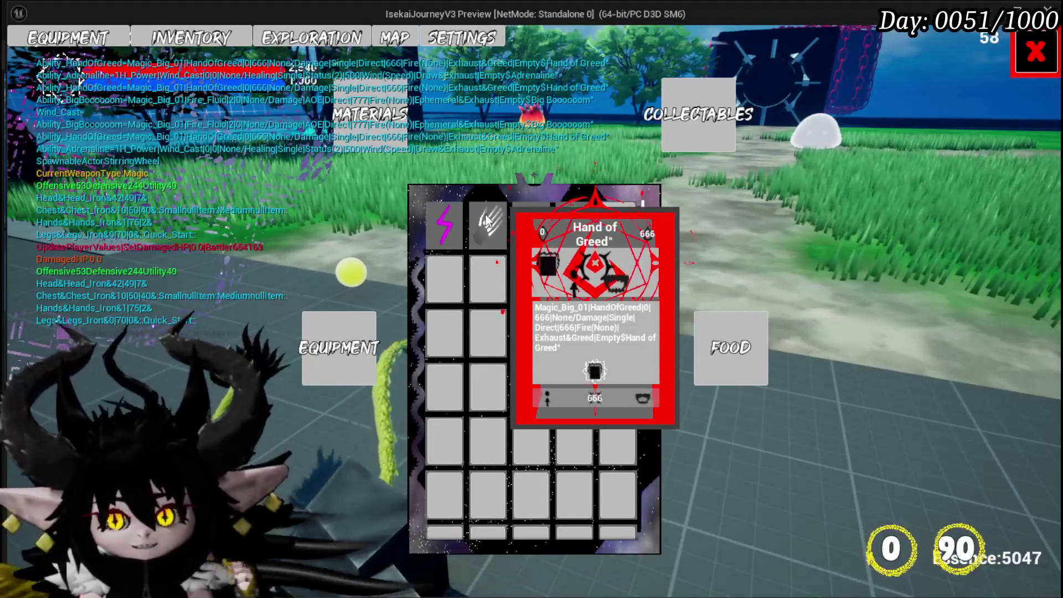
key("Escape")
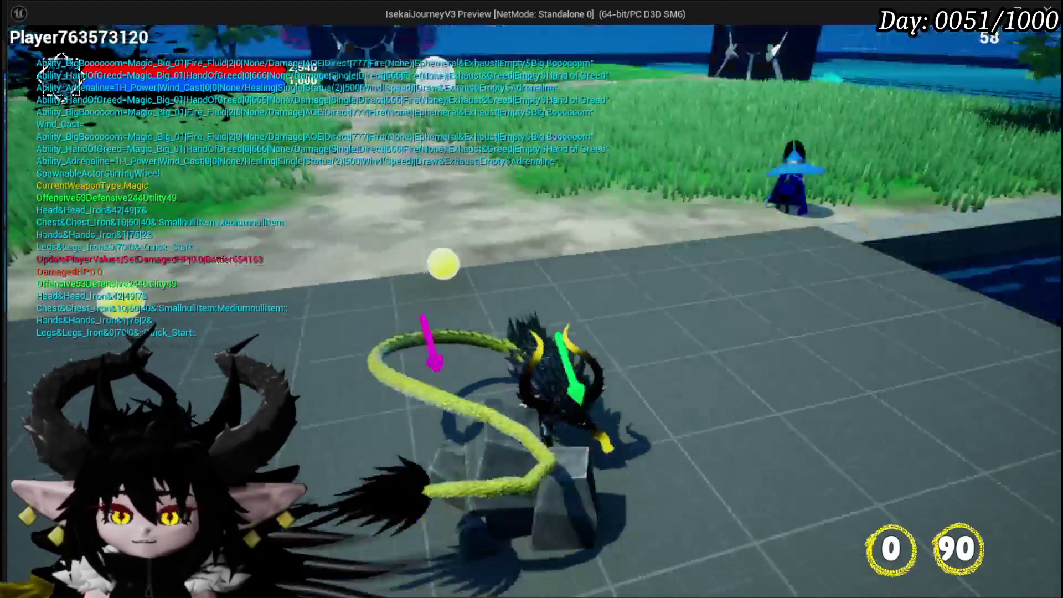
Walk to the wooden desk and load the ChuraMagicSummon ability set.
key("w")
key("e")
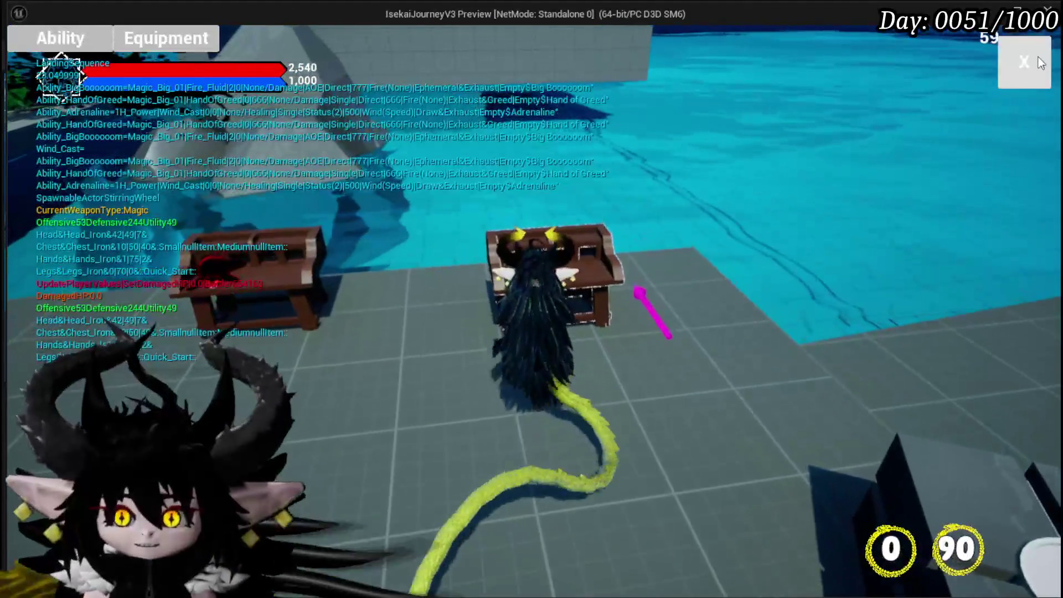
left_click(88, 31)
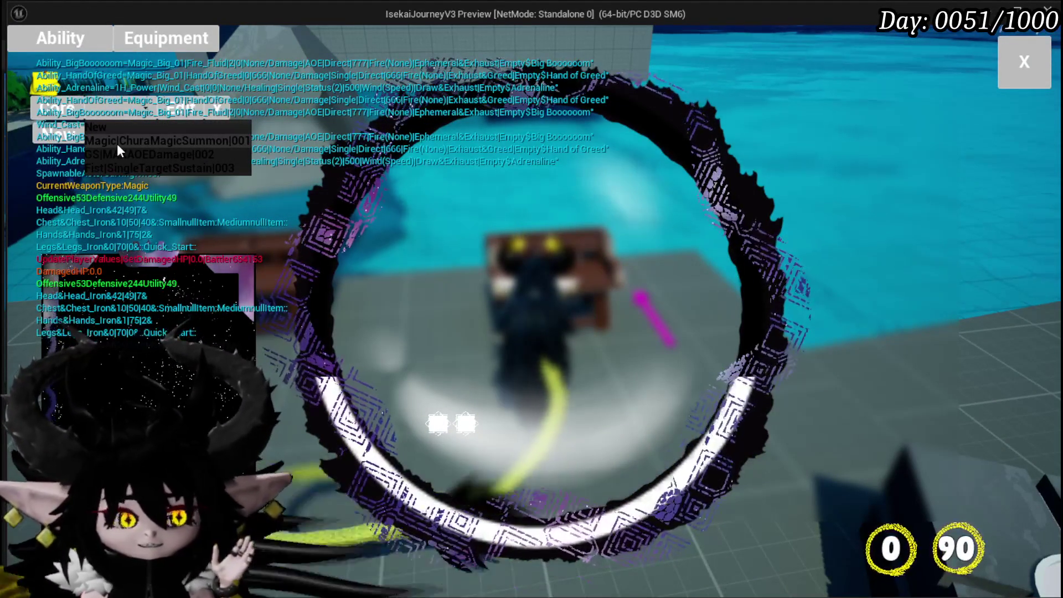
left_click(118, 144)
Scroll the move list and open the AOE Damage Range card in the card editor.
scroll(144, 354, "down", 3)
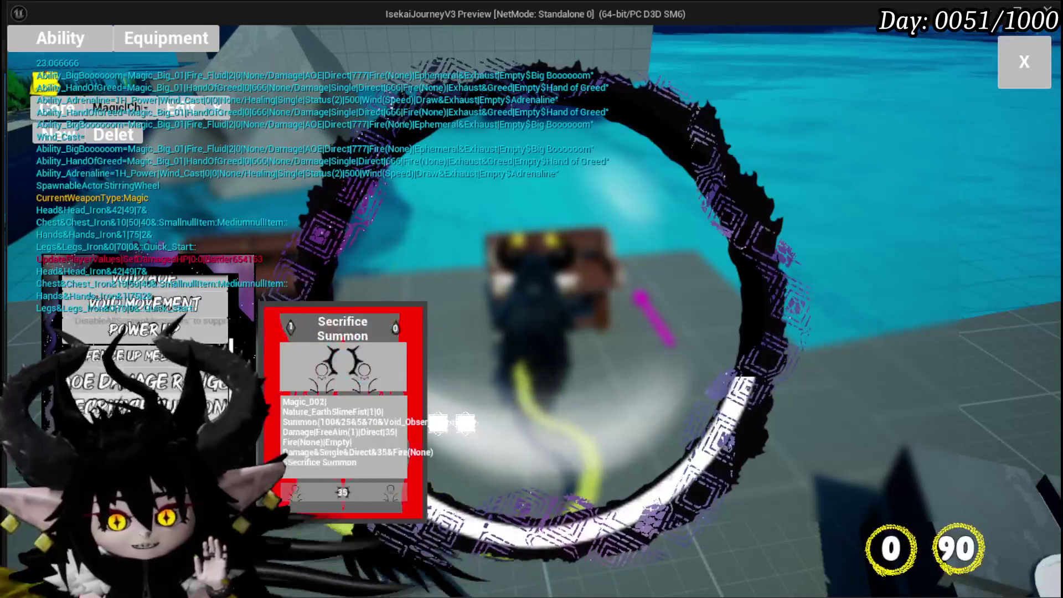
scroll(144, 349, "up", 4)
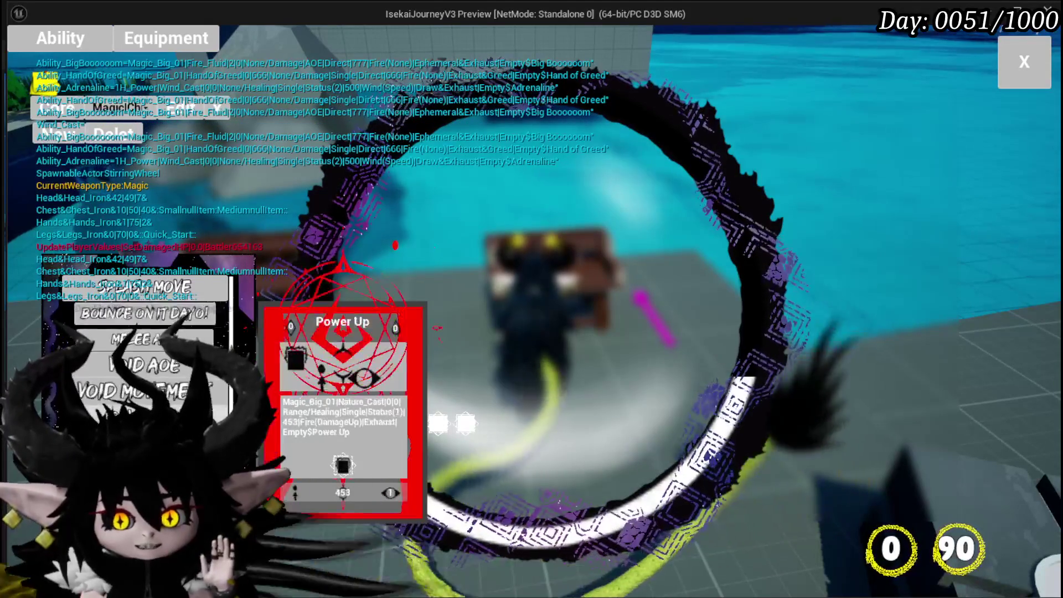
scroll(99, 357, "down", 2)
scroll(98, 357, "up", 2)
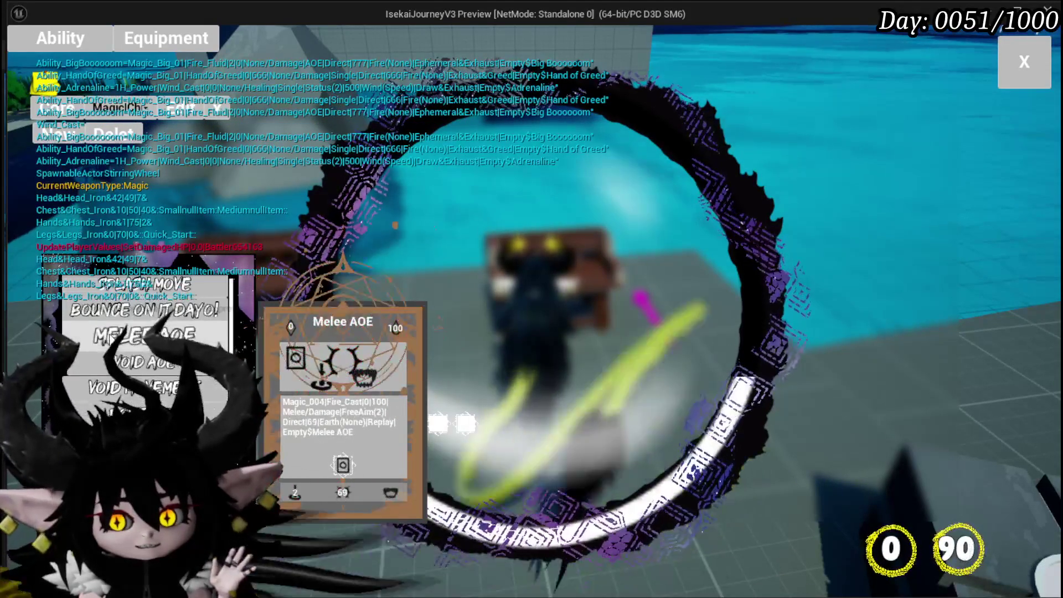
scroll(99, 357, "down", 3)
left_click(100, 379)
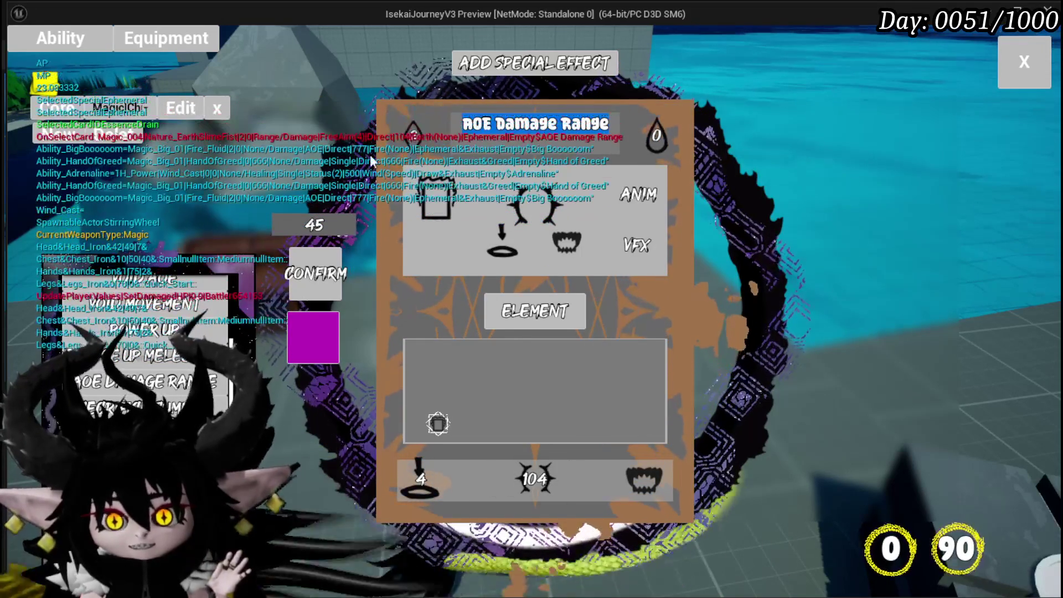
Change the AOE Damage Range card's ability type to Summon.
mouse_move(402, 137)
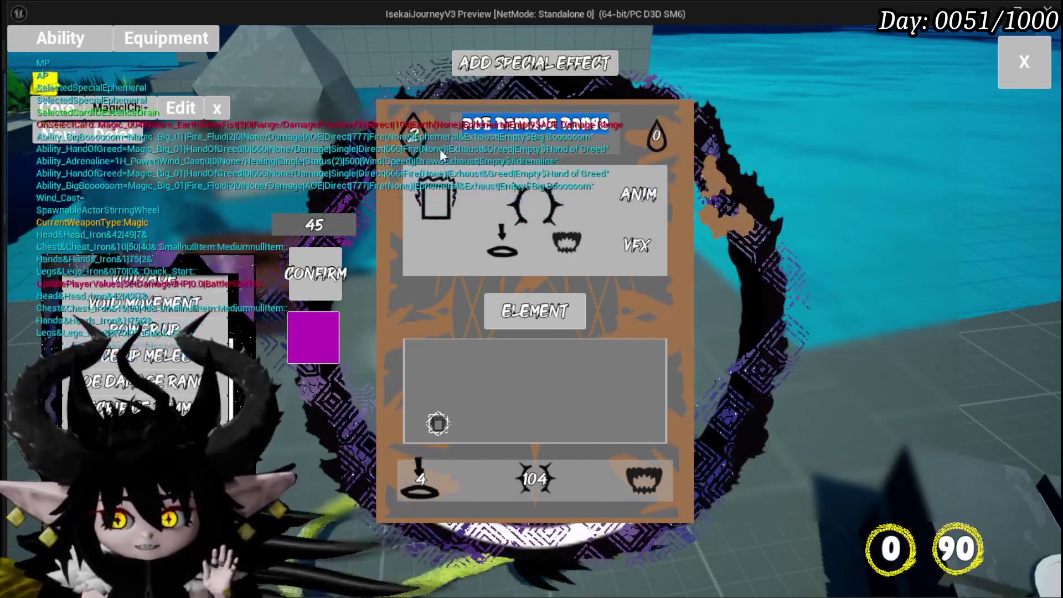
mouse_move(678, 147)
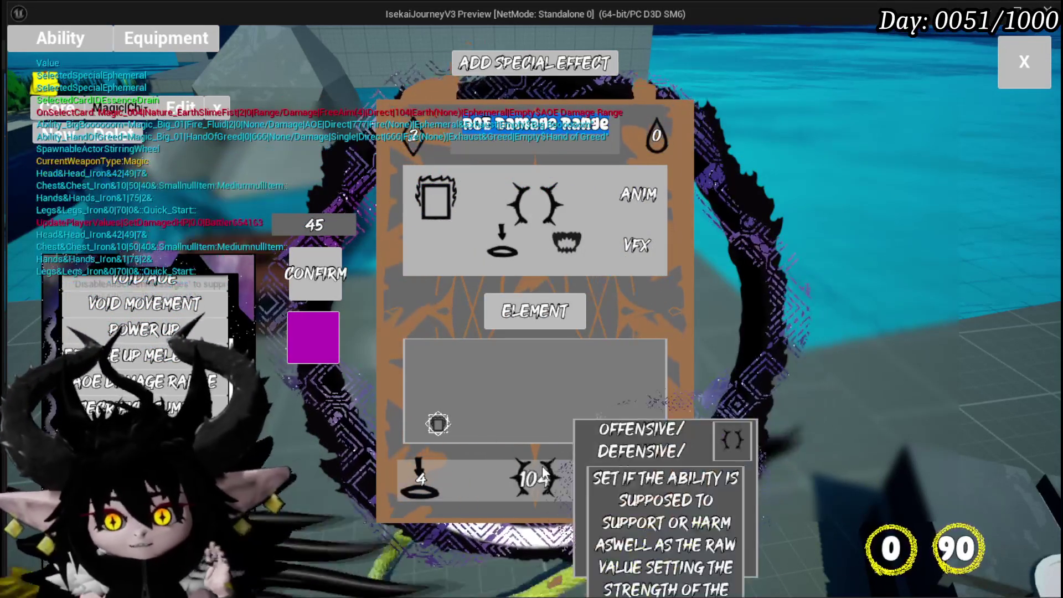
left_click(534, 478)
mouse_move(429, 192)
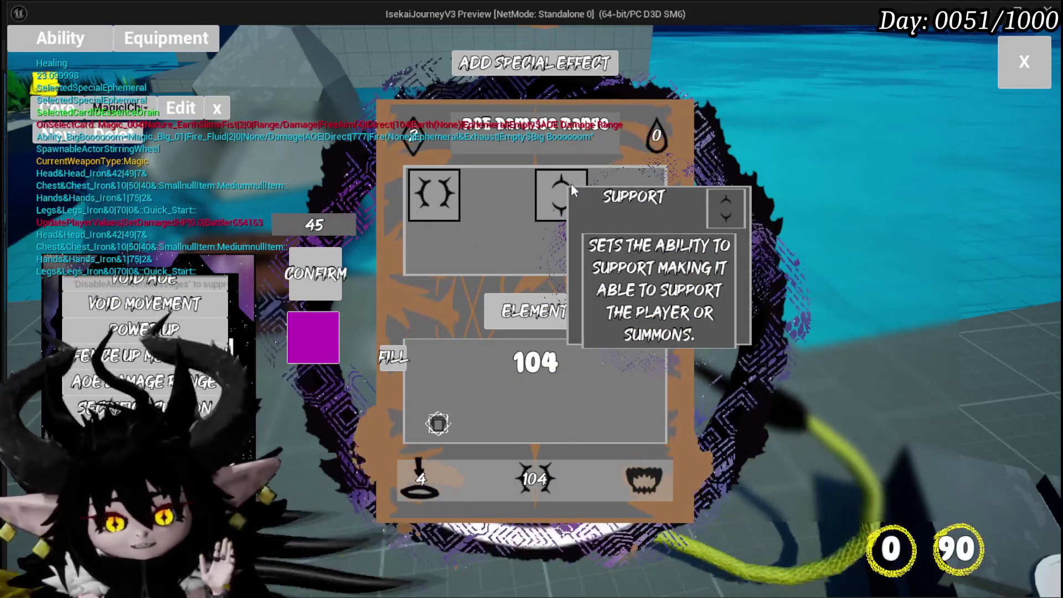
left_click(645, 482)
mouse_move(515, 196)
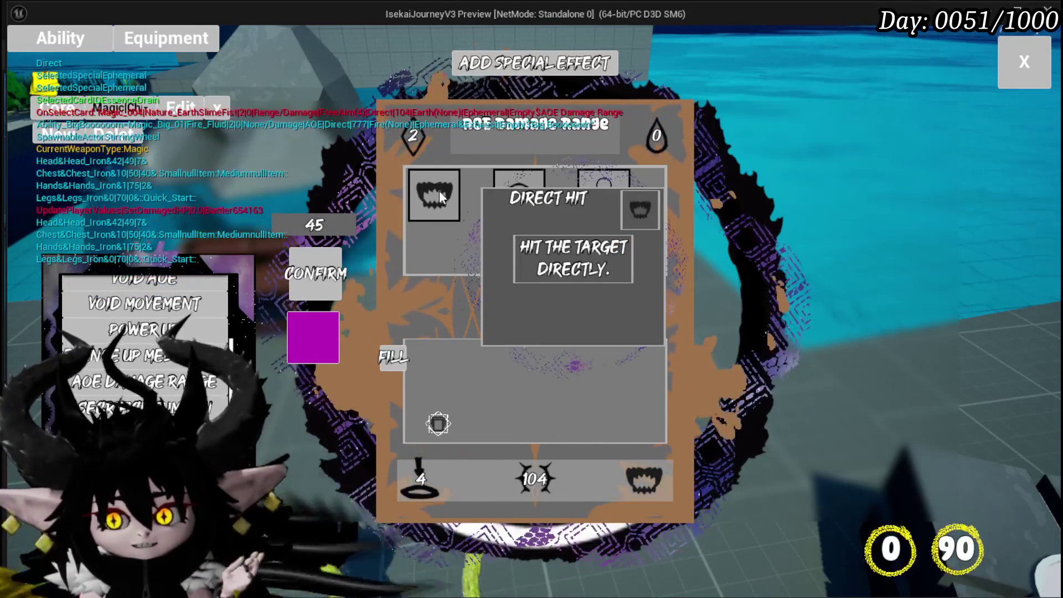
left_click(516, 196)
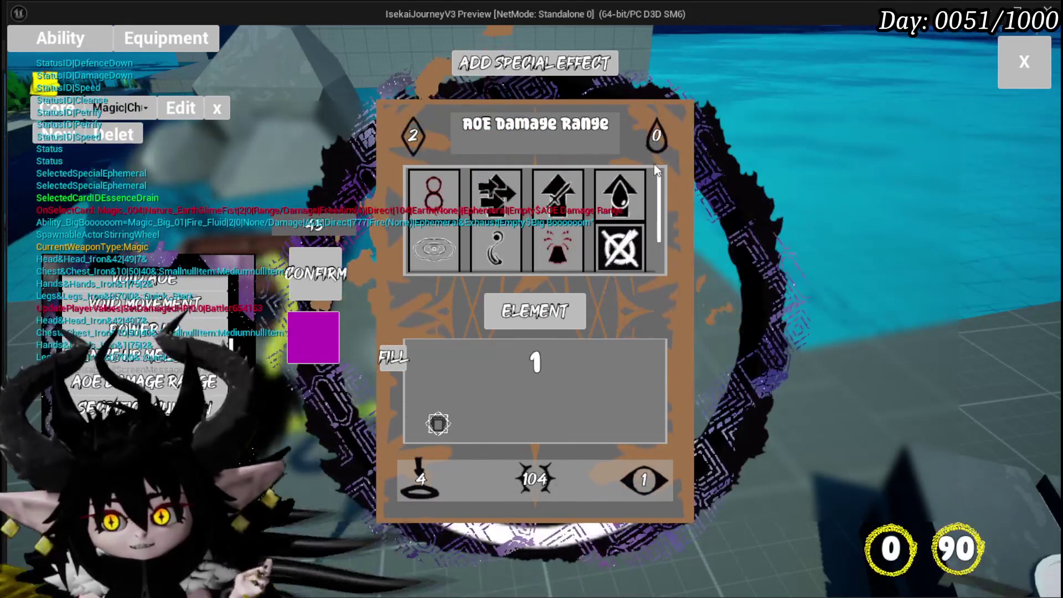
left_click(645, 482)
left_click(579, 218)
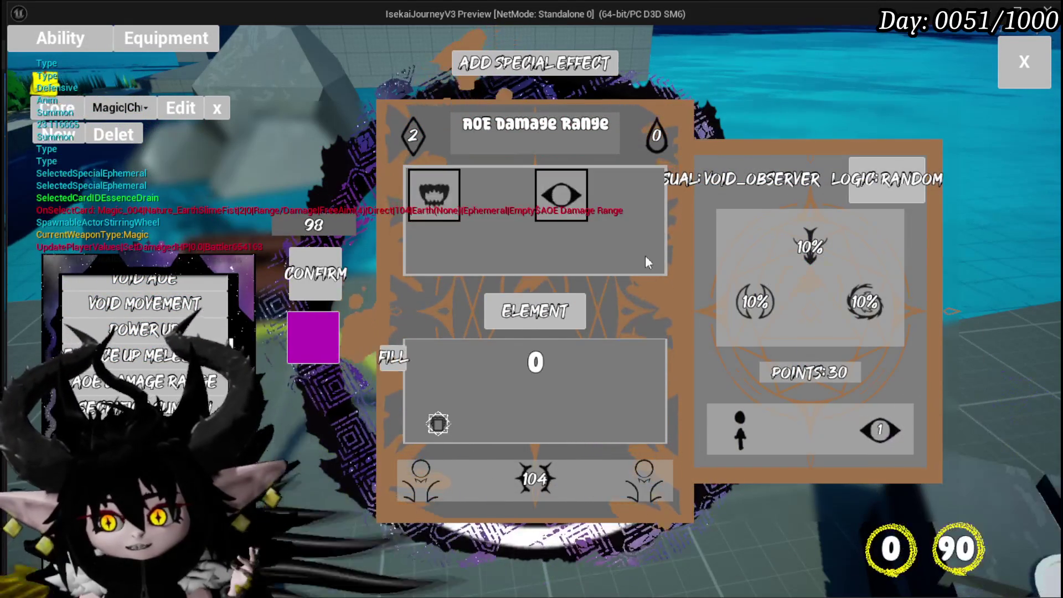
Give the card a Shield status of 5 and set its targeting to AOE.
left_click(560, 195)
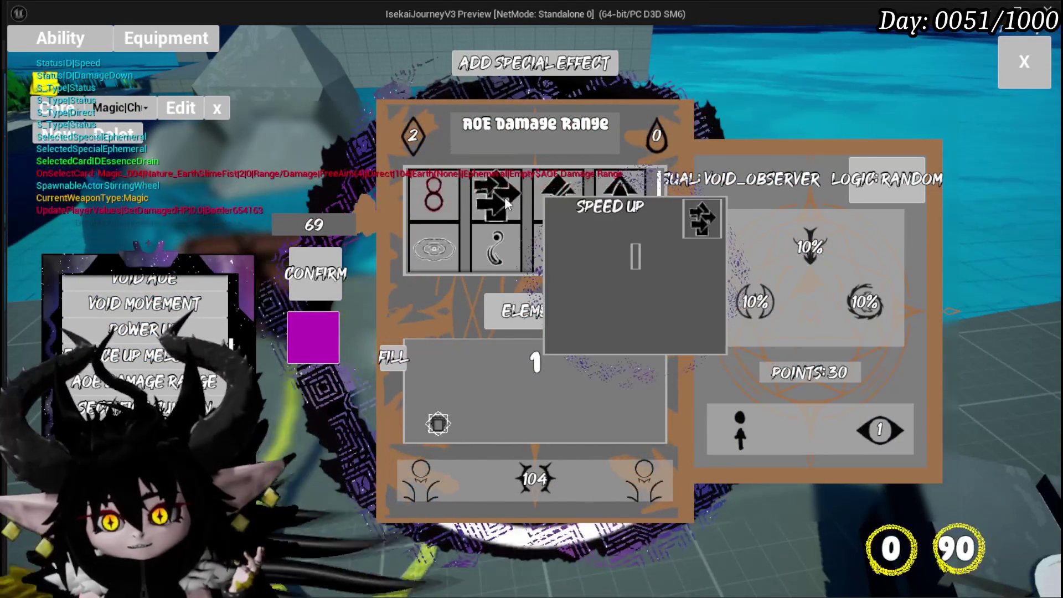
scroll(574, 238, "down", 2)
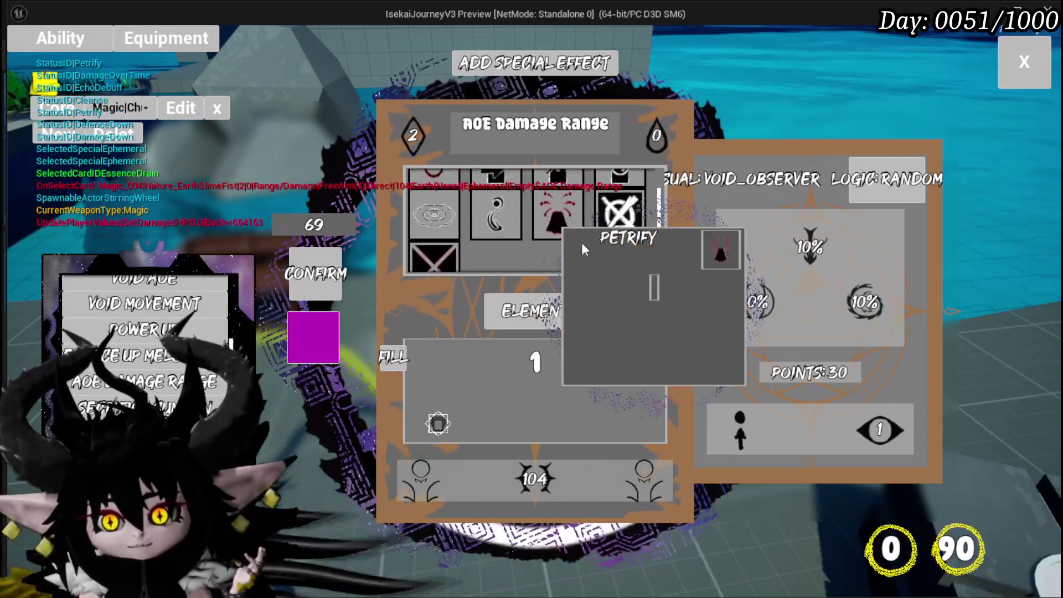
left_click(531, 460)
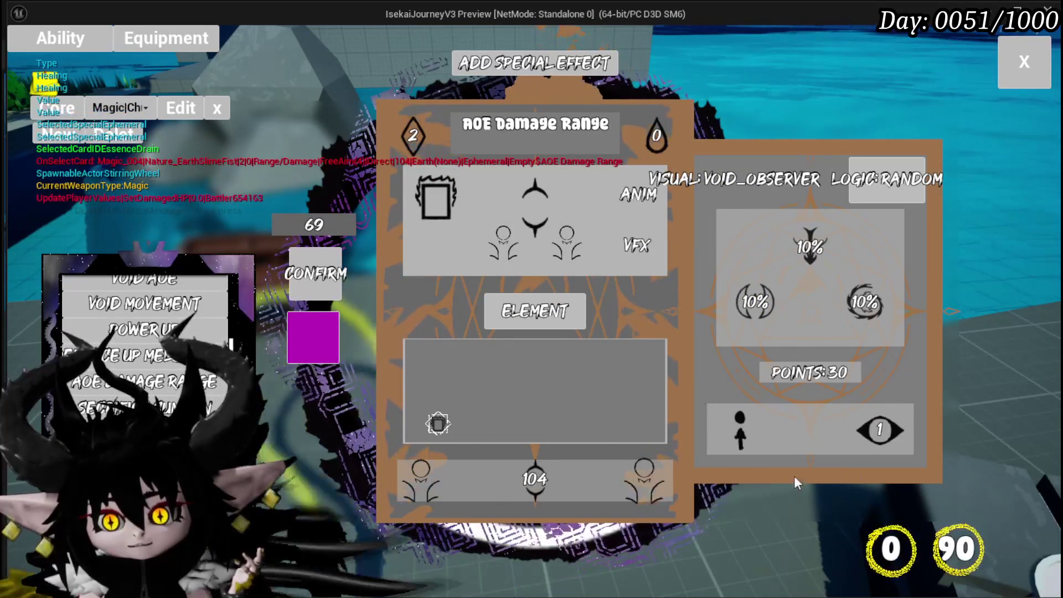
left_click(562, 200)
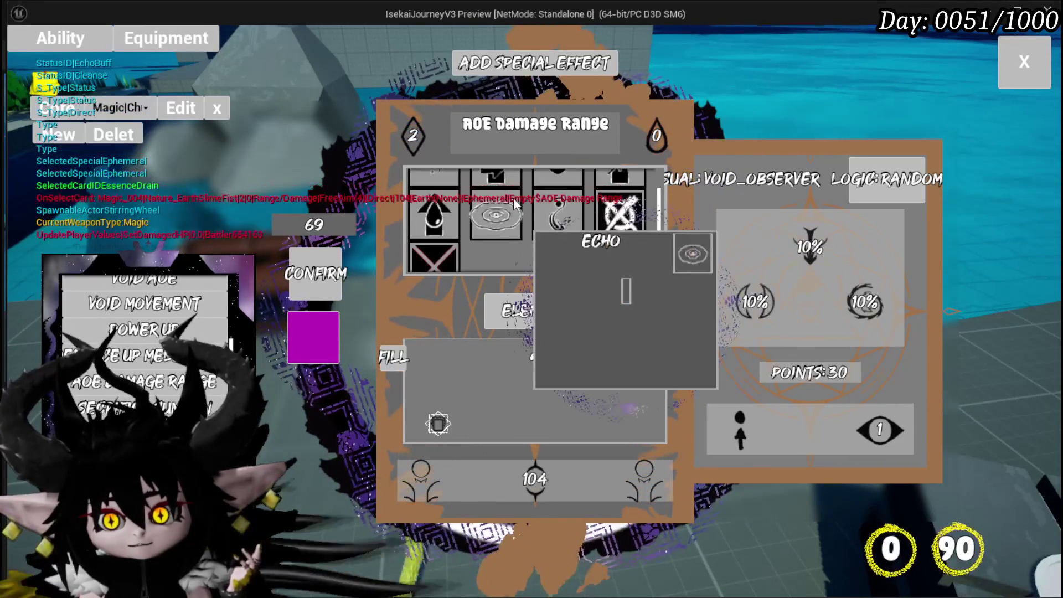
left_click(563, 193)
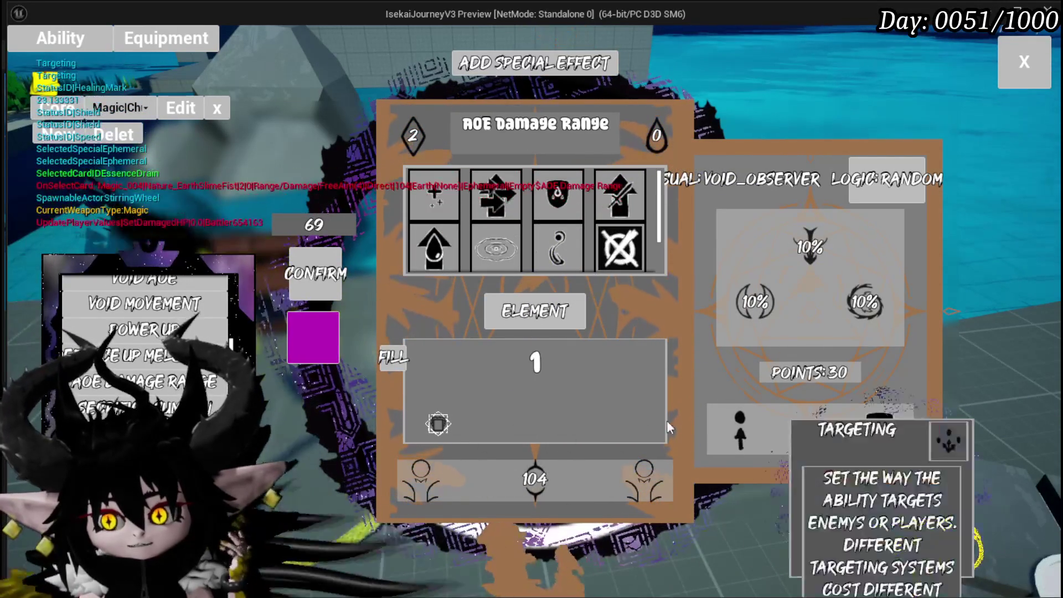
type("5")
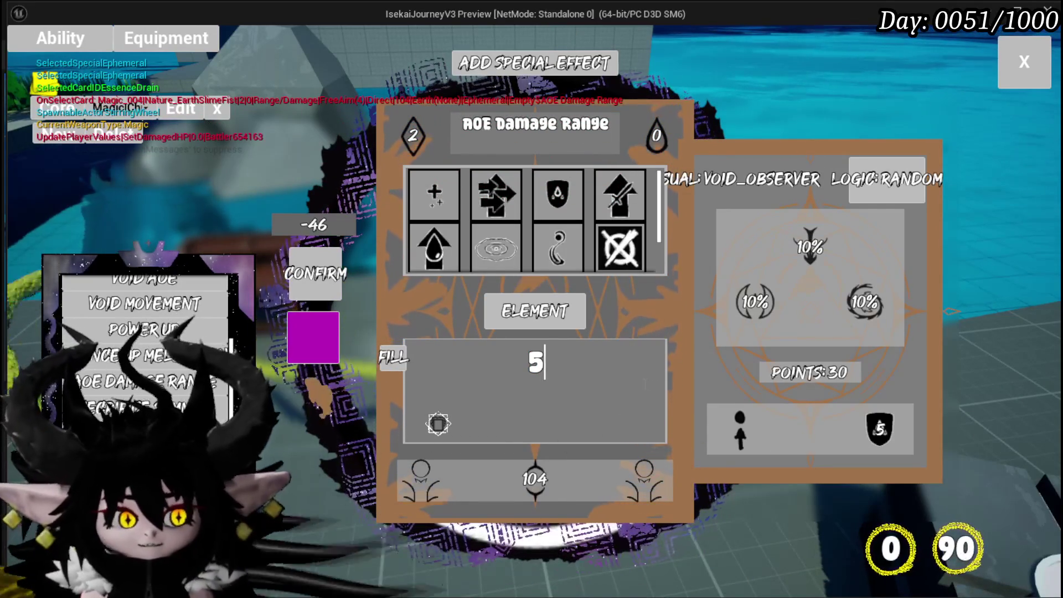
left_click(748, 432)
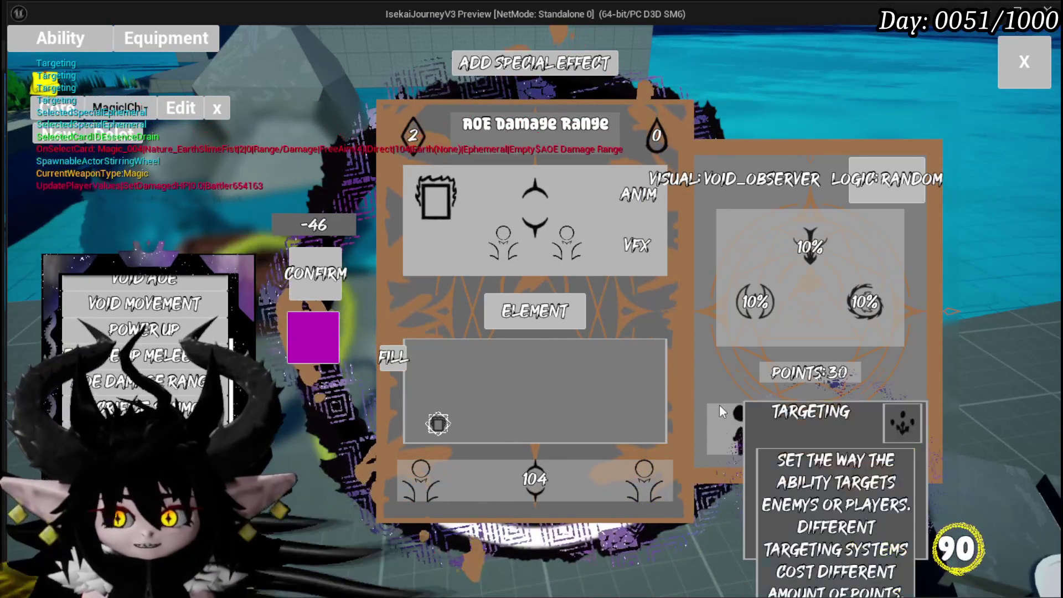
left_click(719, 407)
left_click(515, 210)
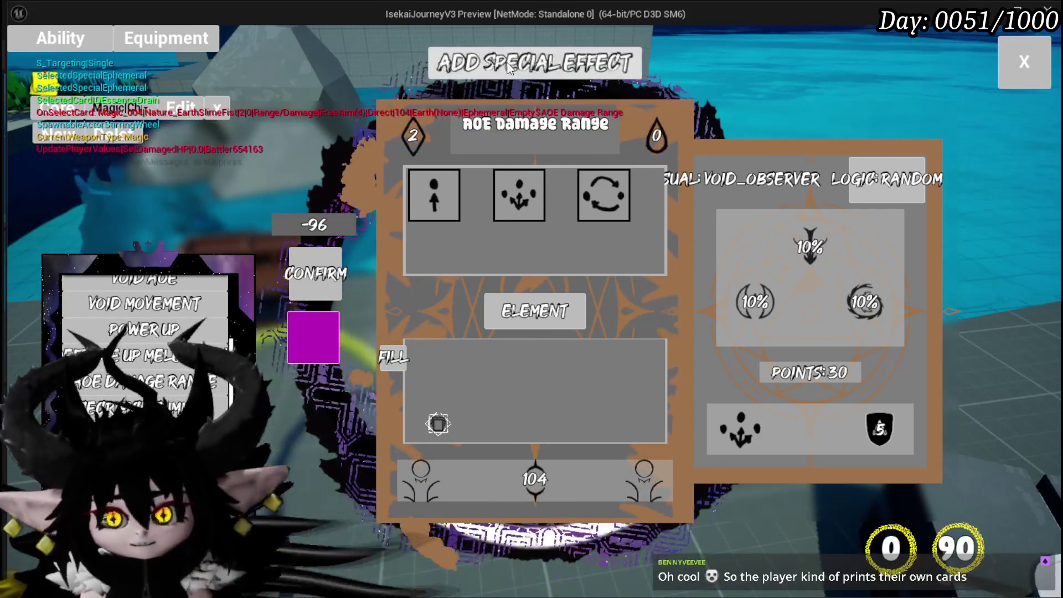
Try the Retain and then the Empower special effects on the card.
left_click(433, 213)
mouse_move(499, 253)
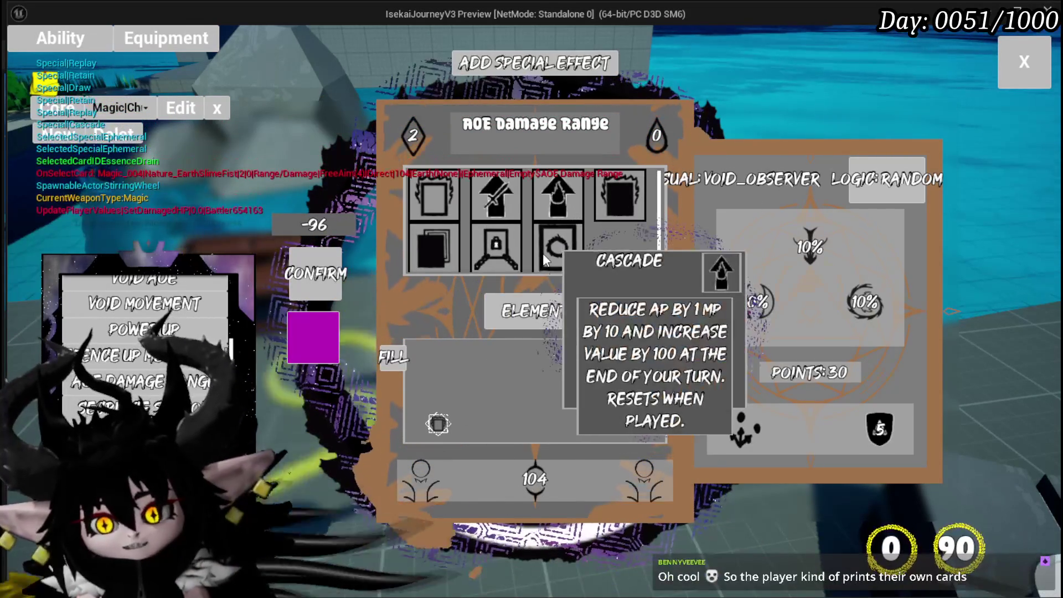
mouse_move(802, 284)
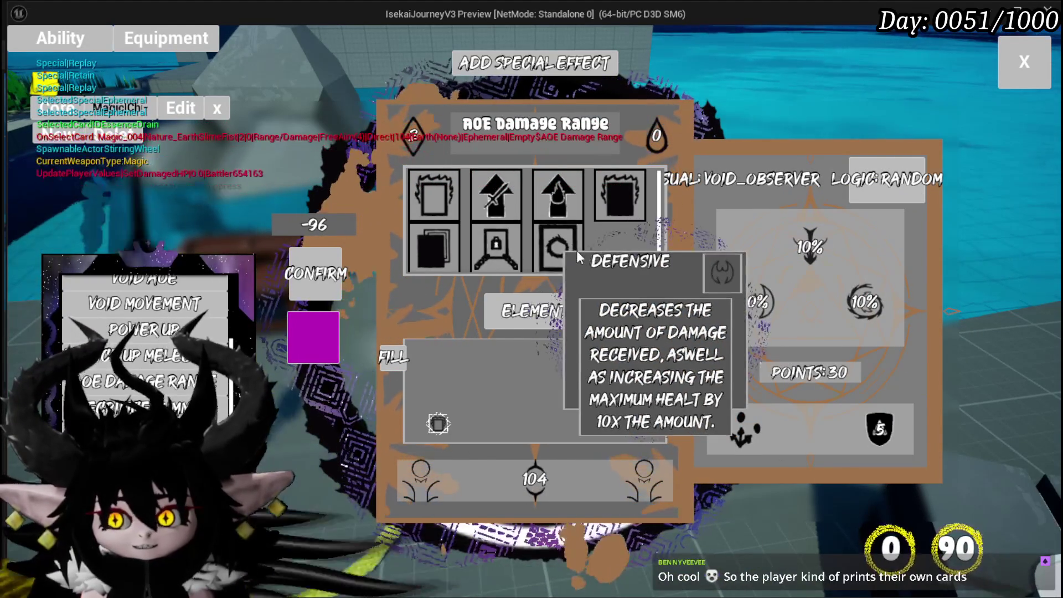
left_click(477, 251)
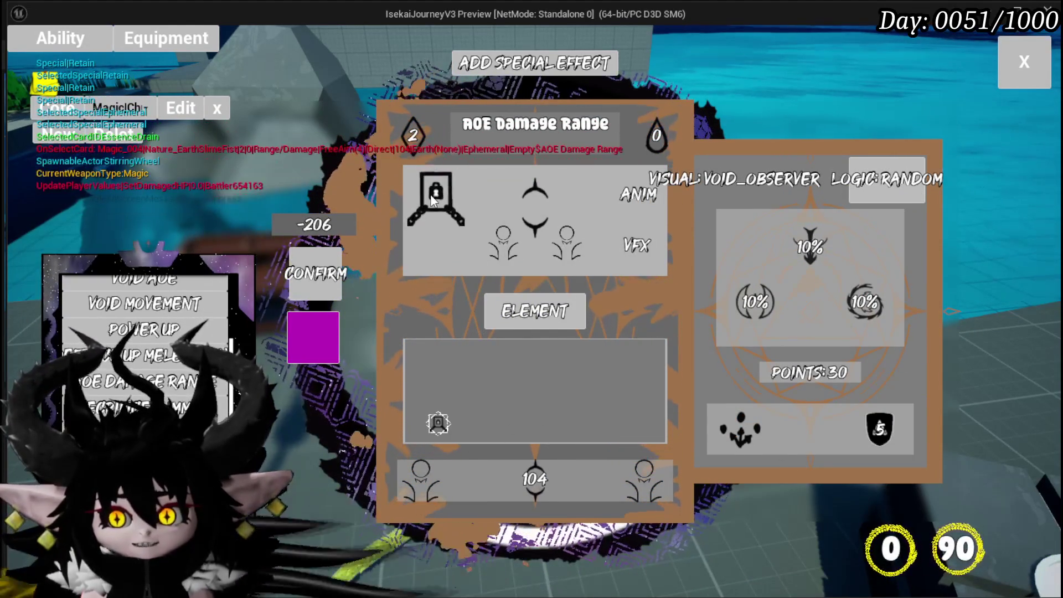
left_click(535, 63)
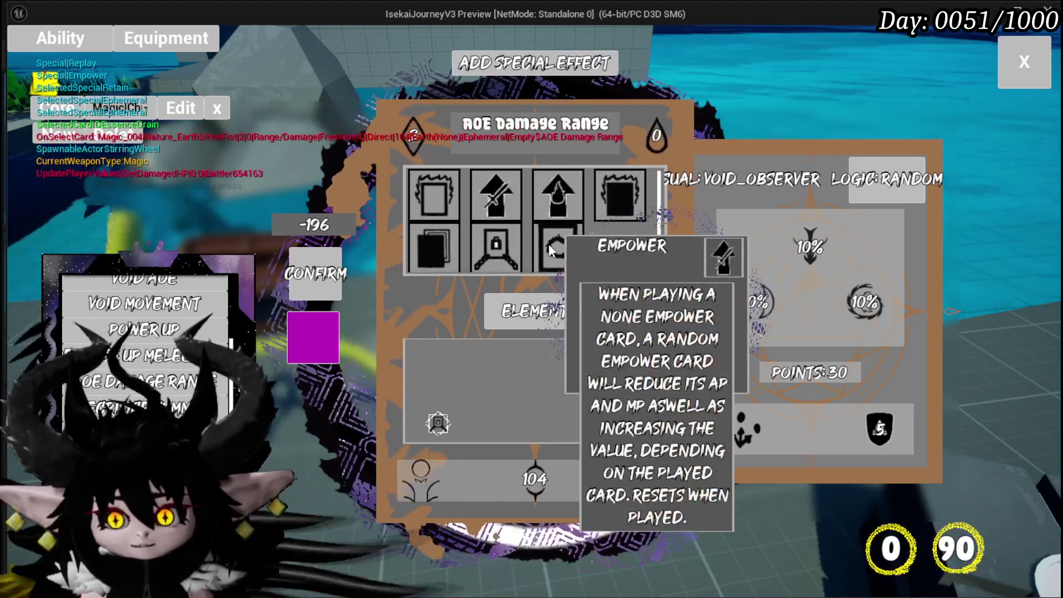
left_click(576, 255)
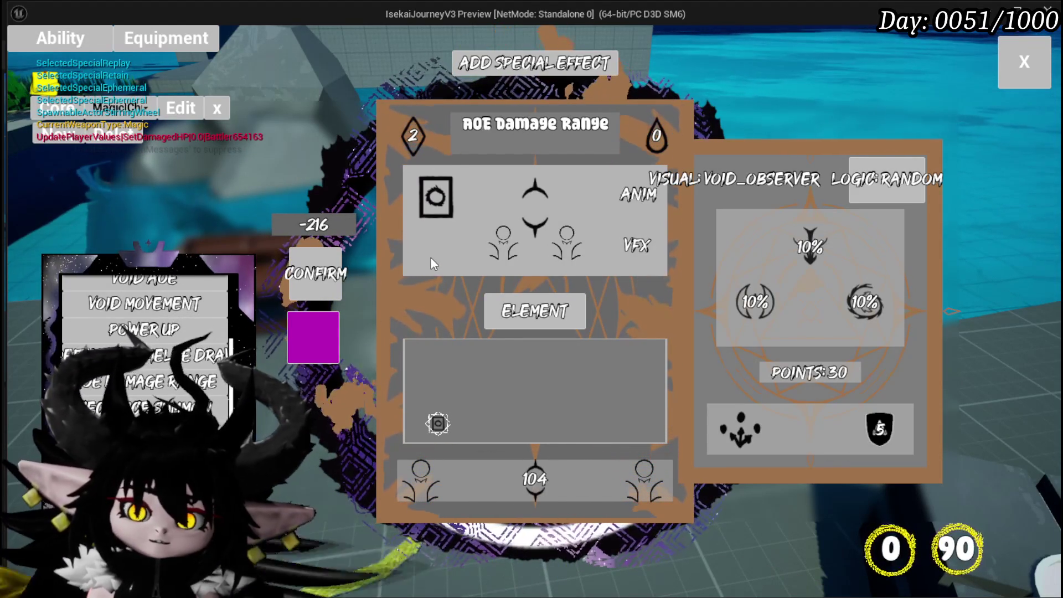
Add the Draw effect to the card's slot, then remove it again.
mouse_move(152, 307)
scroll(152, 305, "up", 3)
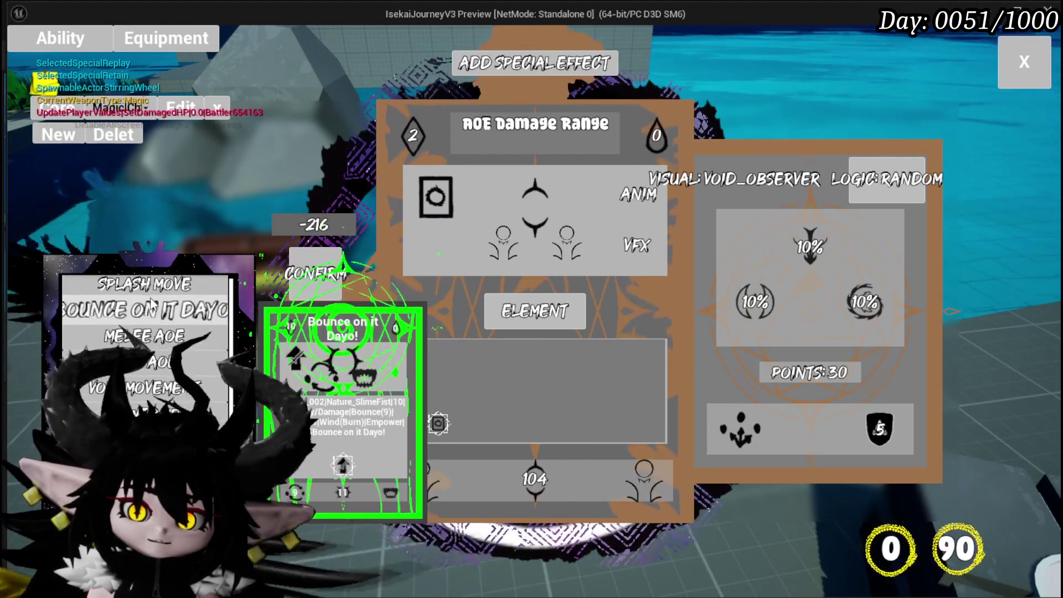
scroll(152, 297, "down", 5)
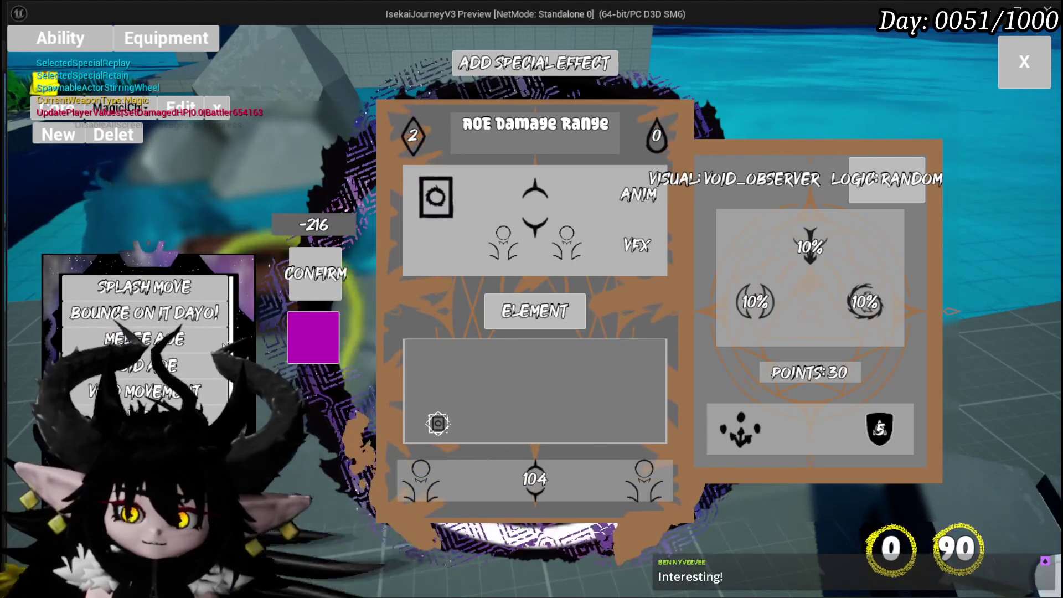
scroll(146, 295, "down", 3)
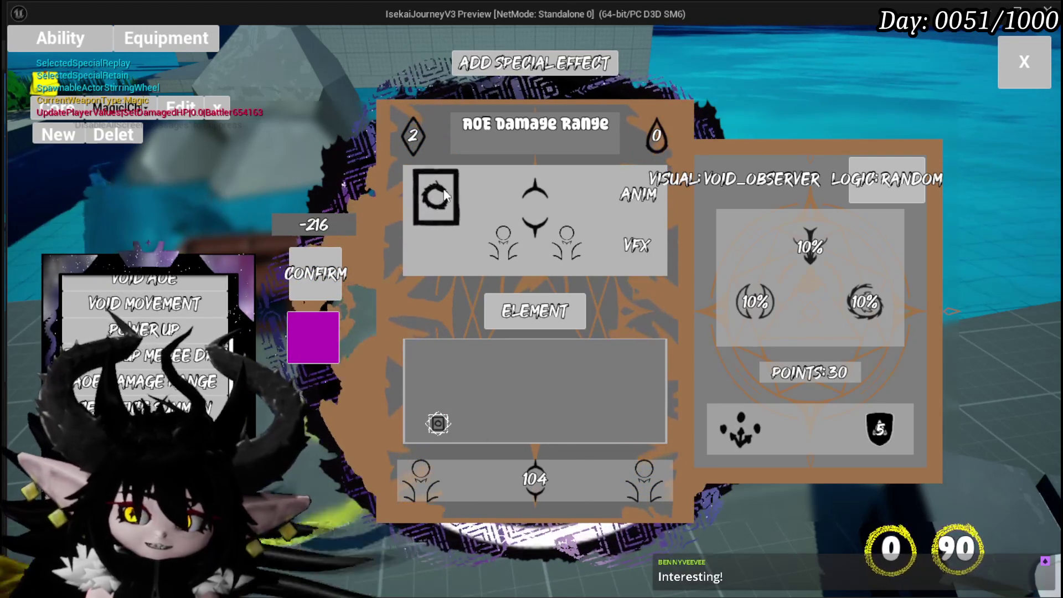
left_click(494, 65)
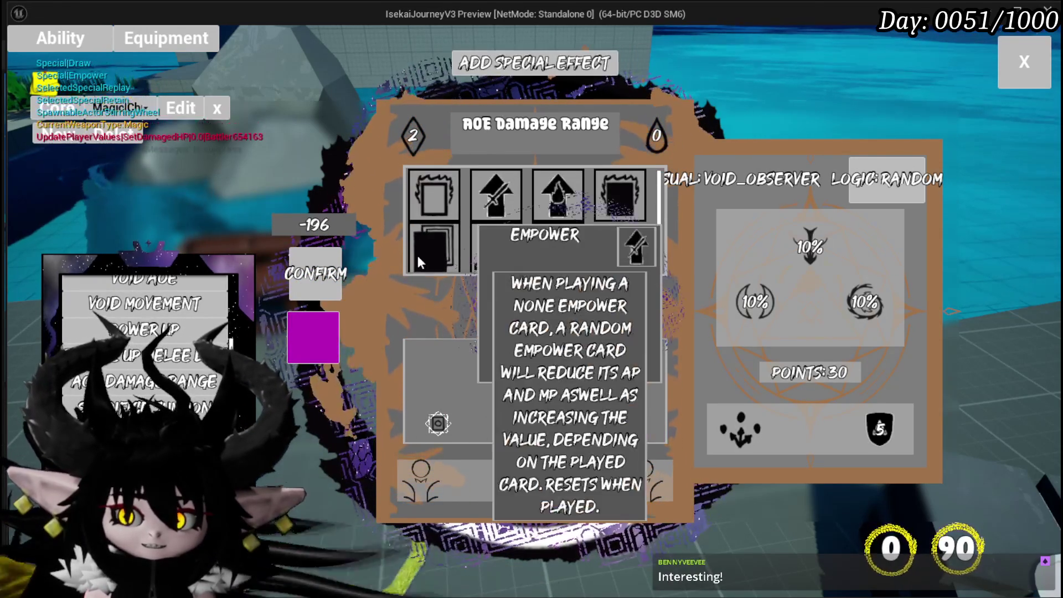
left_click(421, 202)
left_click(435, 203)
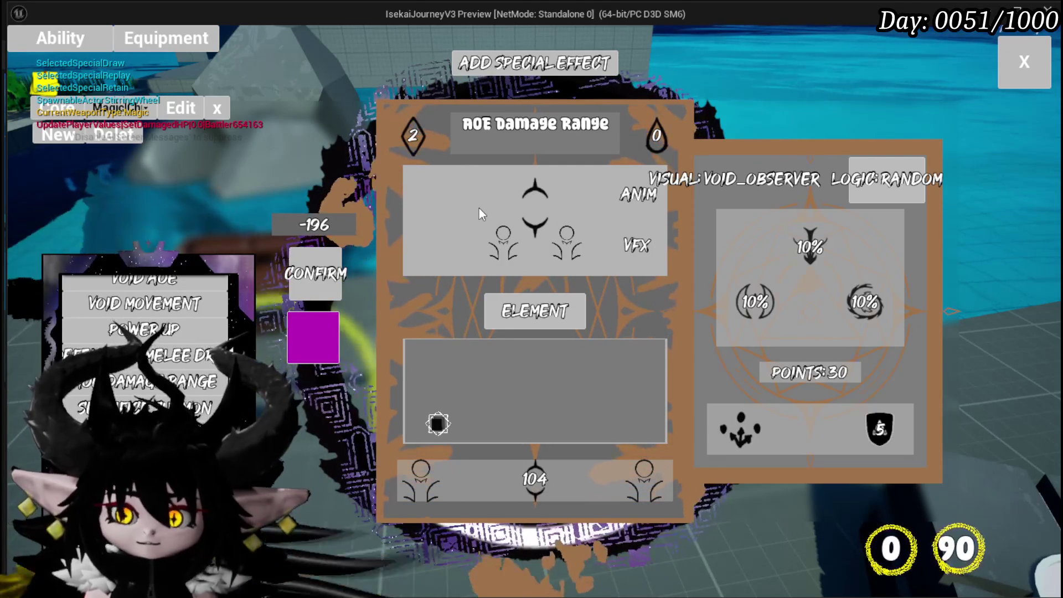
Add the Exhaust special effect to AOE Damage Range and close the card editor.
mouse_move(135, 326)
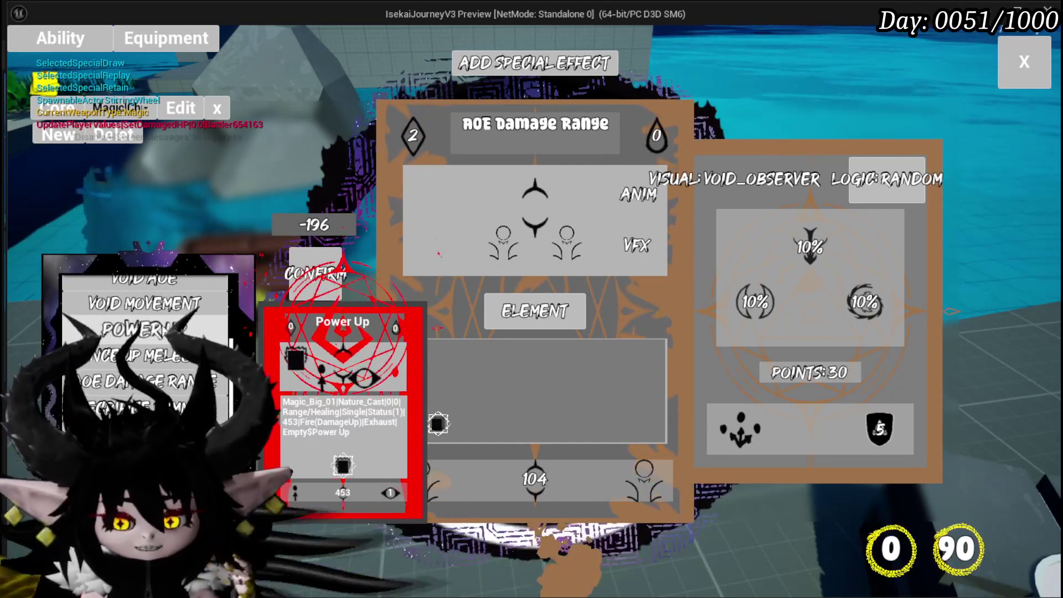
left_click(494, 61)
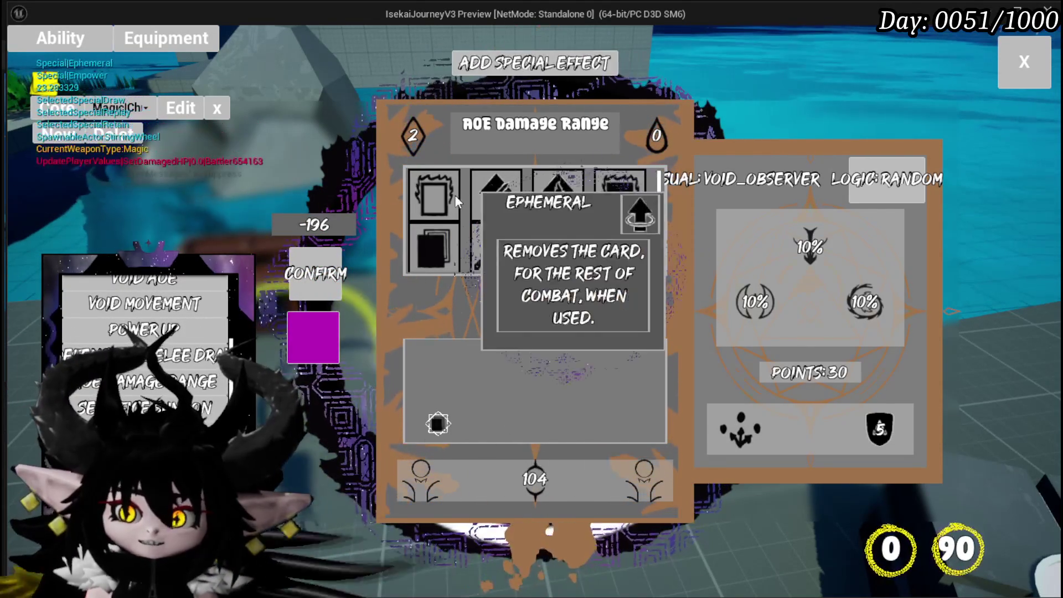
left_click(612, 192)
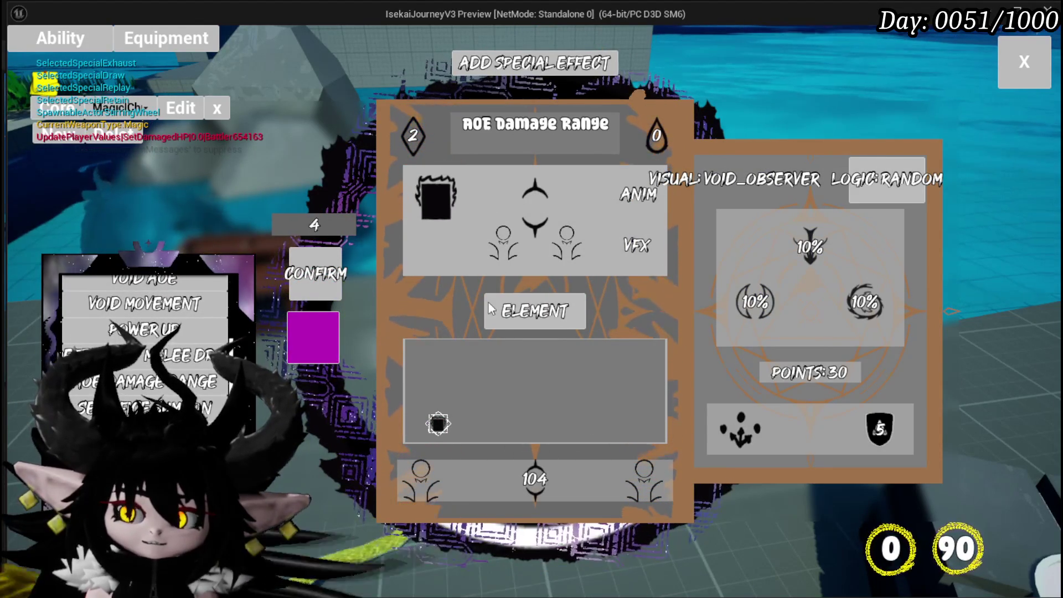
mouse_move(491, 323)
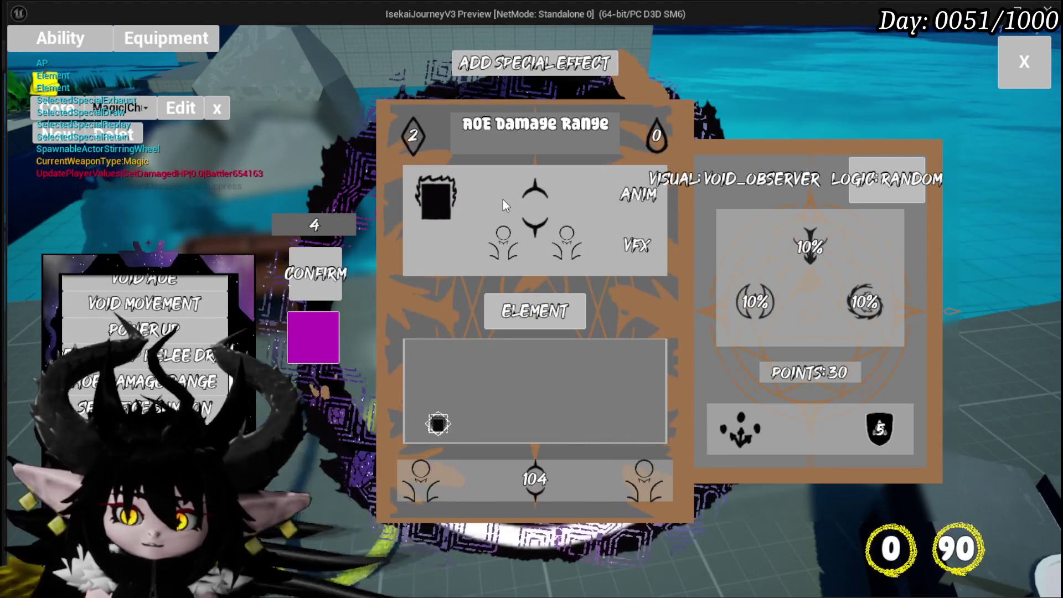
left_click(1024, 62)
Check the equipment stats, perks and card hand in the menu, then run into the green slime Slime_Wind.
key("Tab")
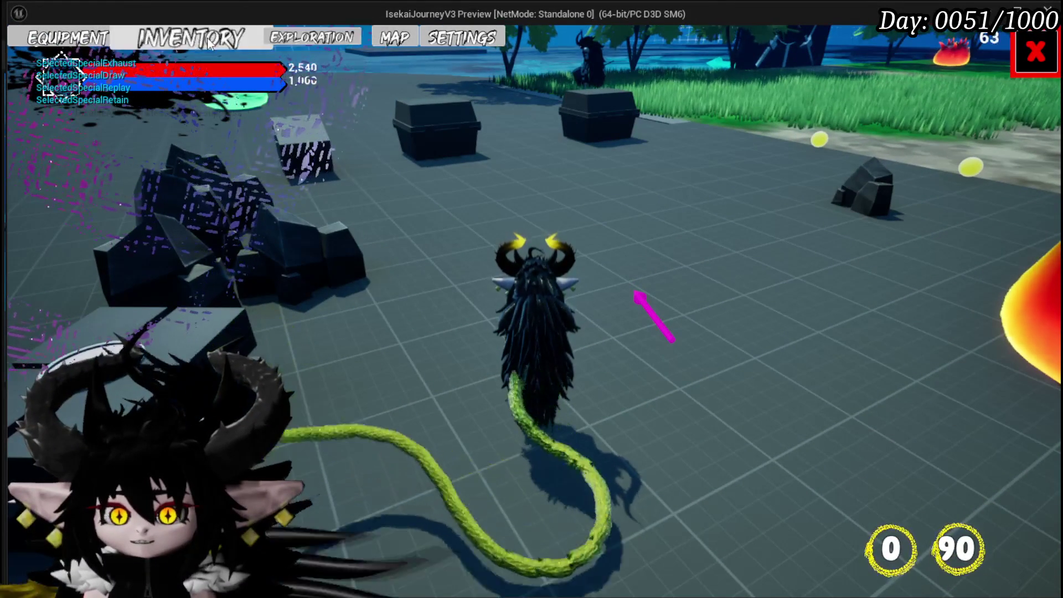
left_click(86, 41)
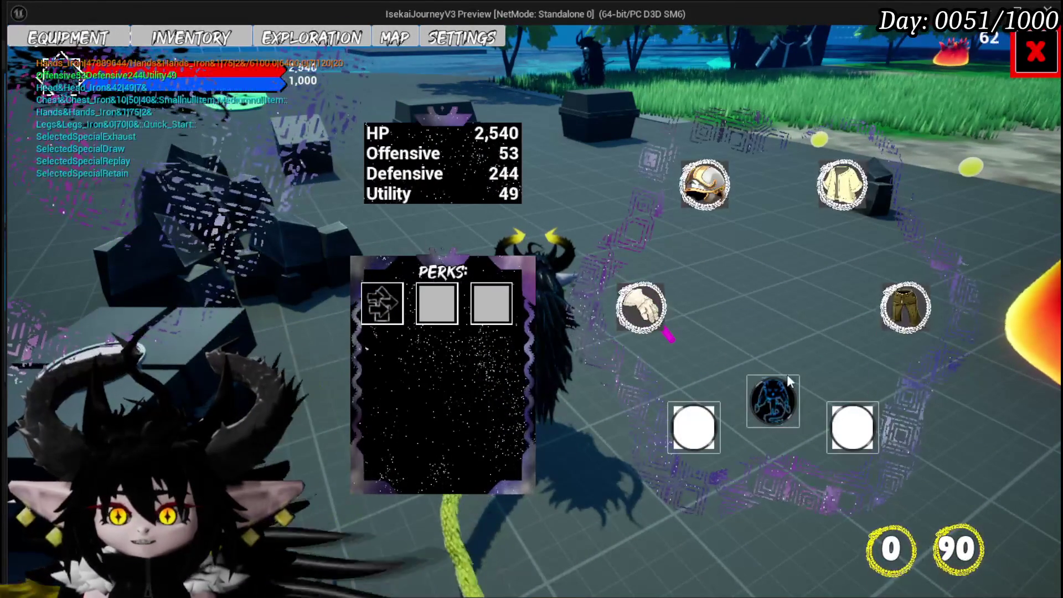
left_click(777, 382)
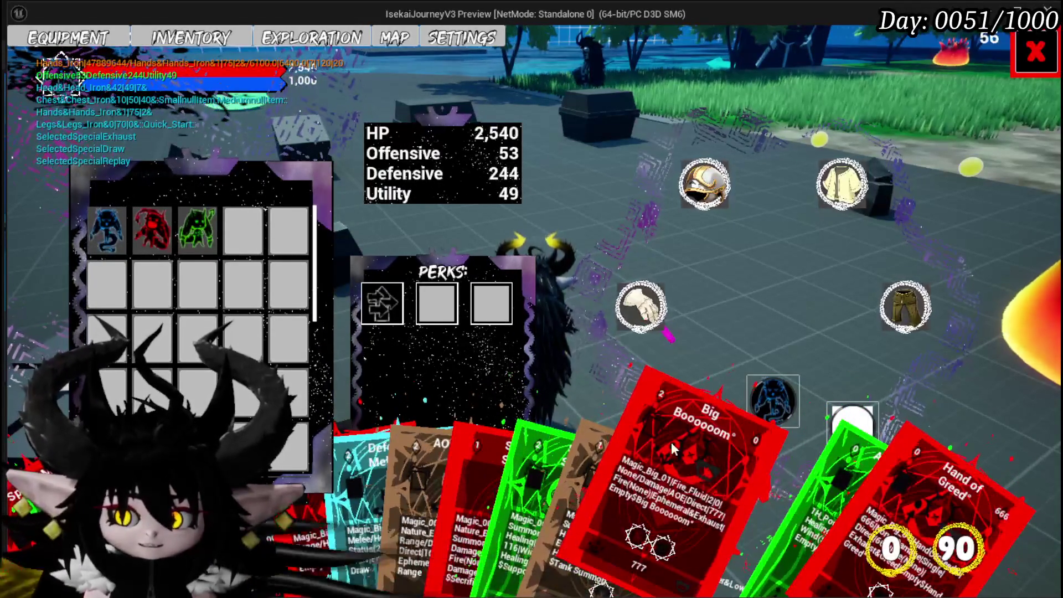
key("Tab")
key("w")
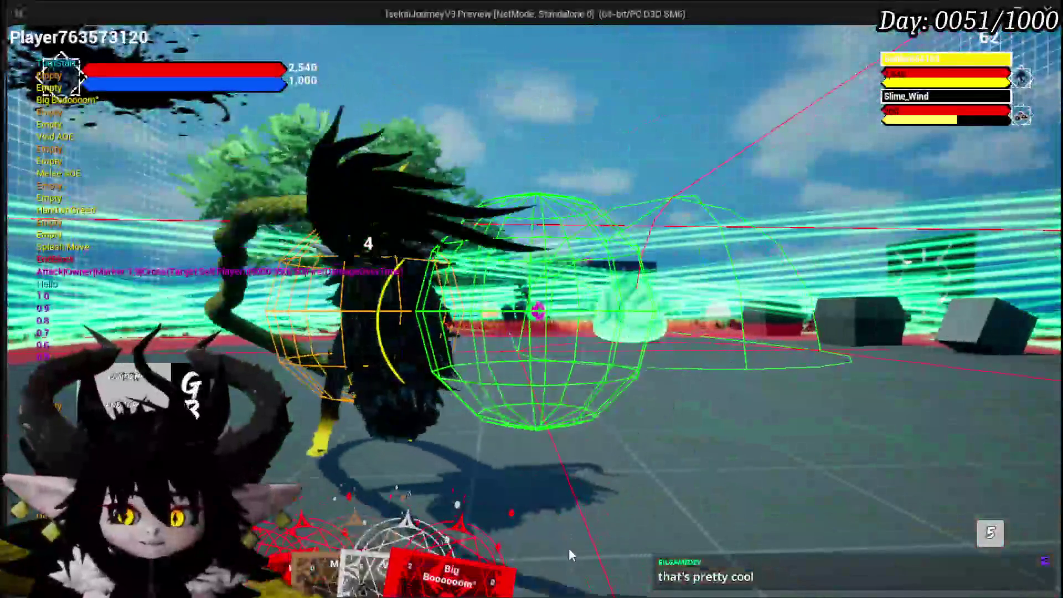
Play Big Boooooom, accept the six Slime_Water encounter, and dismiss the card hand.
mouse_move(440, 547)
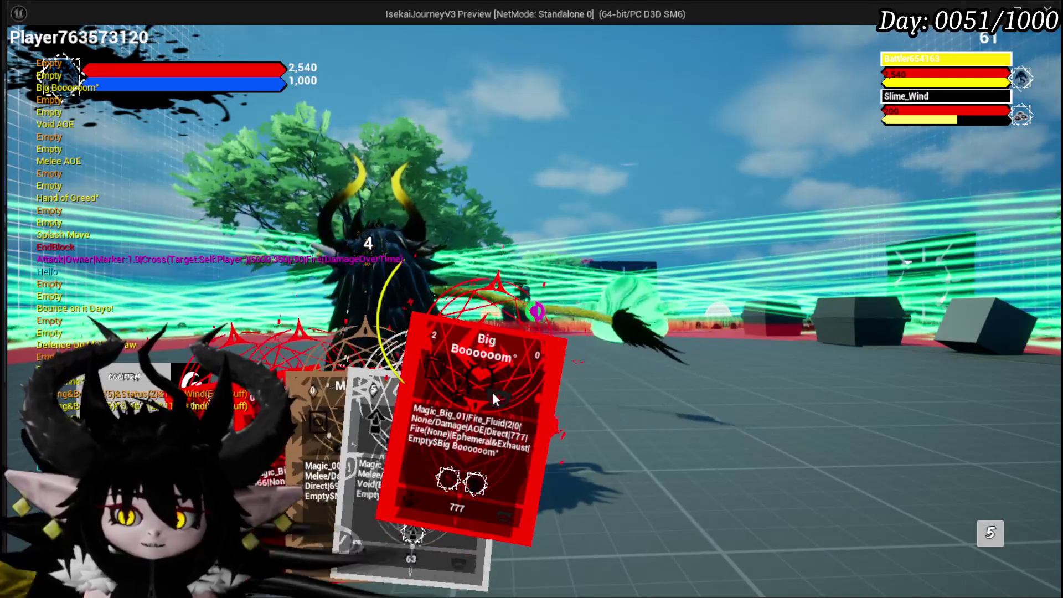
left_click(442, 534)
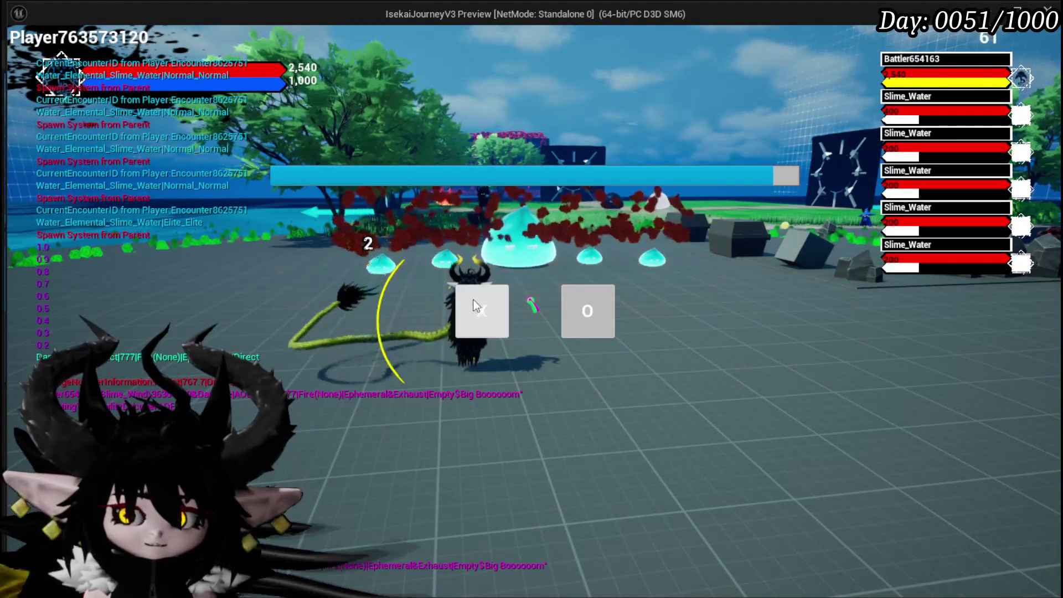
left_click(475, 314)
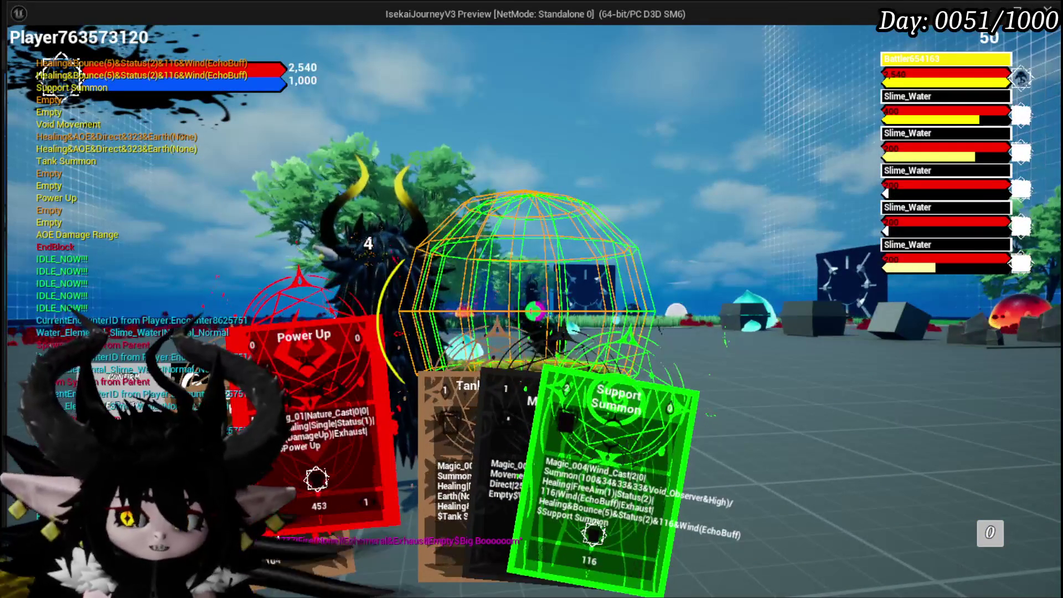
left_click(431, 374)
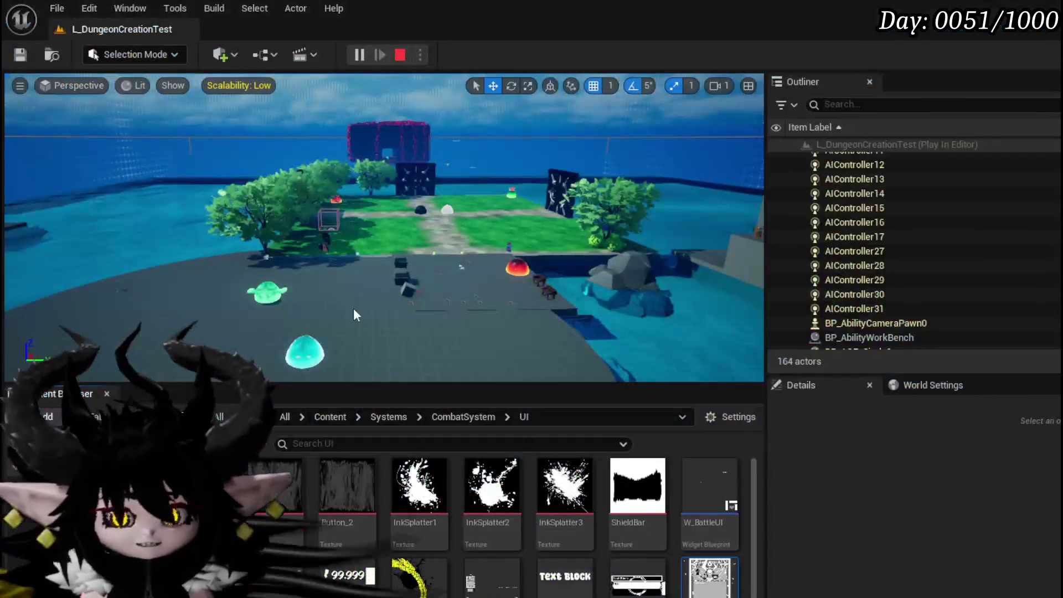
Restart the play session and open the first magic card set in the ability editor.
key("Escape")
key("ctrl+s")
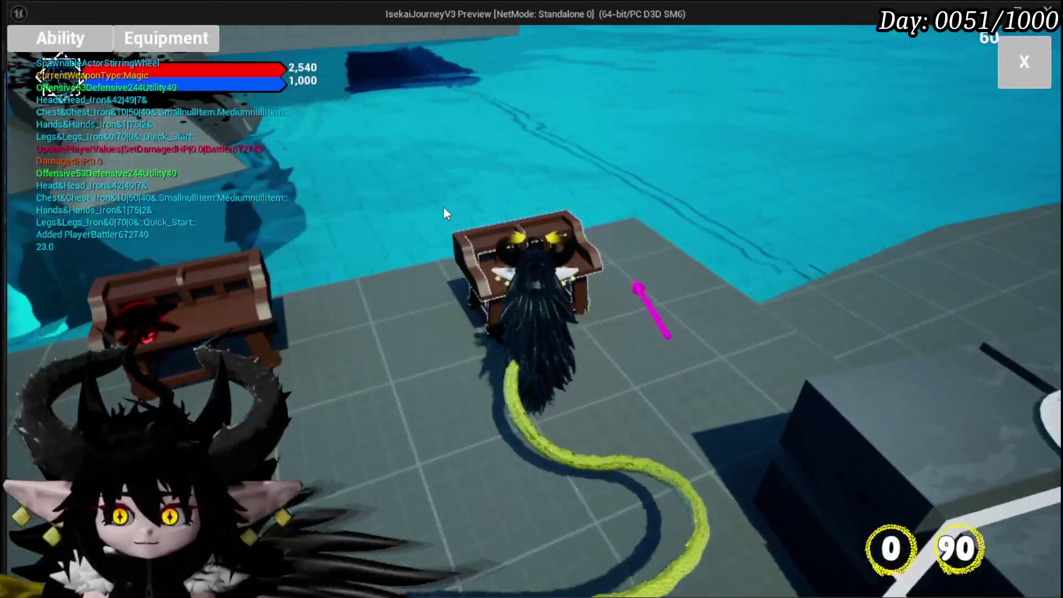
left_click(615, 270)
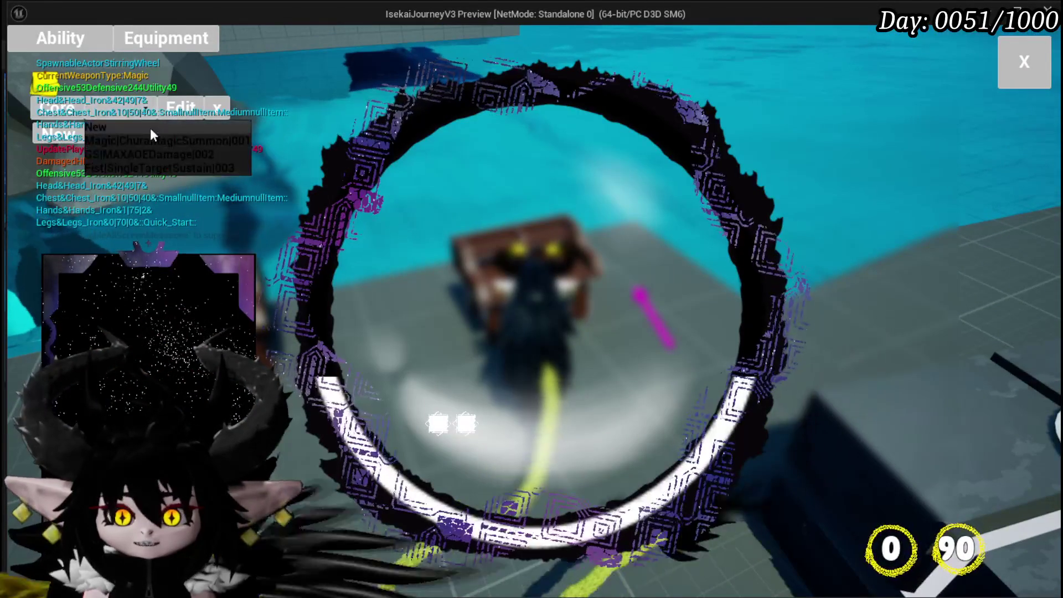
left_click(151, 140)
Select Melee AOE, browse its elemental special effects, then close the card editor.
left_click(158, 316)
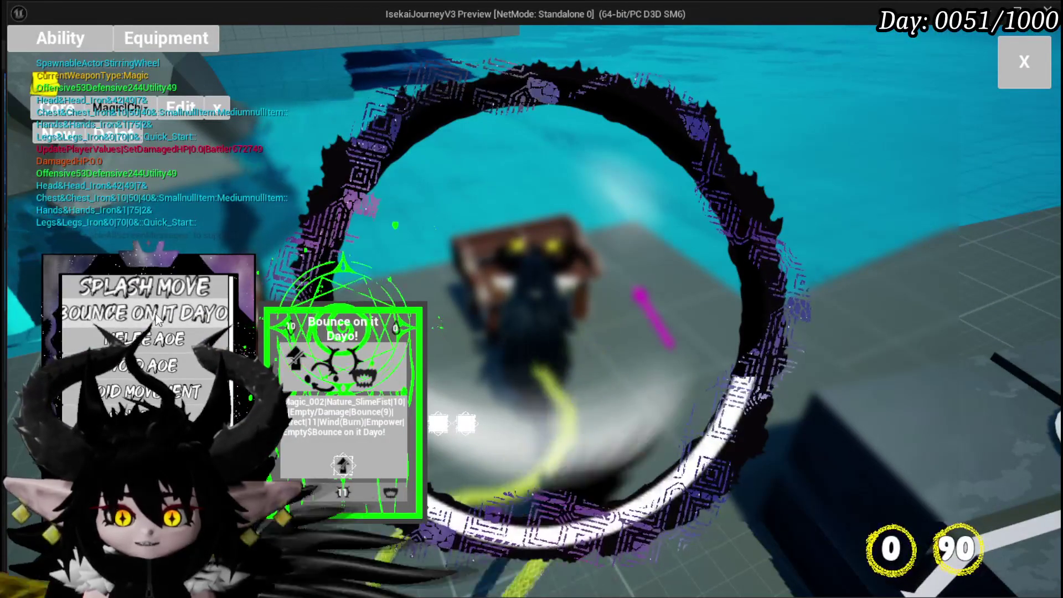
left_click(151, 341)
left_click(152, 343)
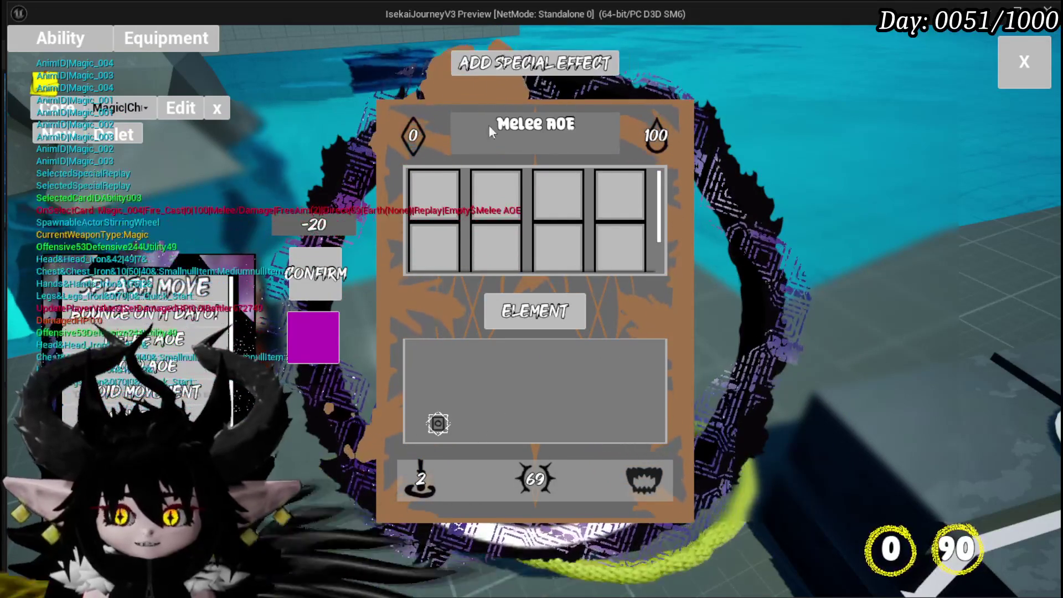
left_click(623, 222)
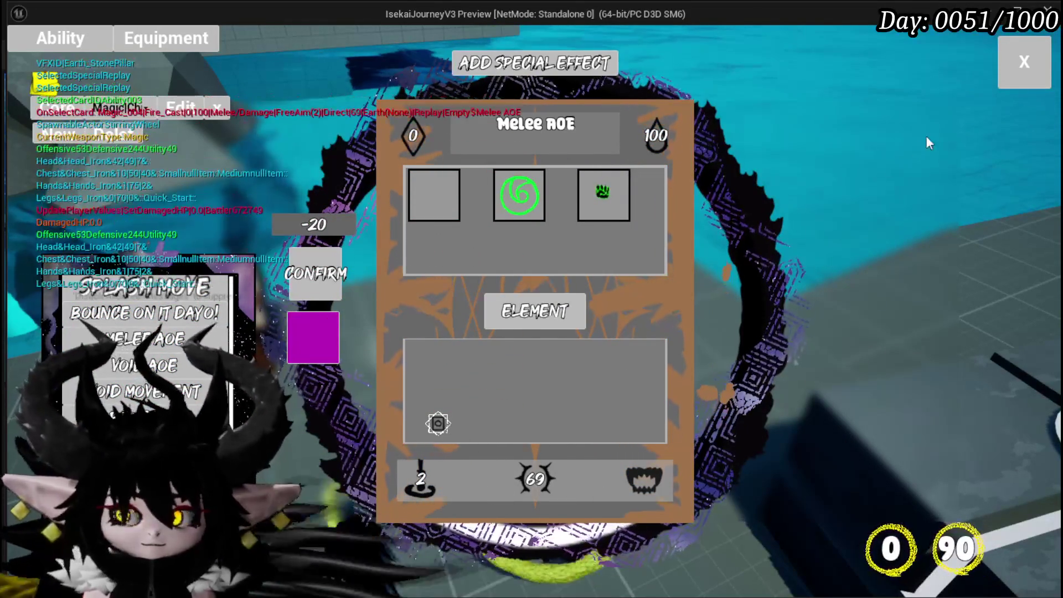
left_click(1009, 75)
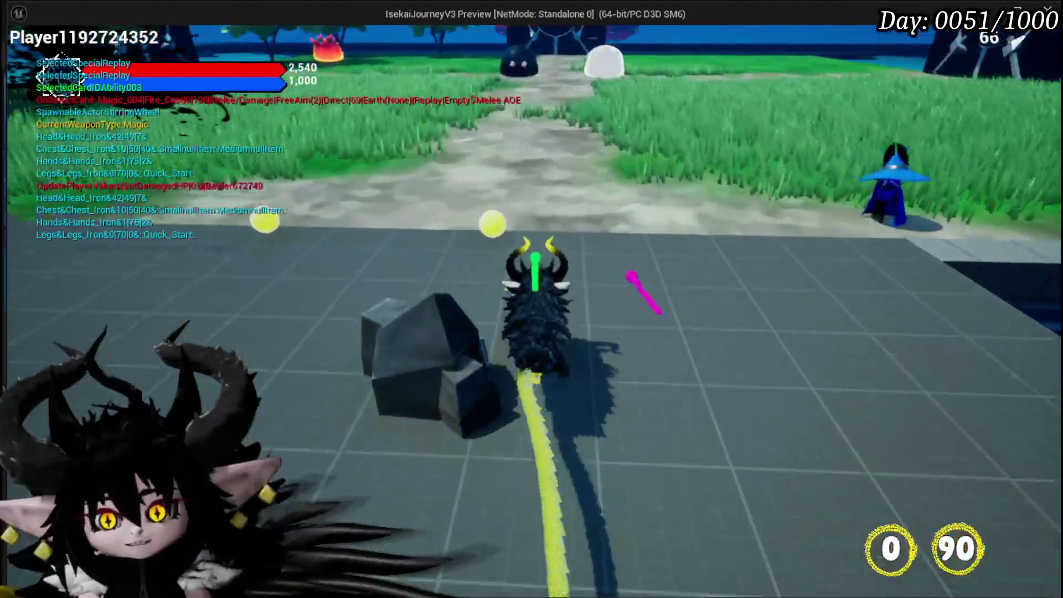
Glance at the inventory, then run along the dirt path toward the beach and the plaza slimes.
key("Tab")
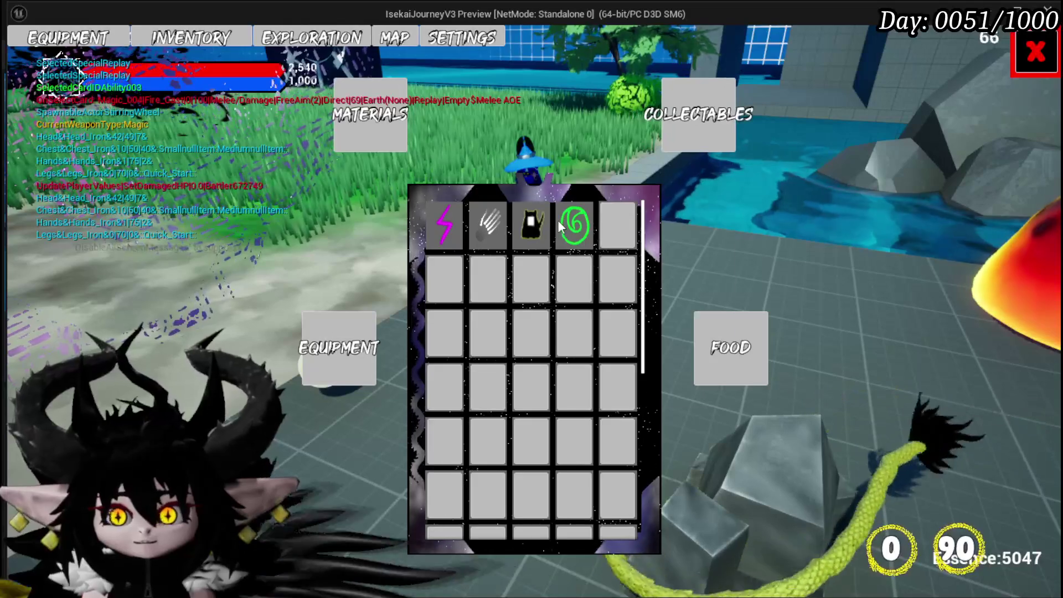
key("Tab")
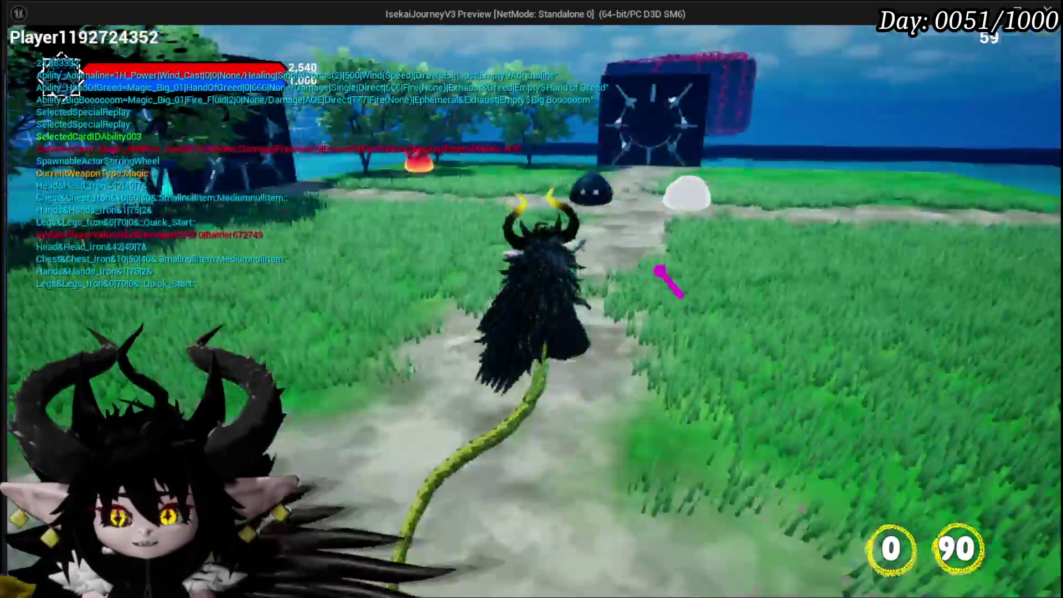
key("w")
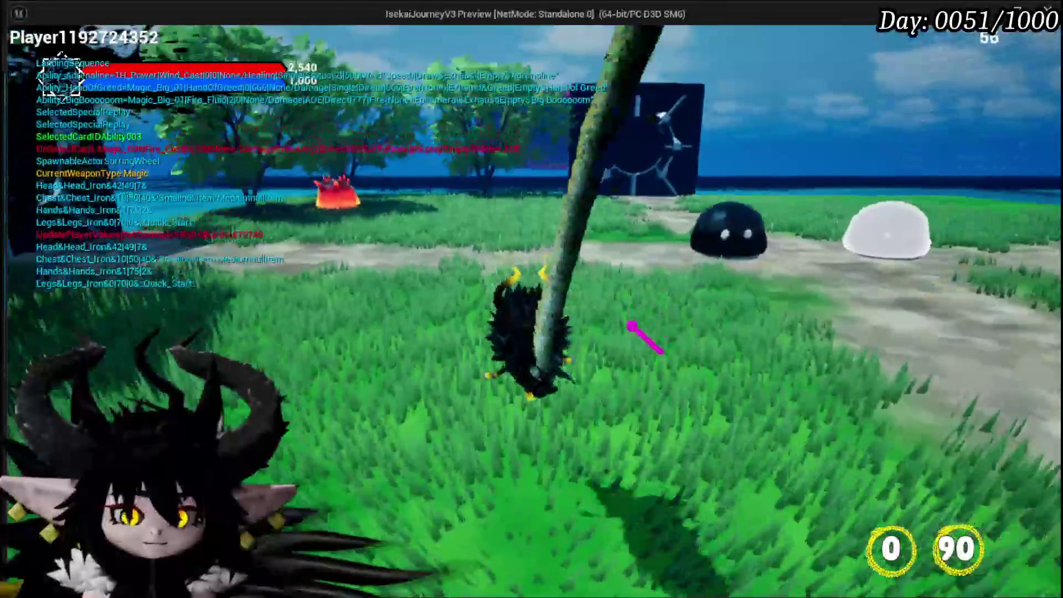
key("w")
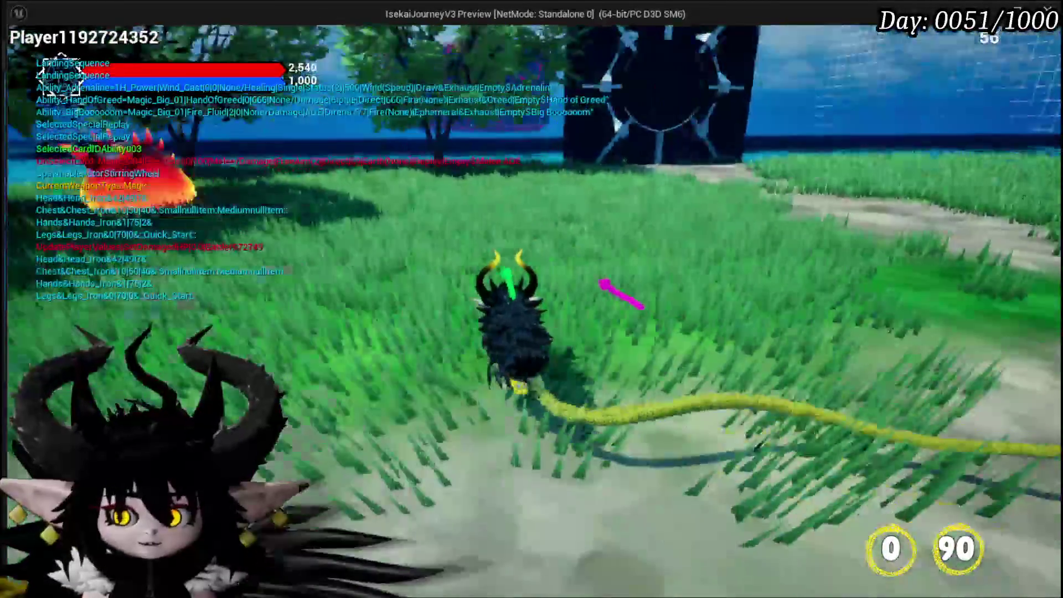
key("w")
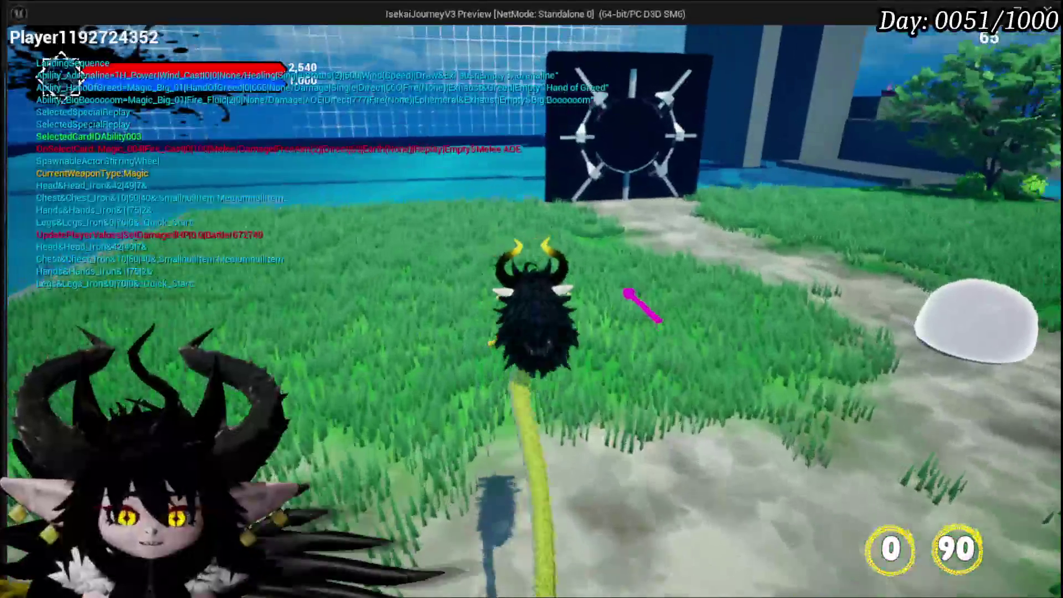
key("w")
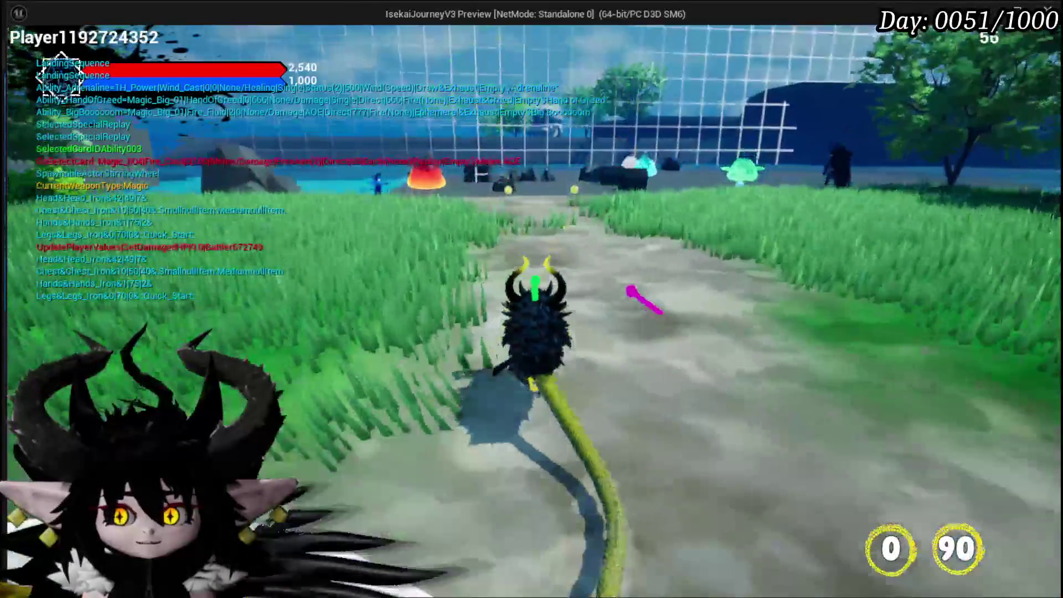
key("w")
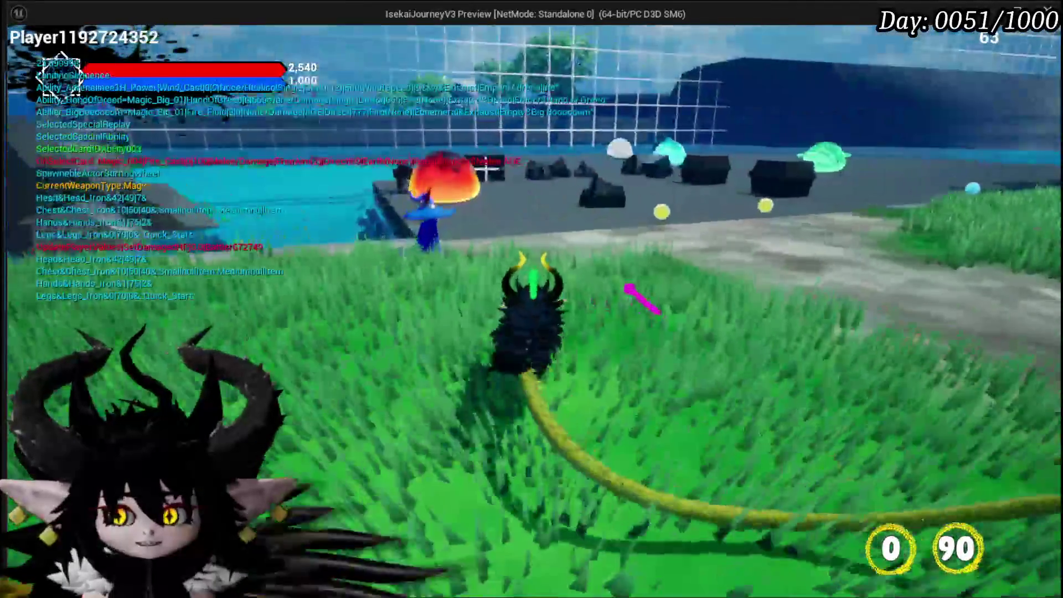
key("w")
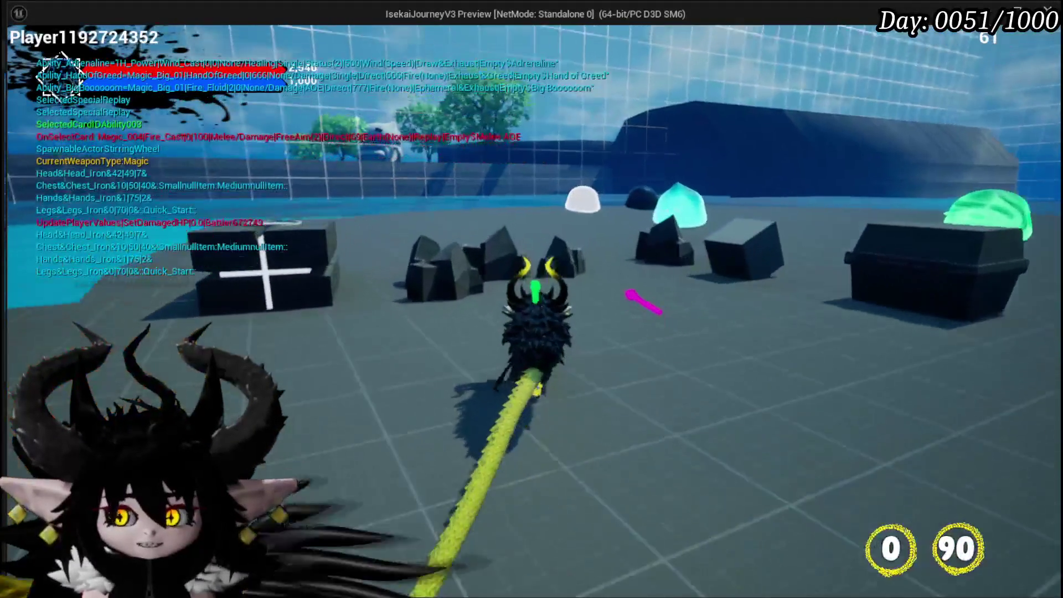